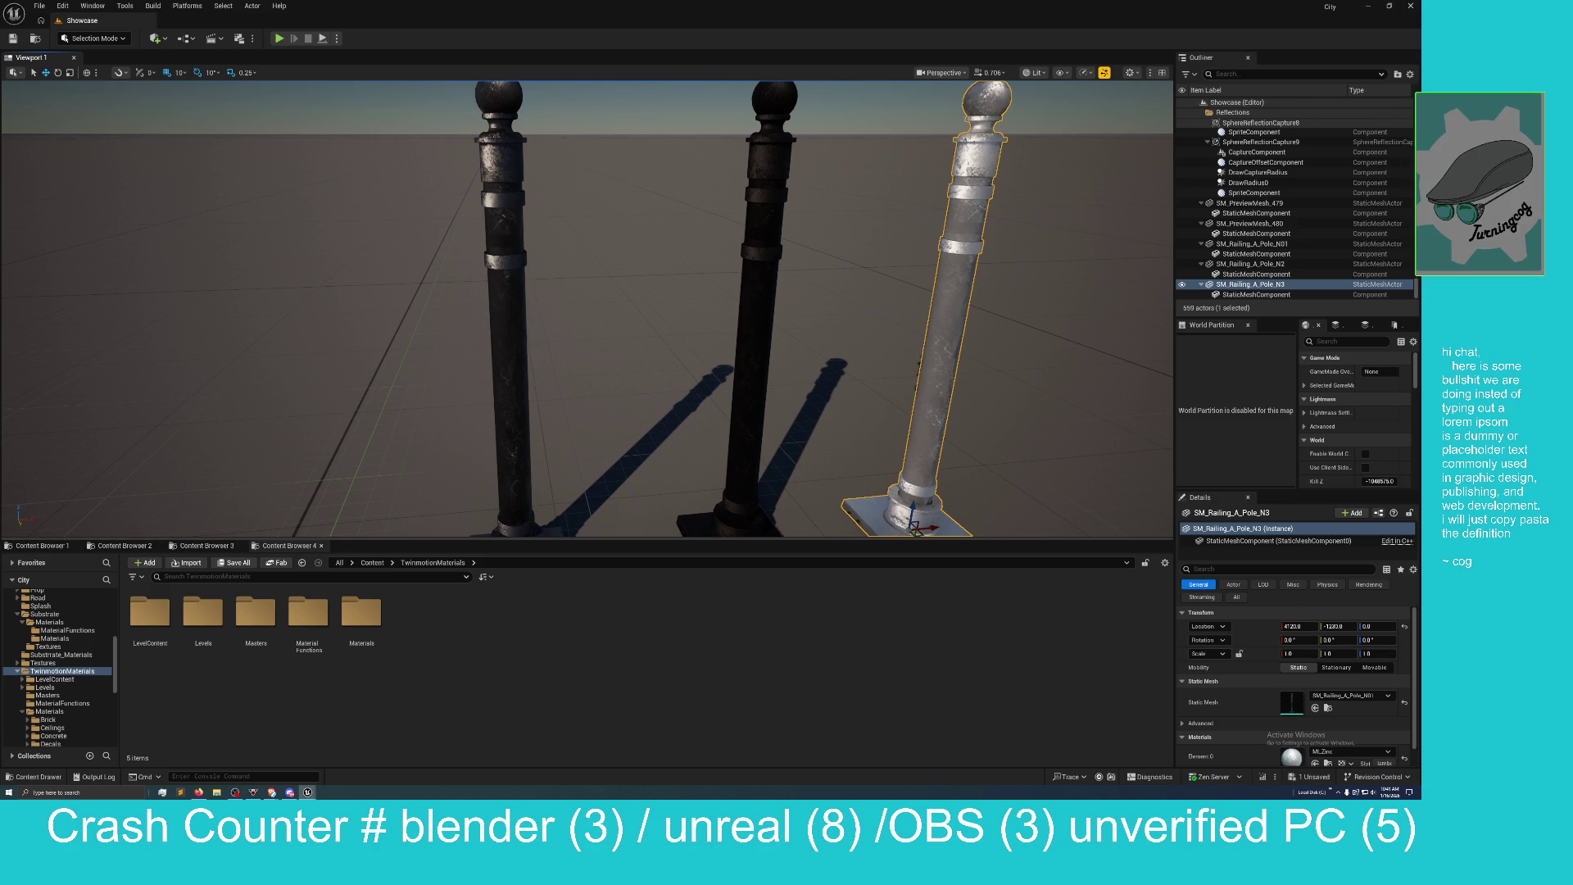
Frame all three railing poles and place the MM_Metal material editor window over the viewport.
key("f")
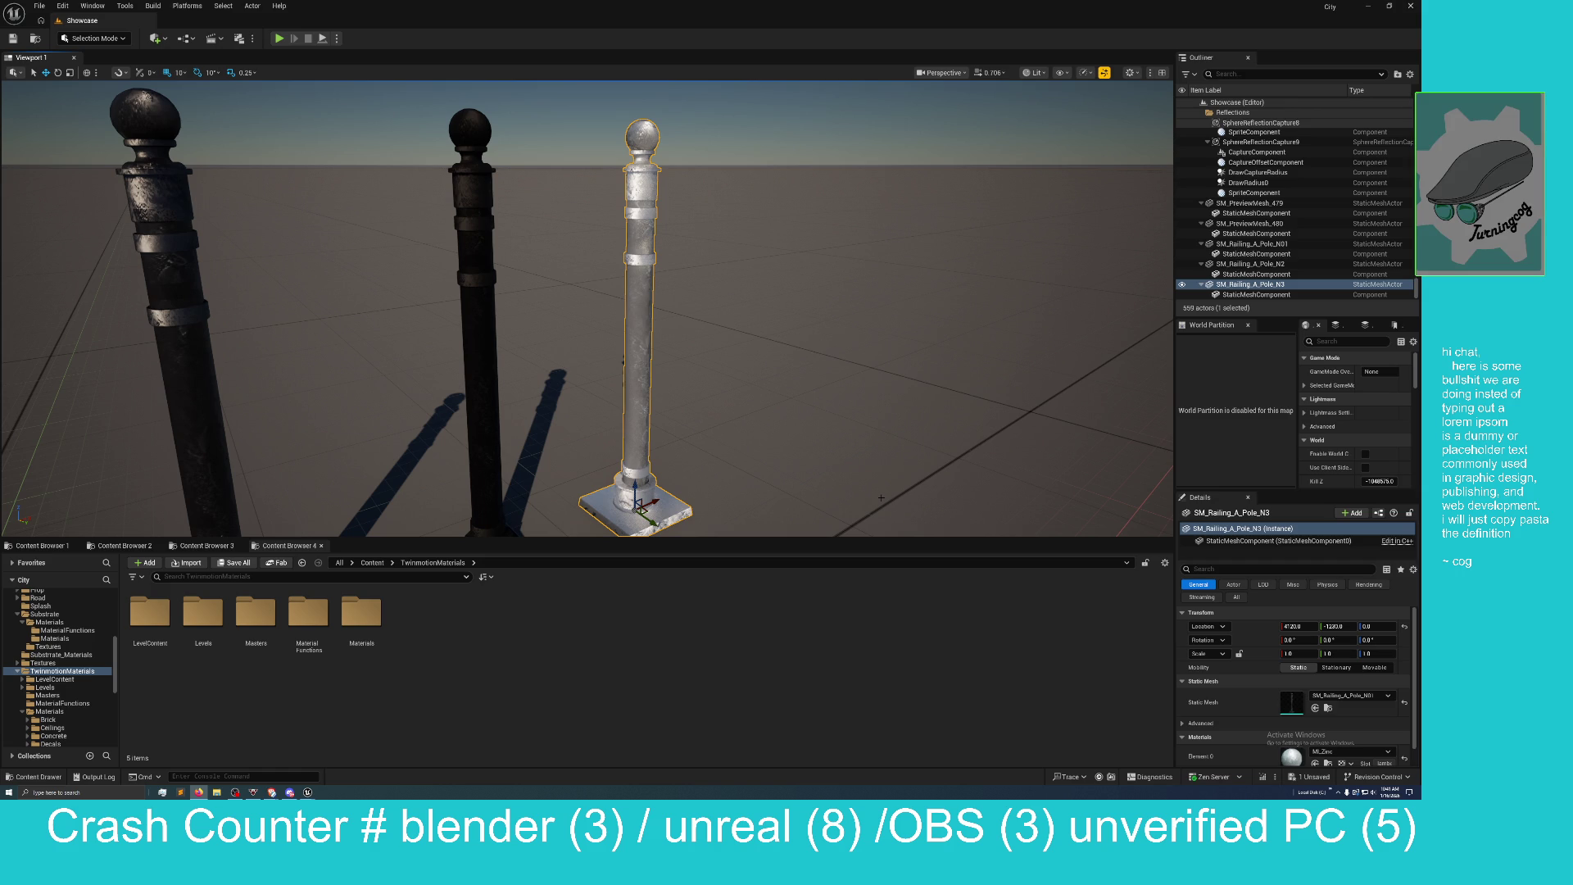
left_click_drag(883, 501, 883, 447)
key("s")
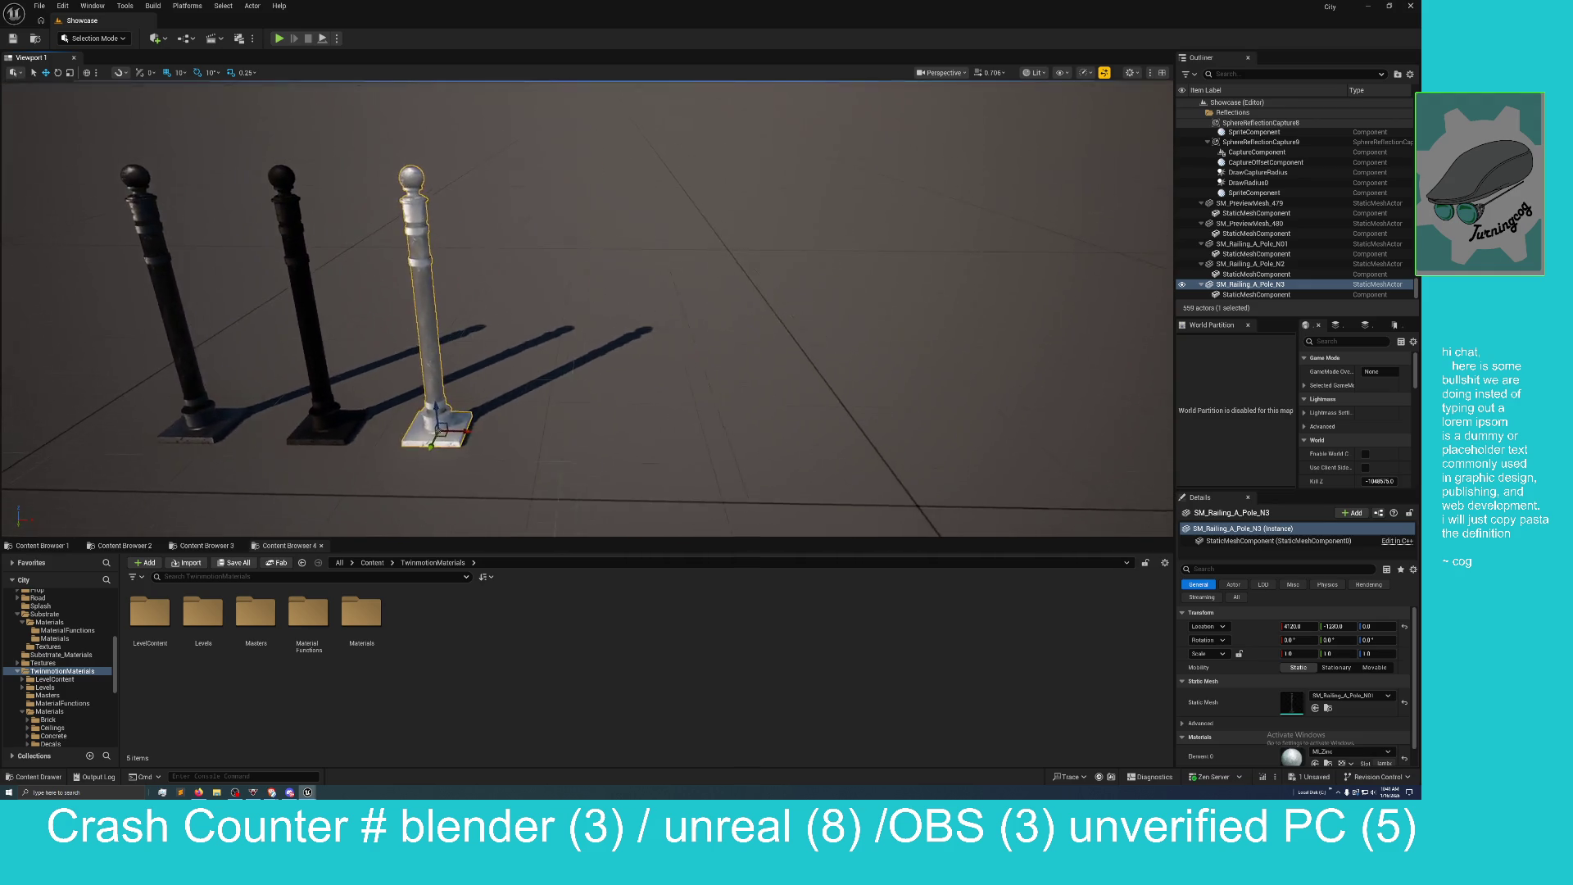
key("a")
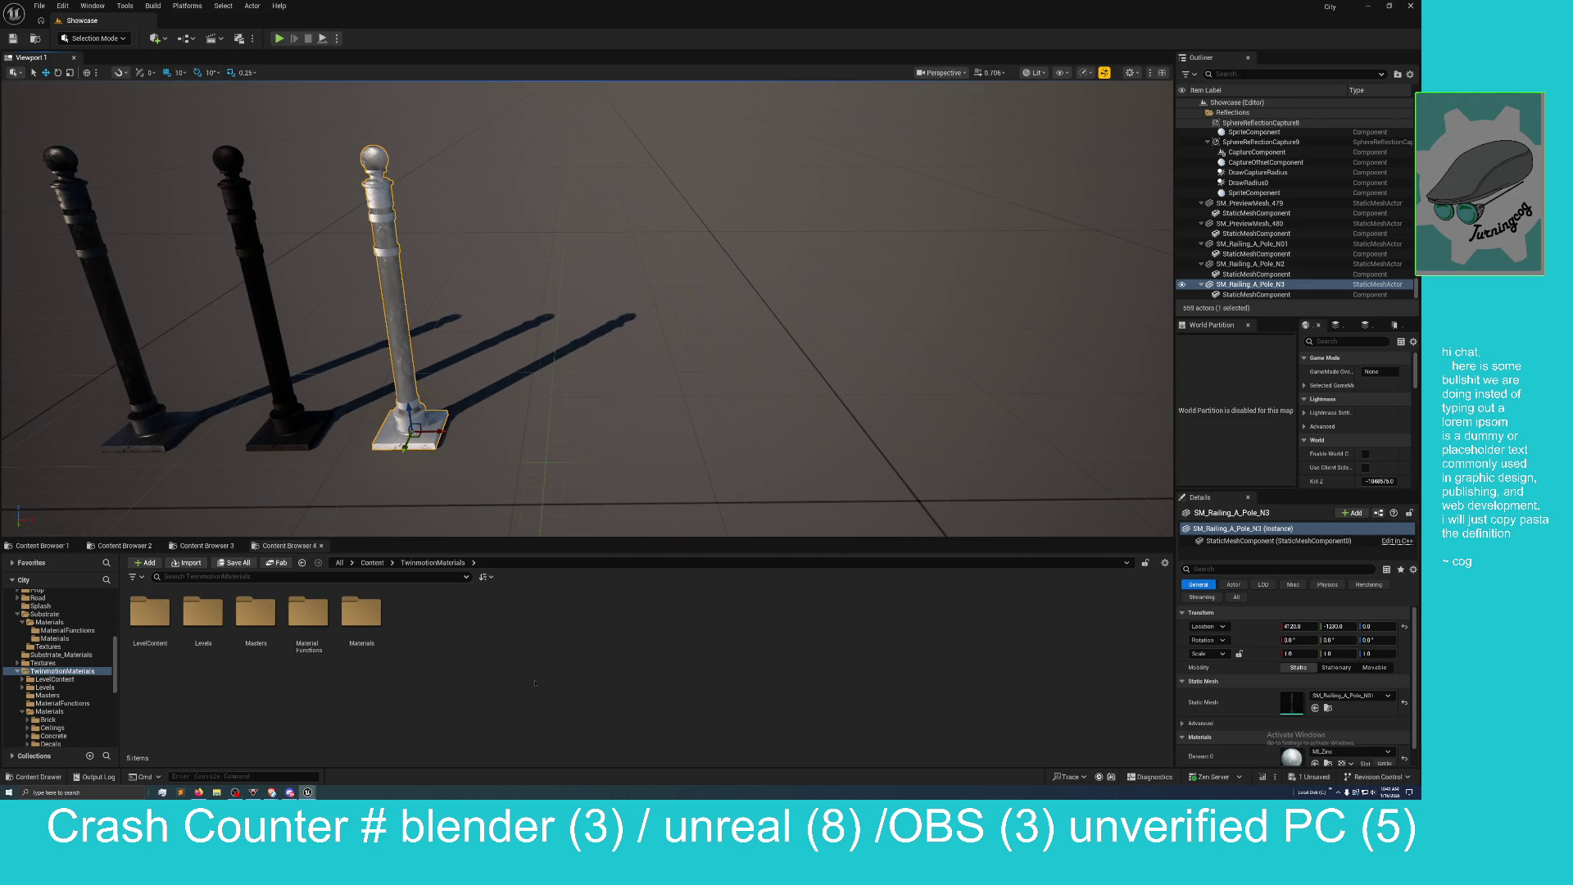
mouse_move(1378, 252)
left_mouse_down()
mouse_move(806, 287)
mouse_move(757, 353)
mouse_move(722, 368)
mouse_move(687, 334)
mouse_move(888, 256)
left_mouse_up()
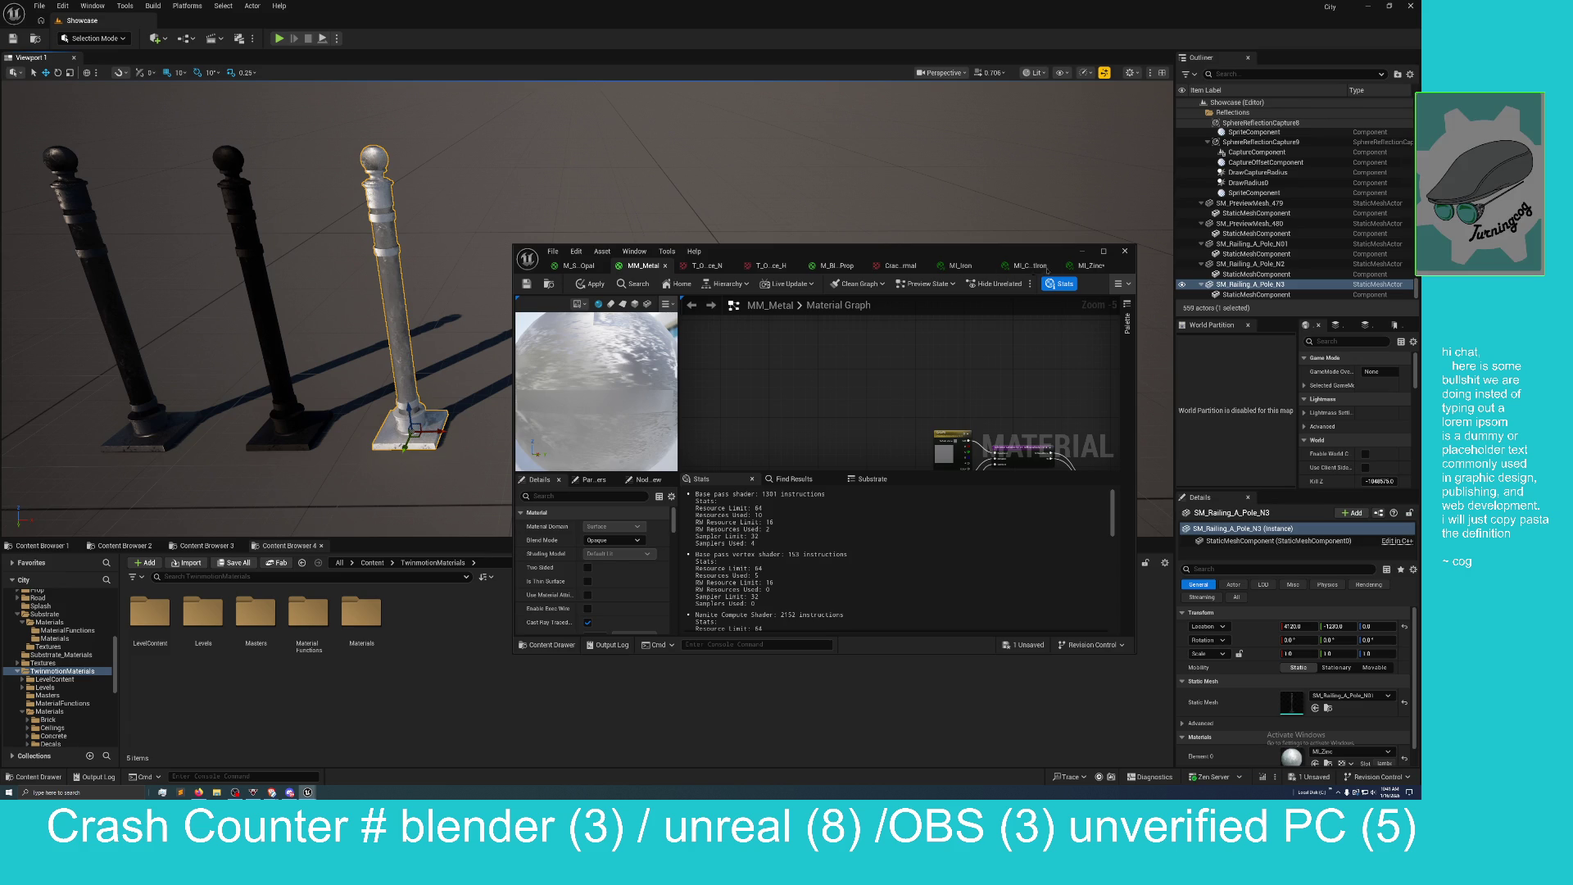
Open MI_Zinc and bring up the 'normal' texture search results beside it.
left_click(1089, 266)
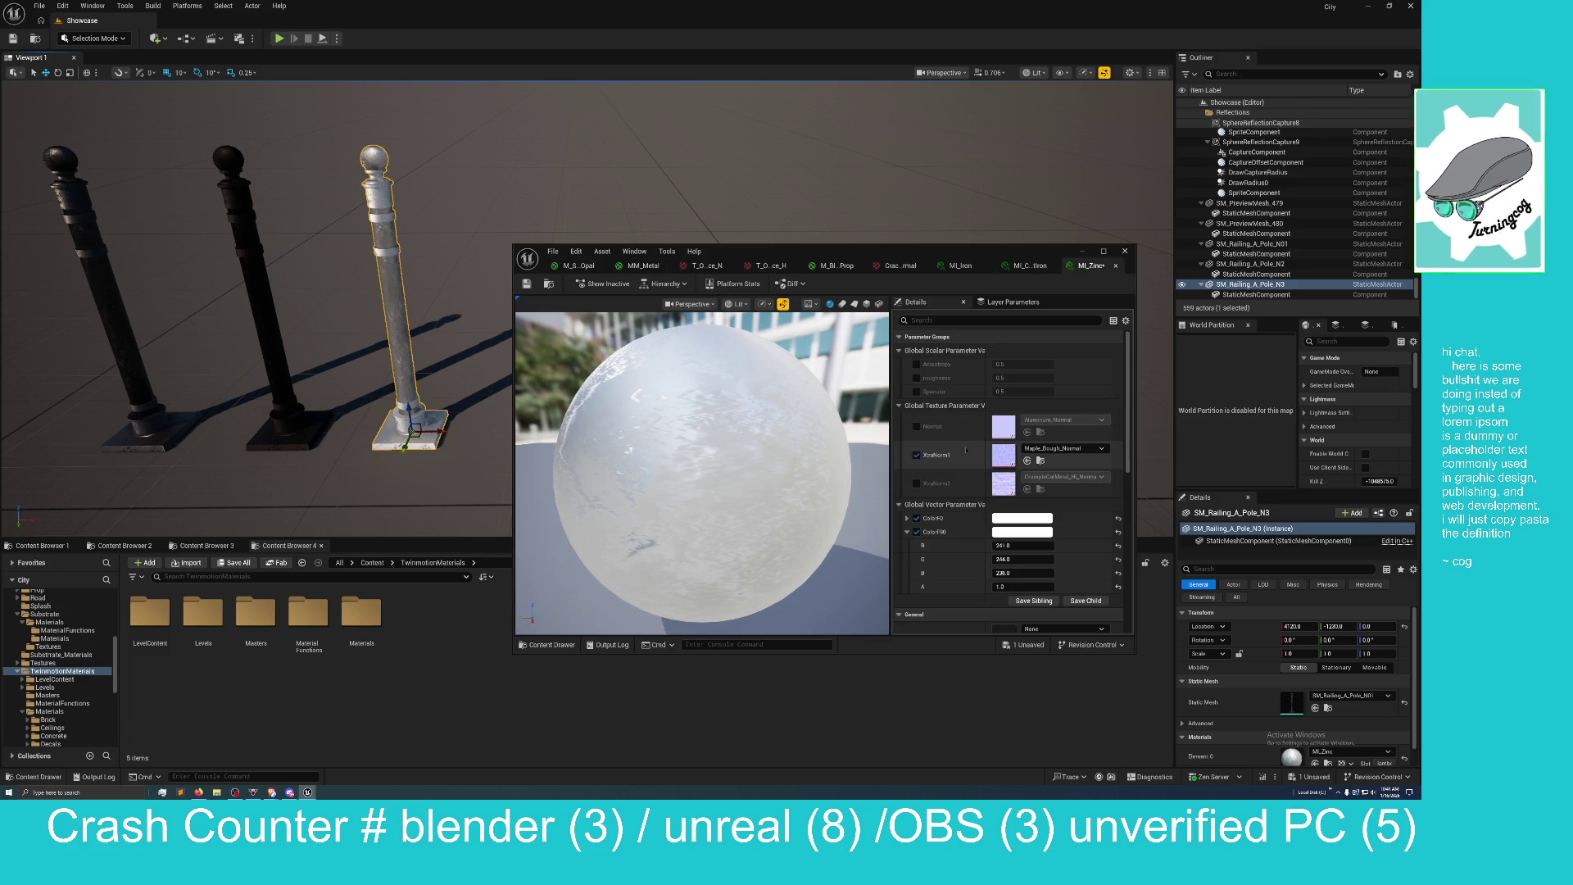
left_click(206, 545)
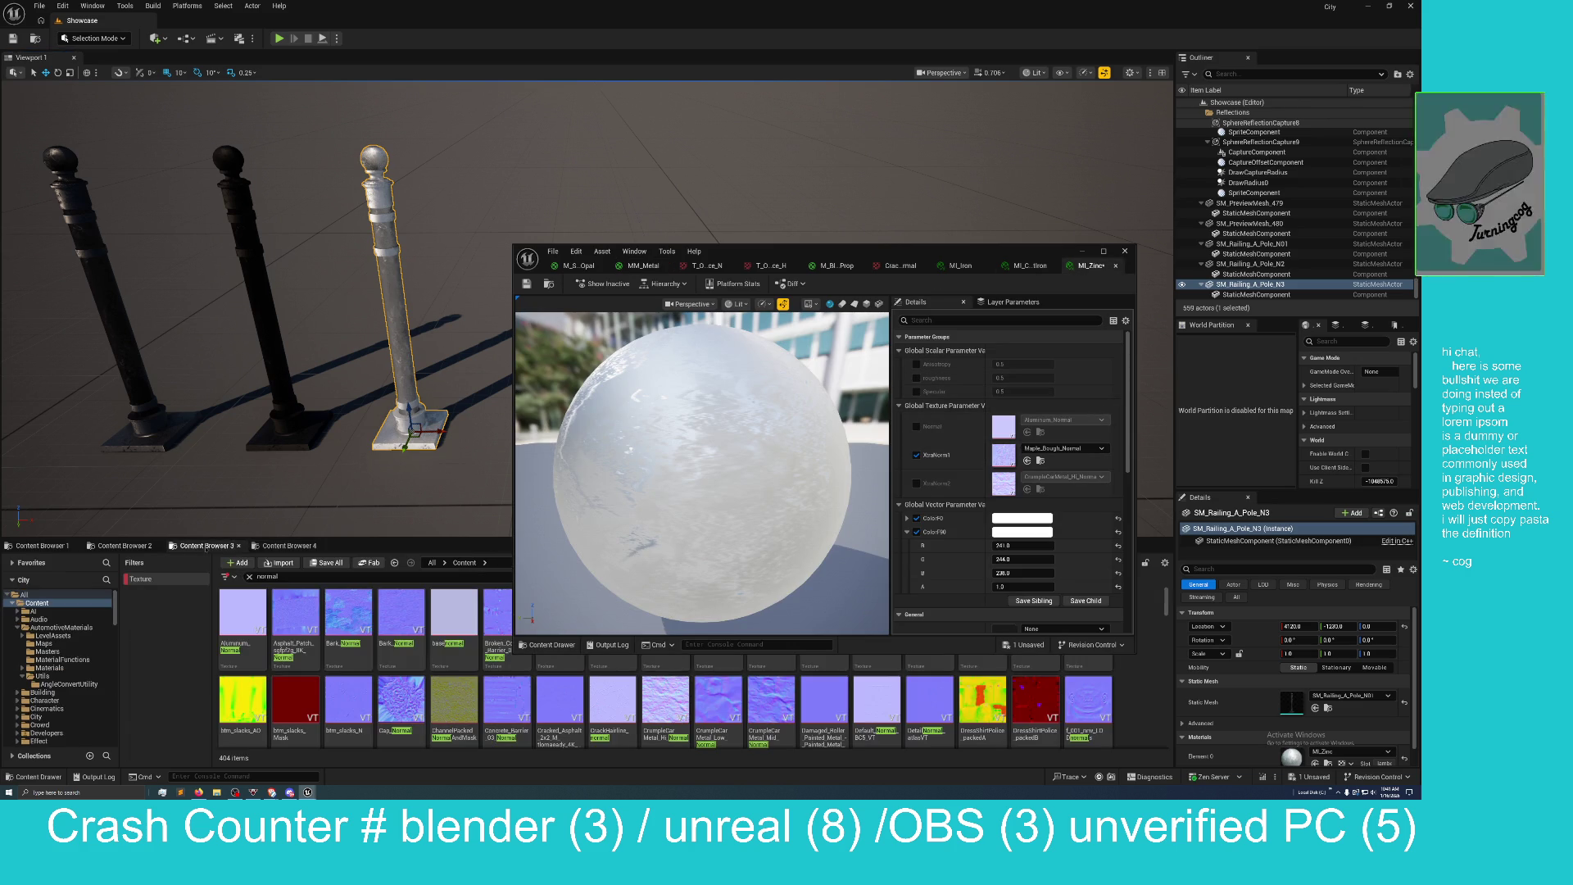
mouse_move(961, 244)
left_mouse_down()
mouse_move(1037, 195)
mouse_move(1045, 111)
left_mouse_up()
Browse the normal-map textures and select uchfff3ka_8K_Normal.
scroll(779, 598, "down", 3)
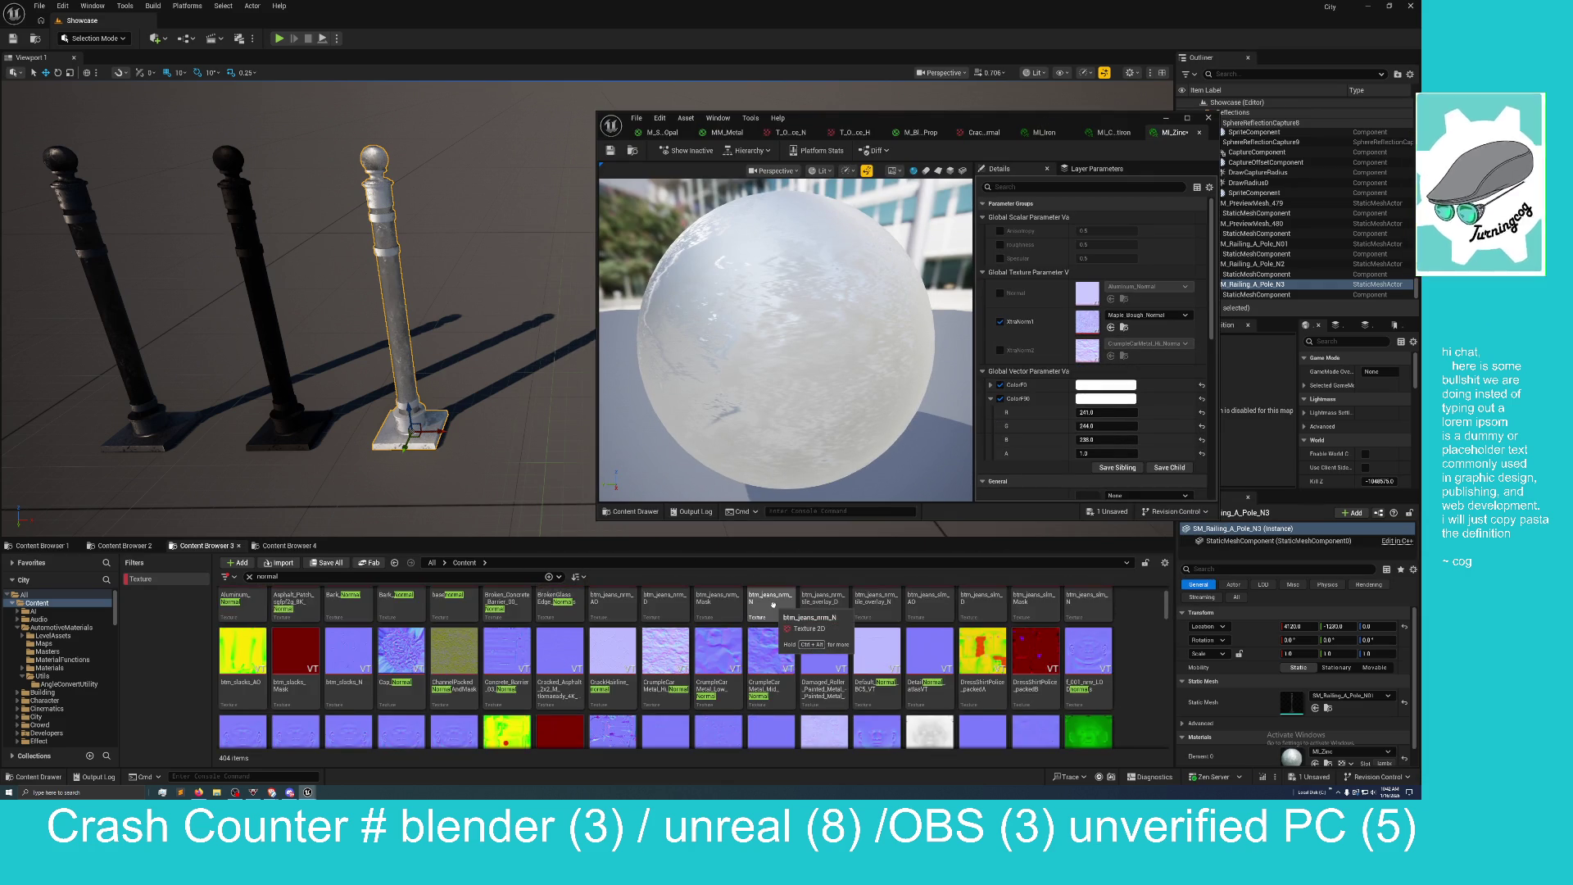
scroll(773, 604, "down", 5)
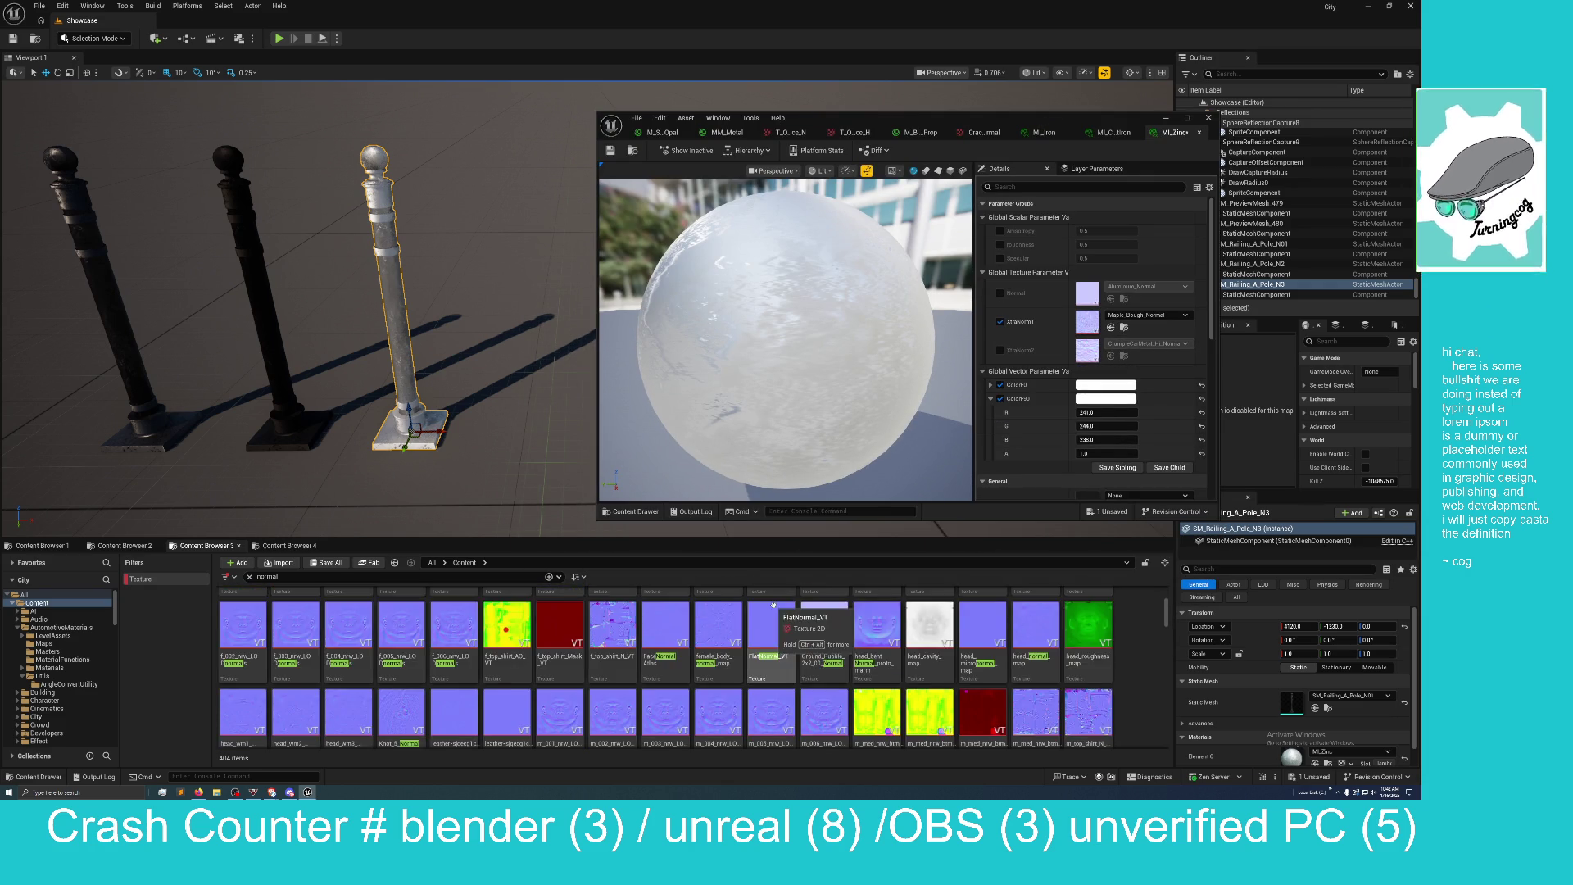
scroll(772, 604, "down", 3)
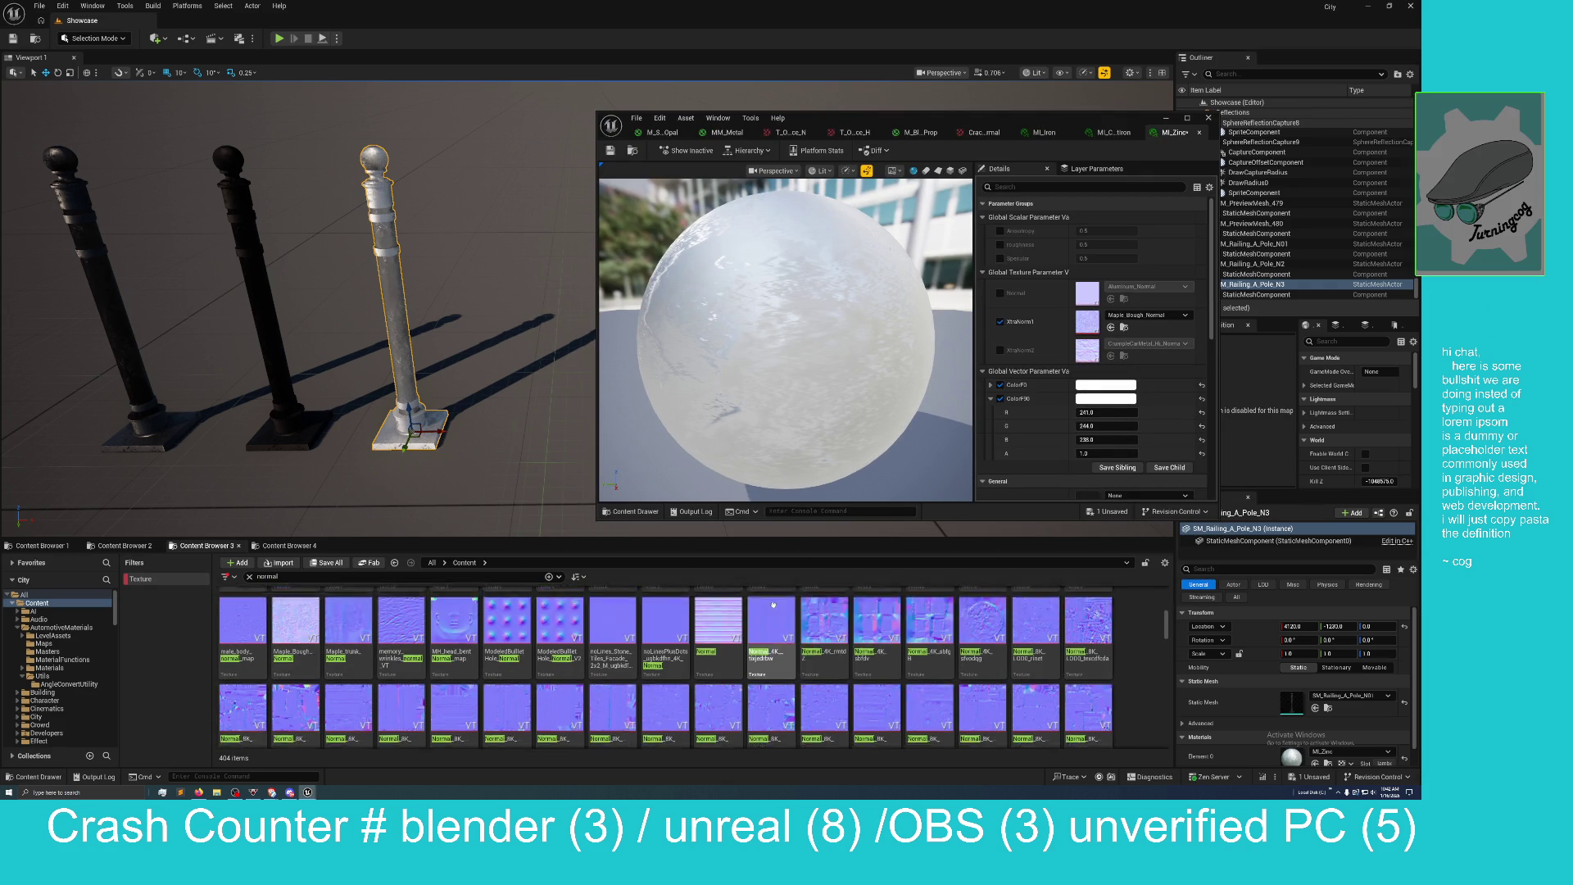
scroll(729, 626, "down", 3)
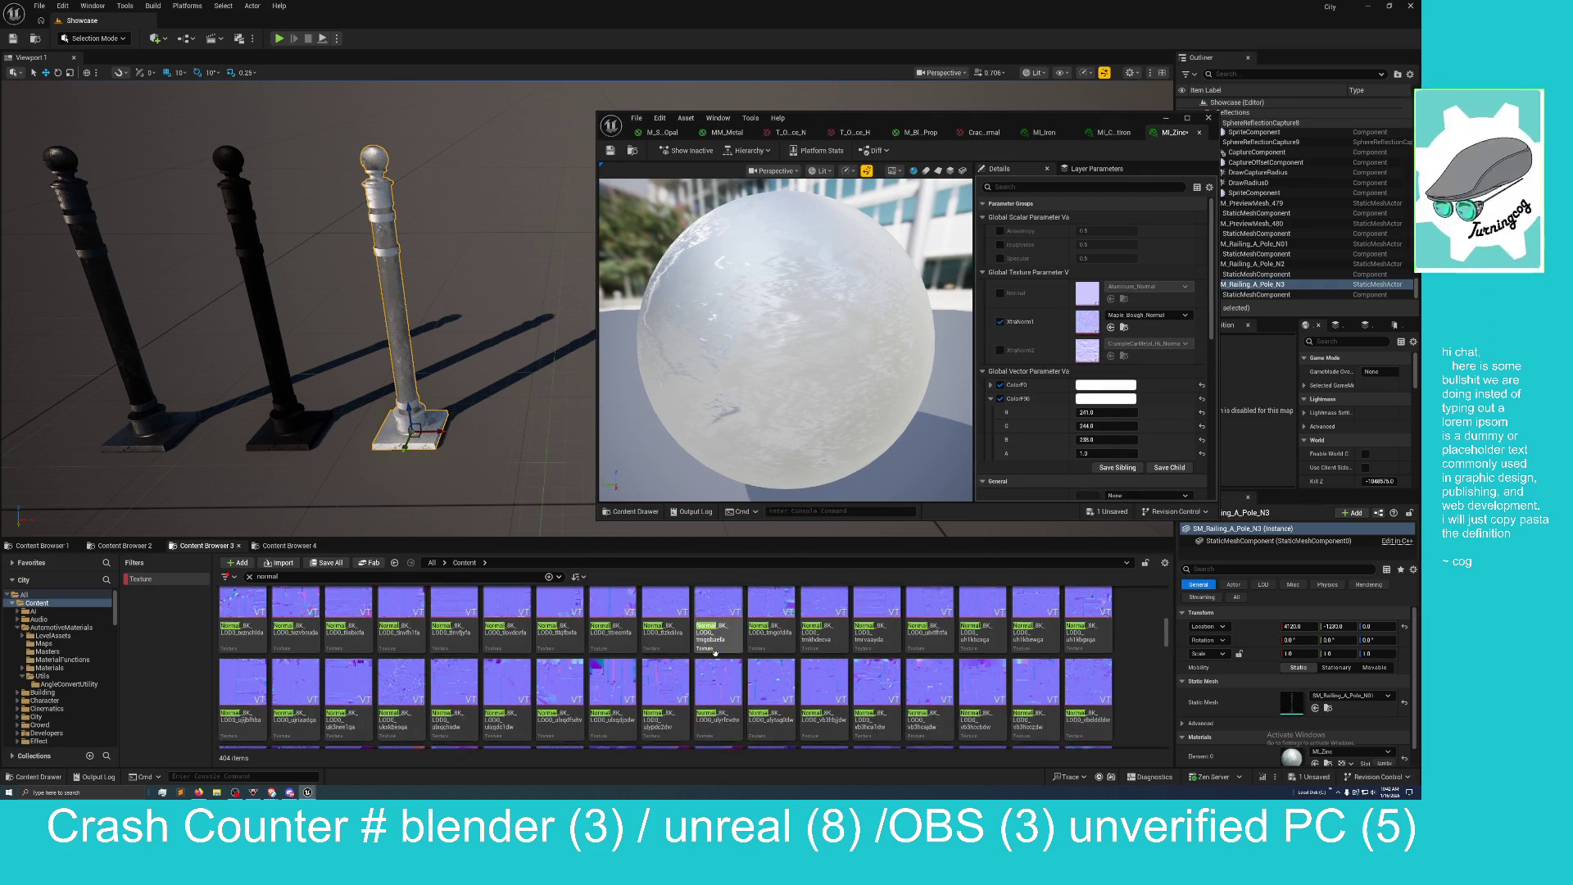
scroll(922, 660, "down", 3)
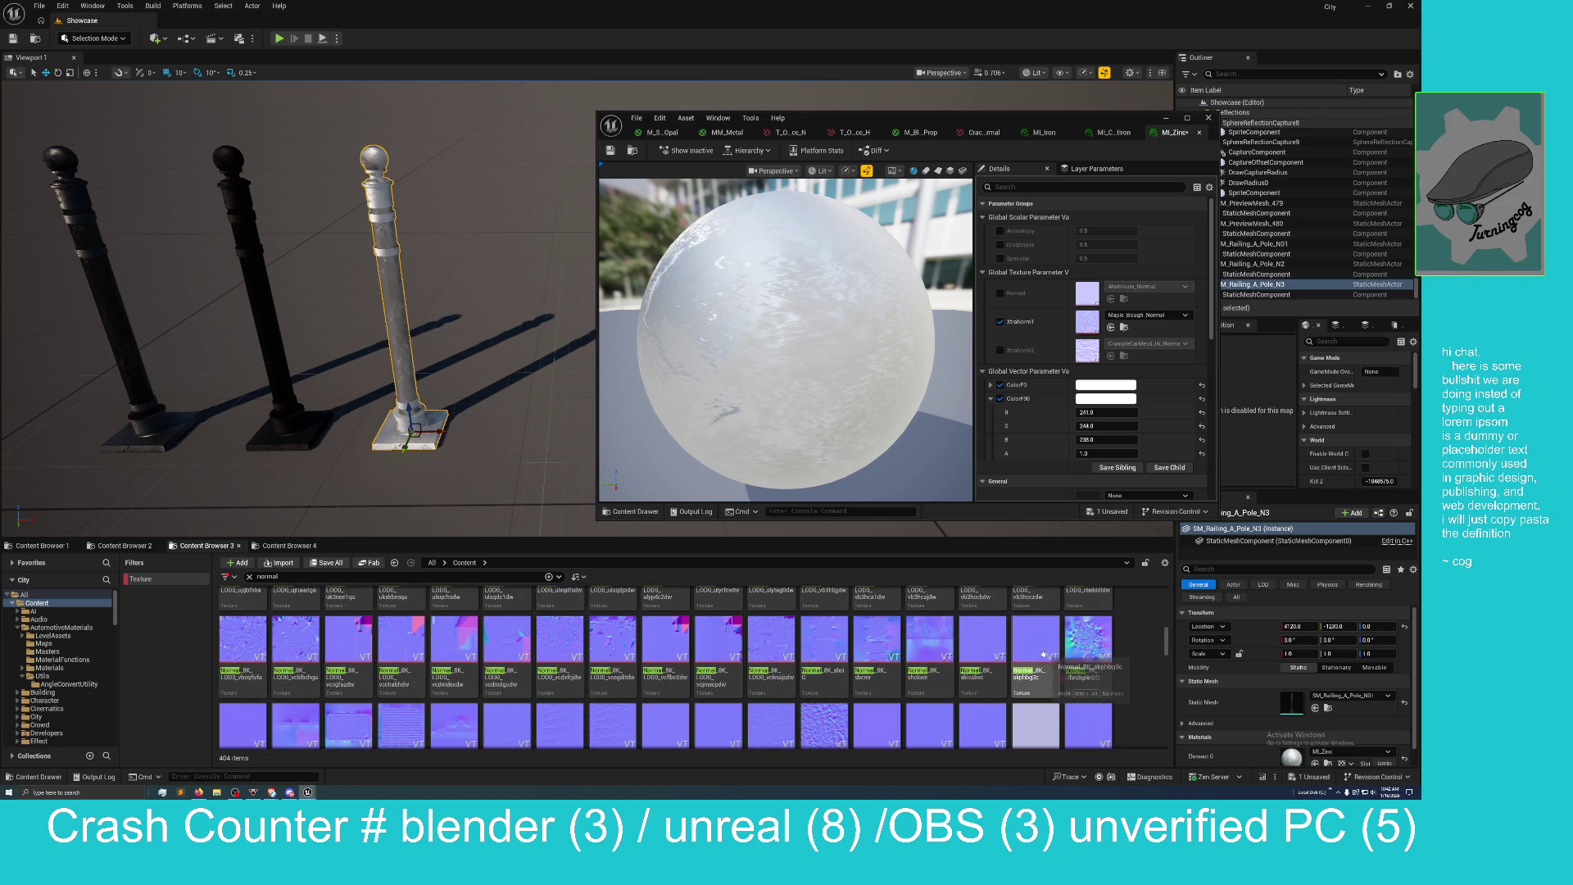
scroll(733, 651, "down", 1)
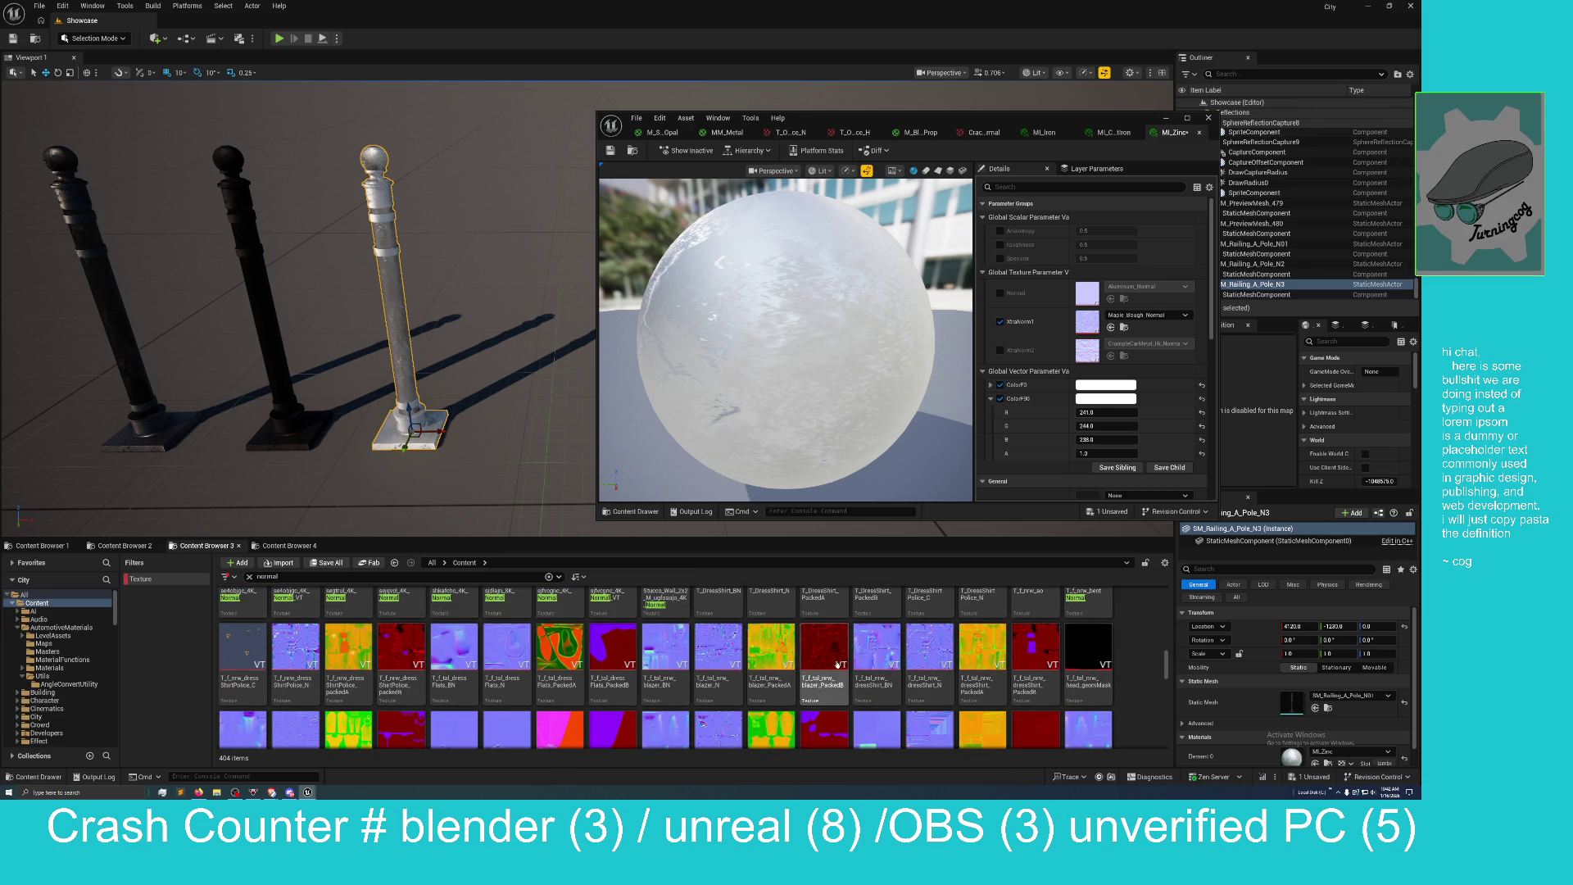
scroll(838, 664, "down", 1)
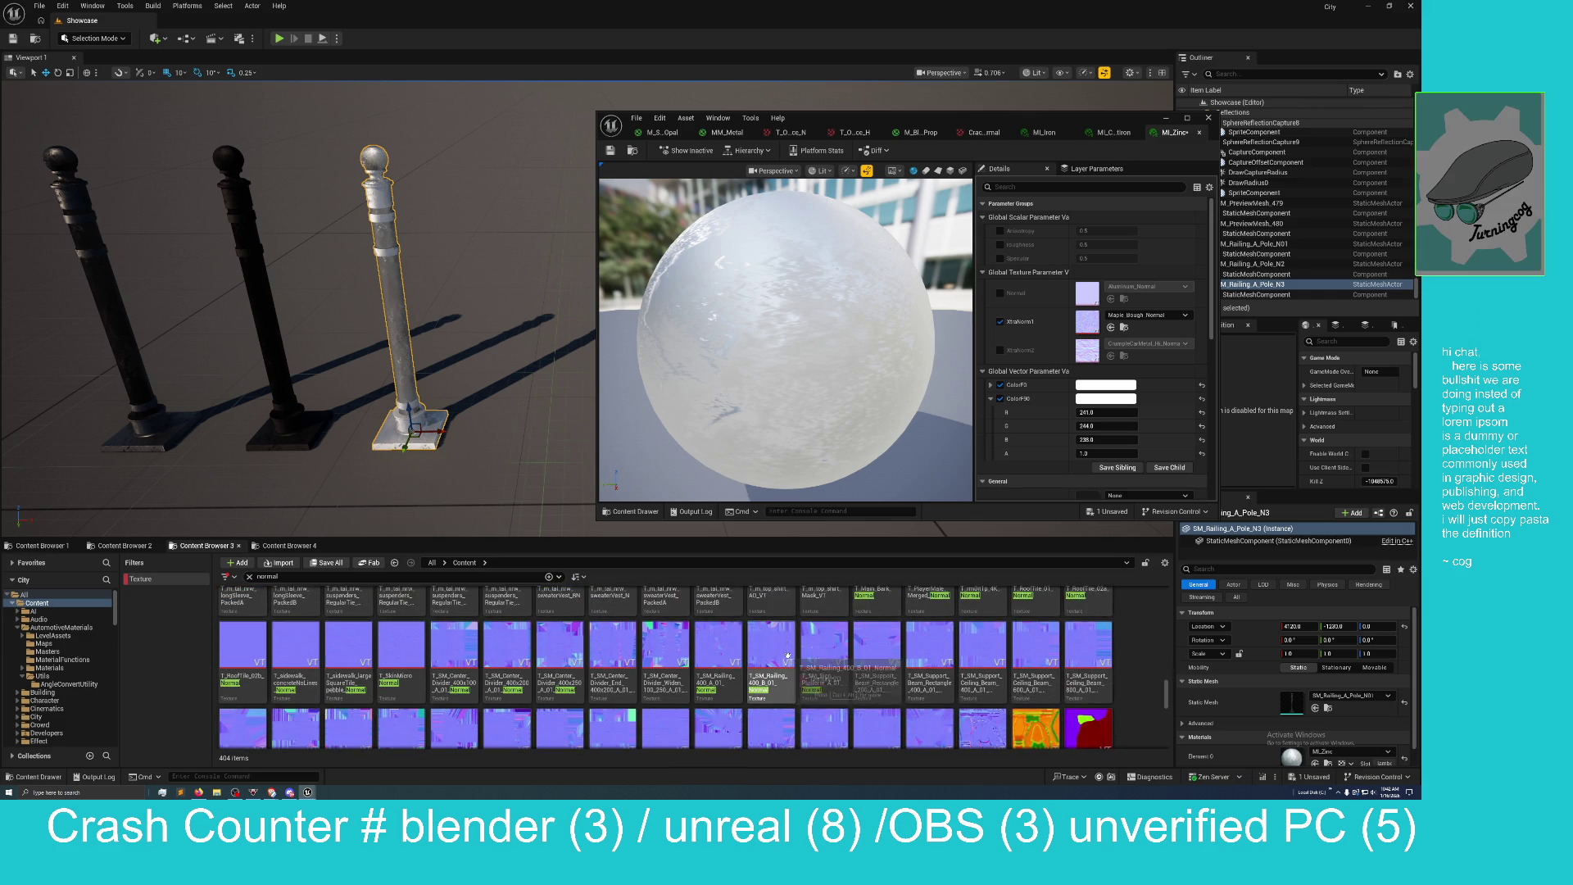
scroll(787, 654, "down", 10)
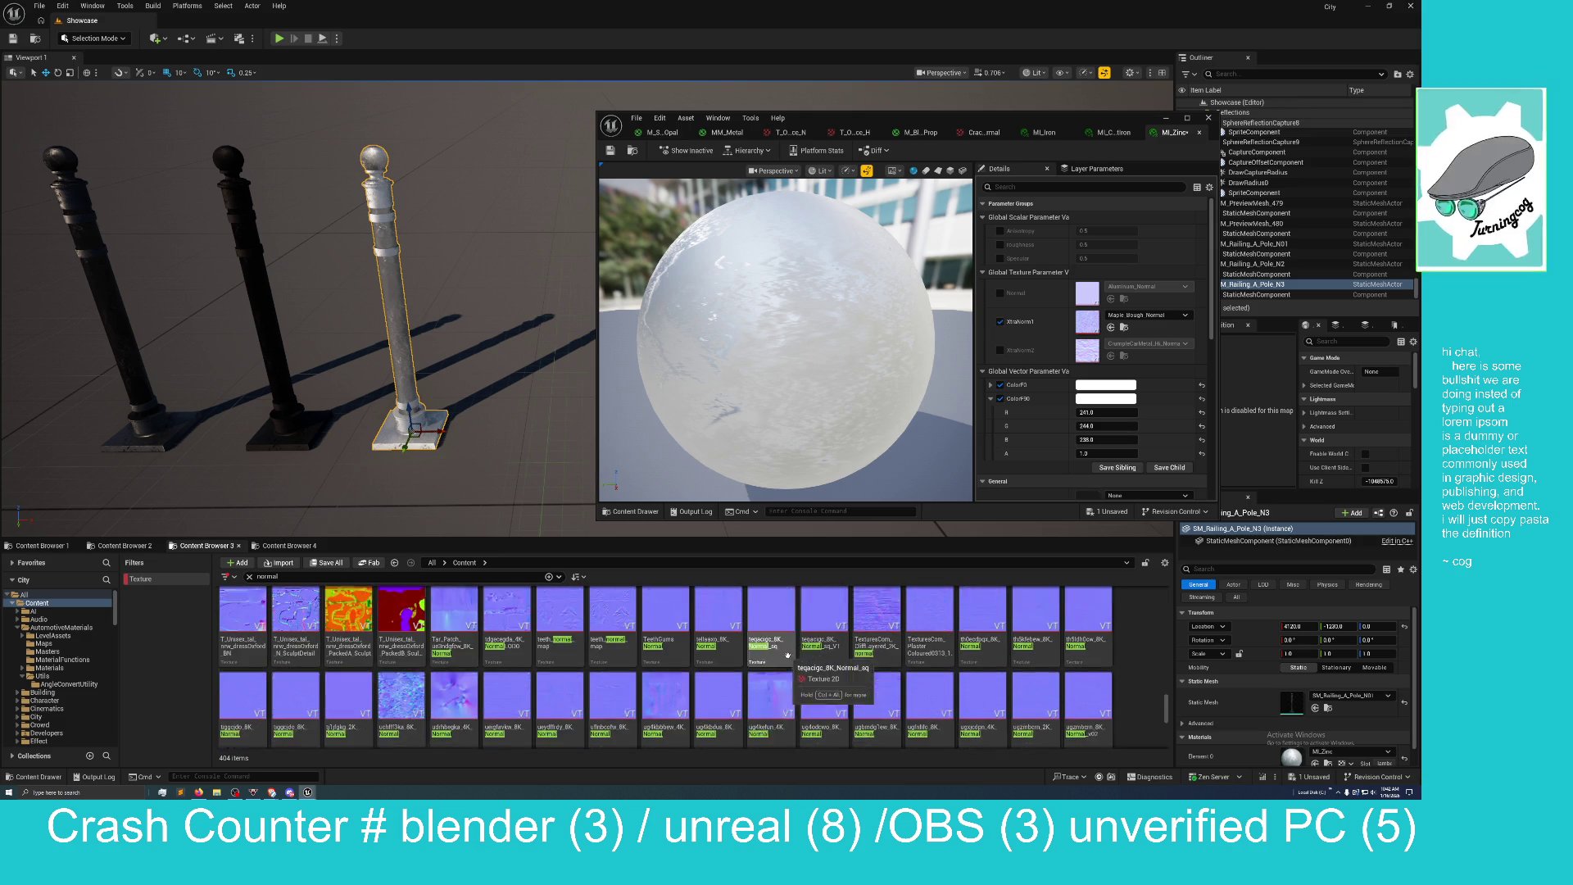
scroll(788, 654, "down", 2)
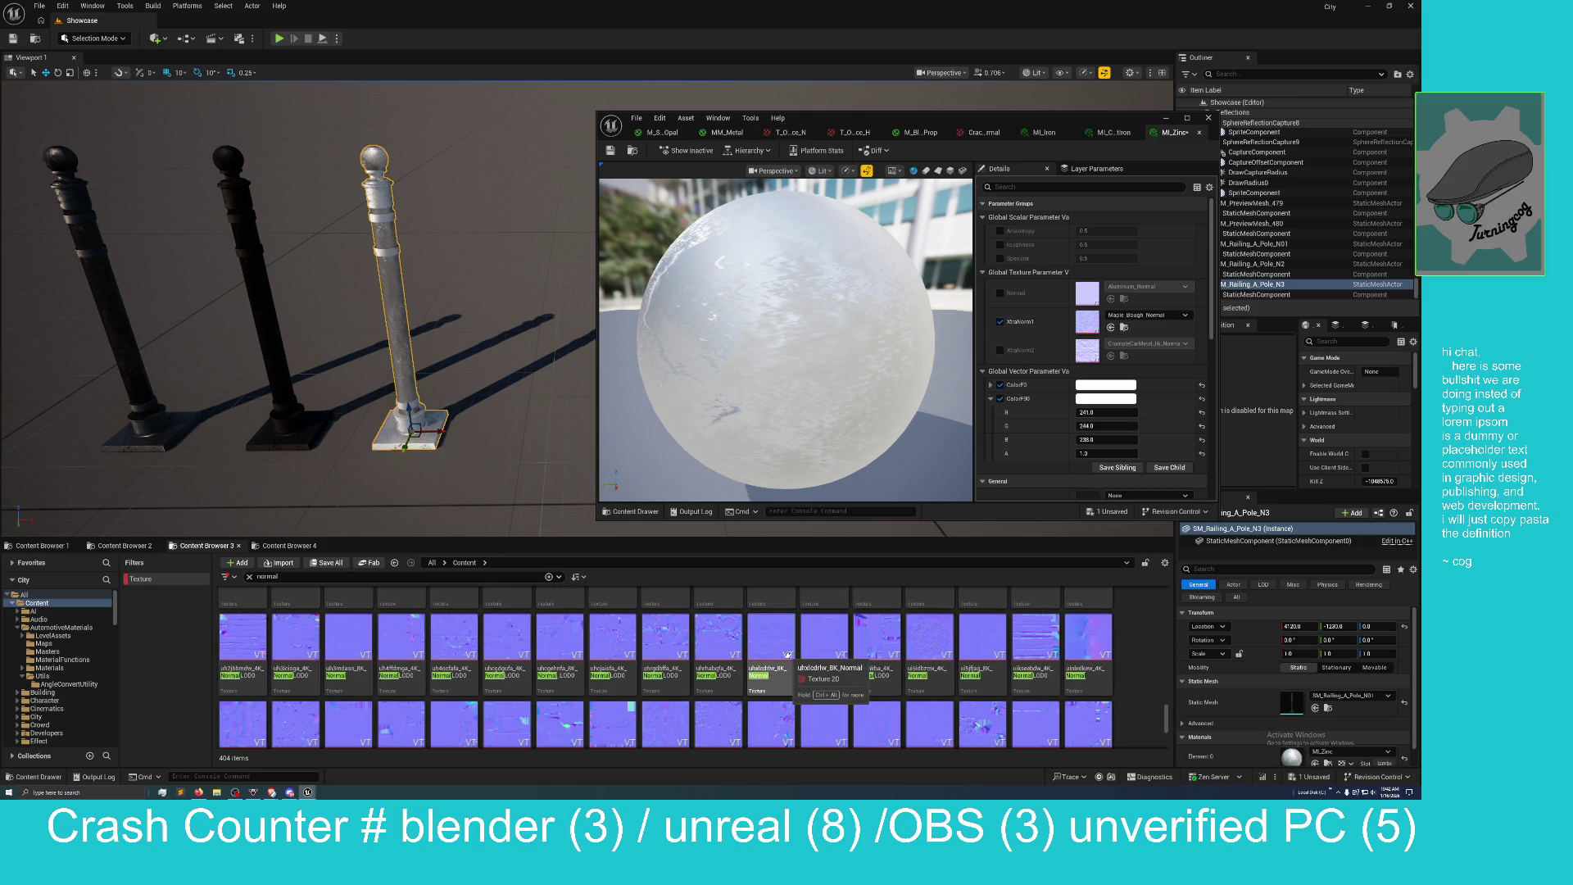
scroll(788, 655, "down", 2)
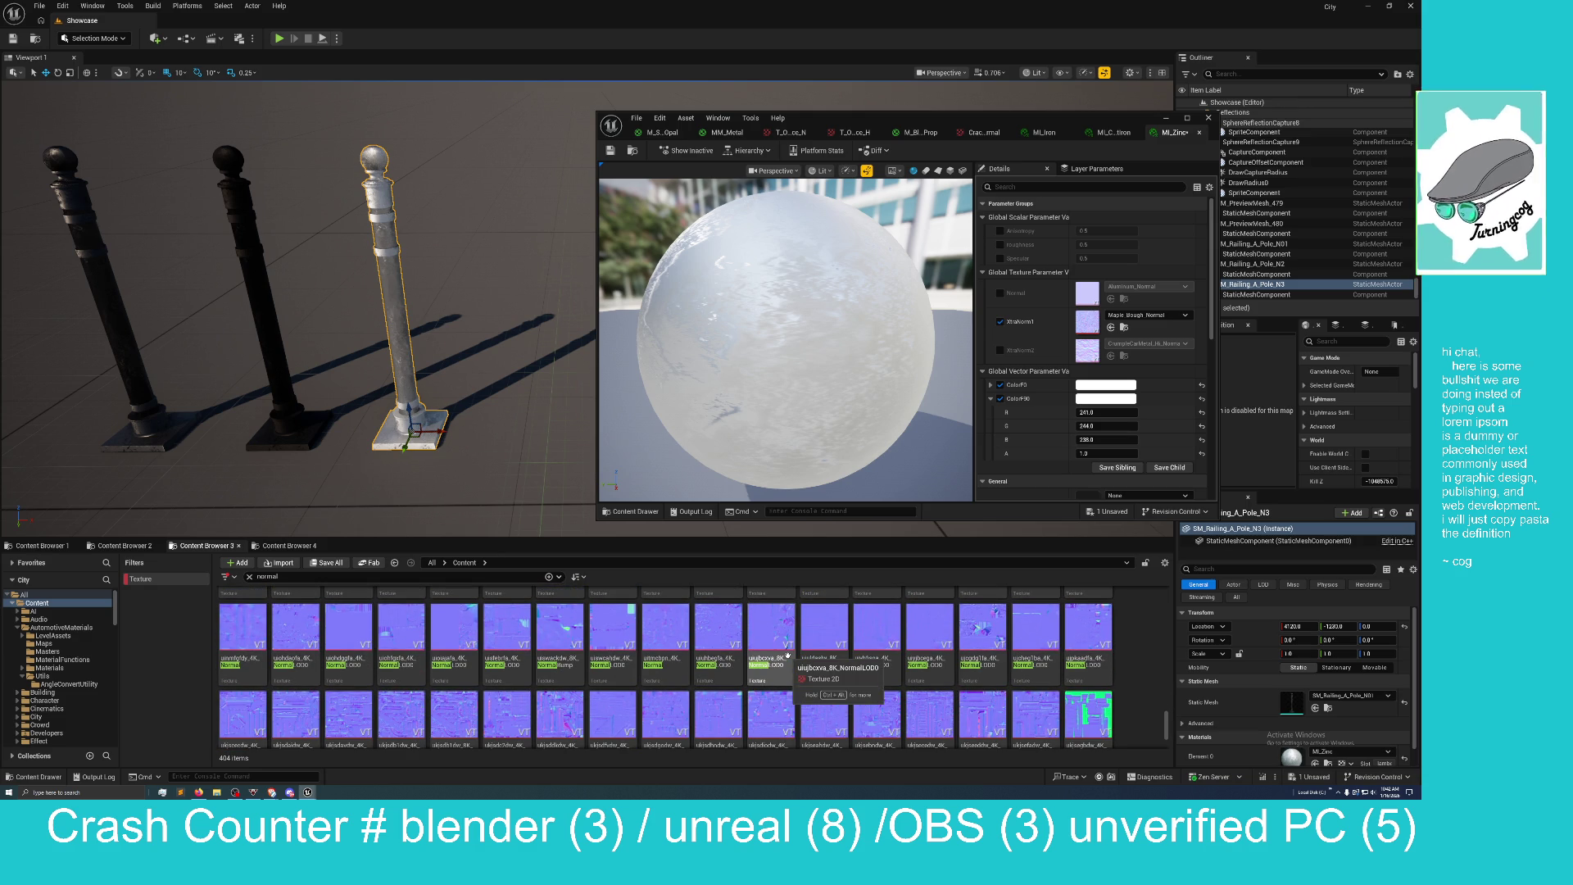
scroll(788, 654, "down", 1)
scroll(787, 655, "down", 3)
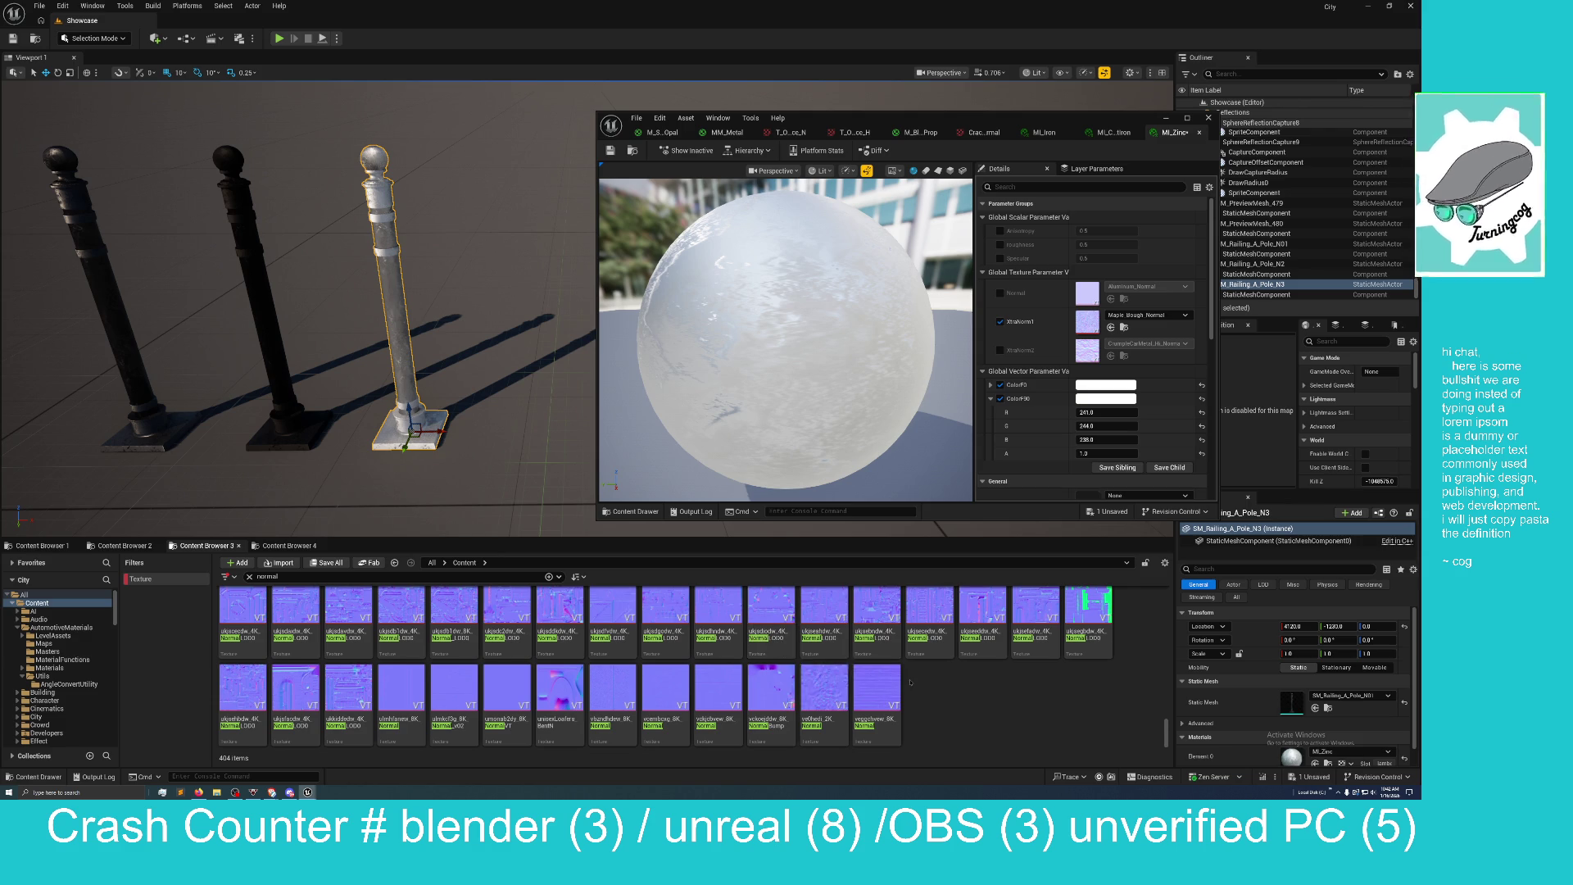
scroll(787, 655, "up", 3)
scroll(909, 679, "up", 7)
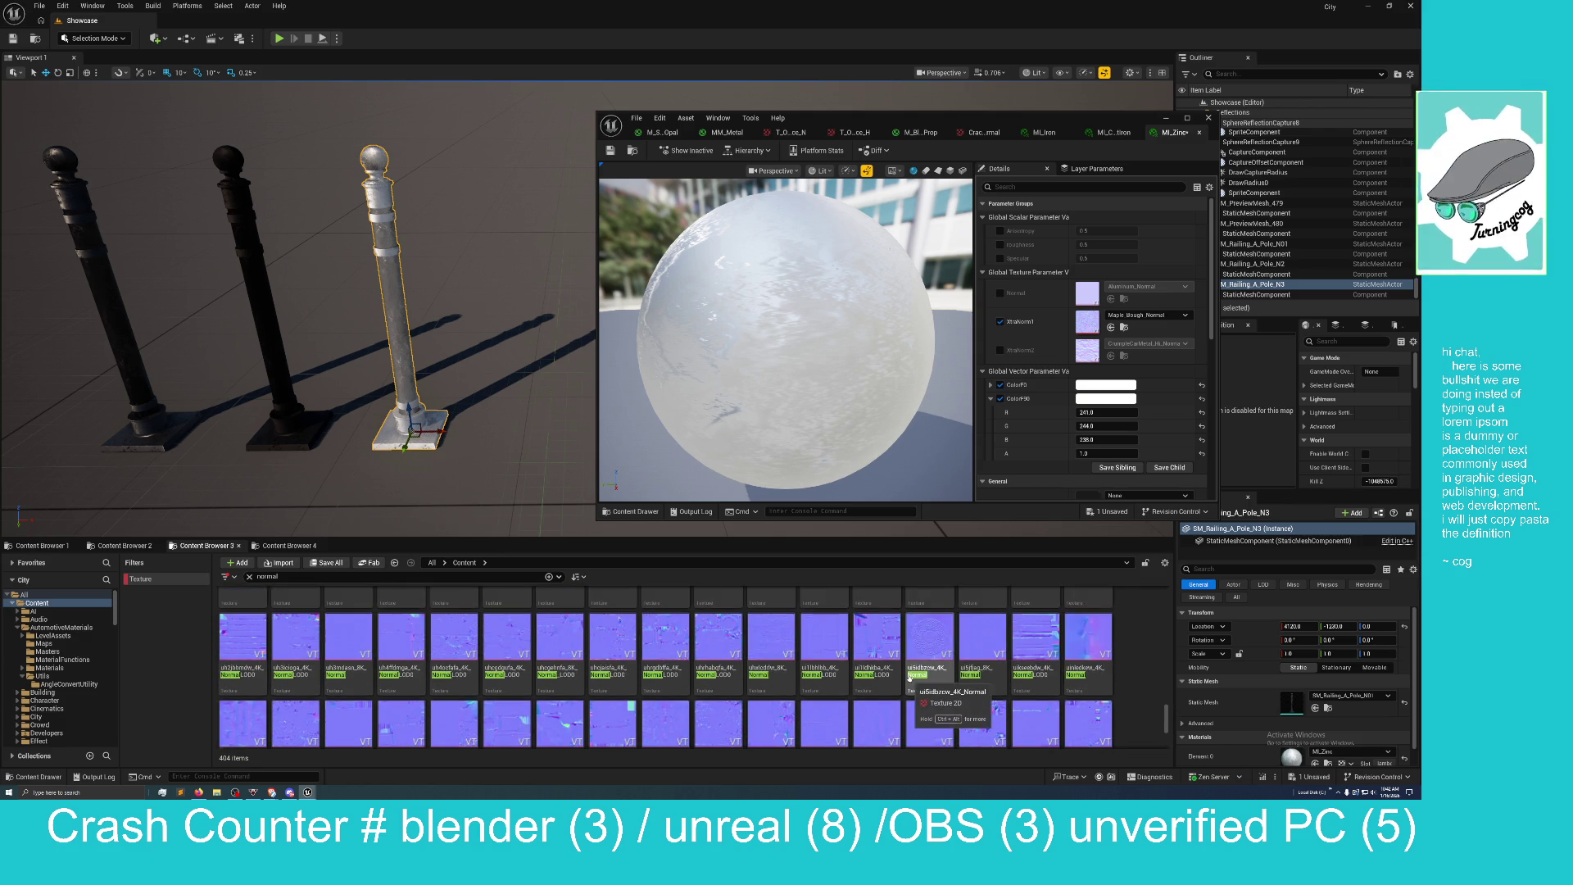
scroll(909, 680, "up", 1)
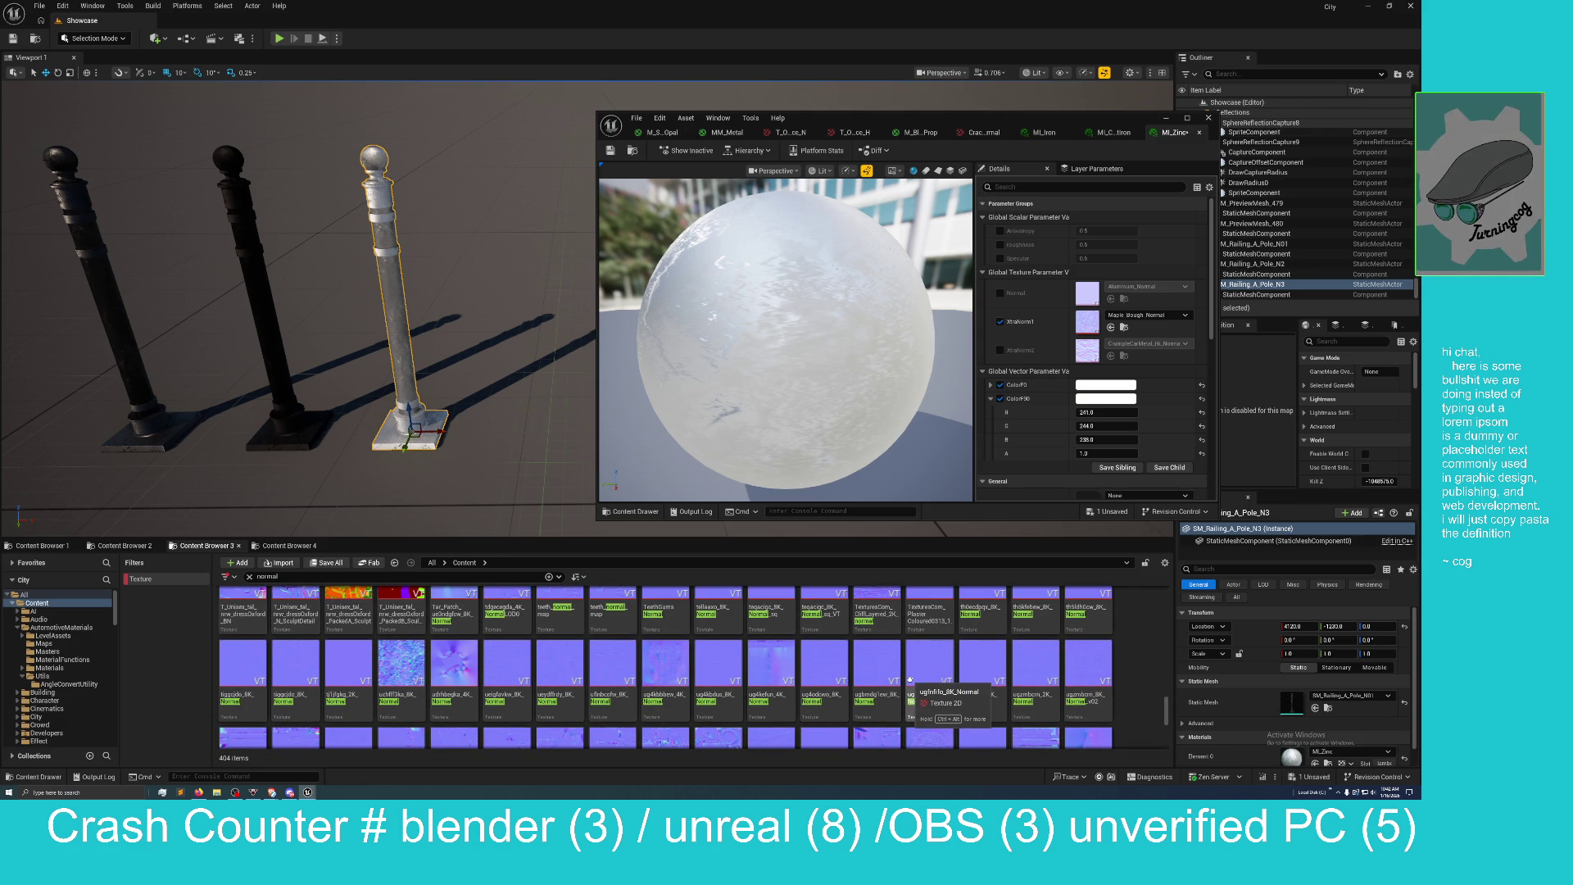
scroll(909, 679, "down", 1)
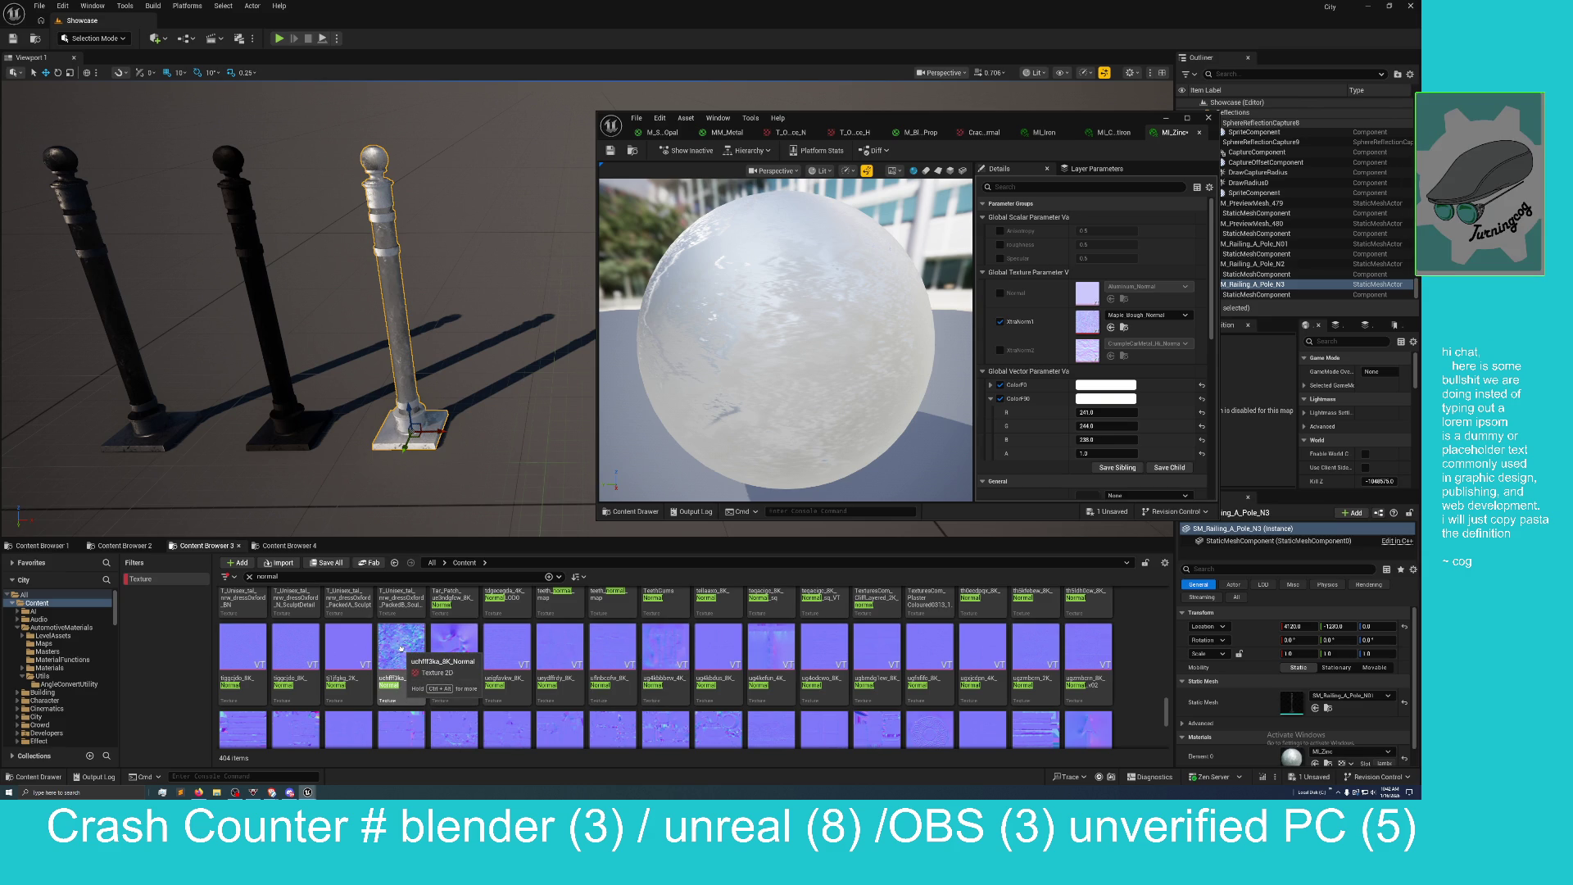
left_click(403, 646)
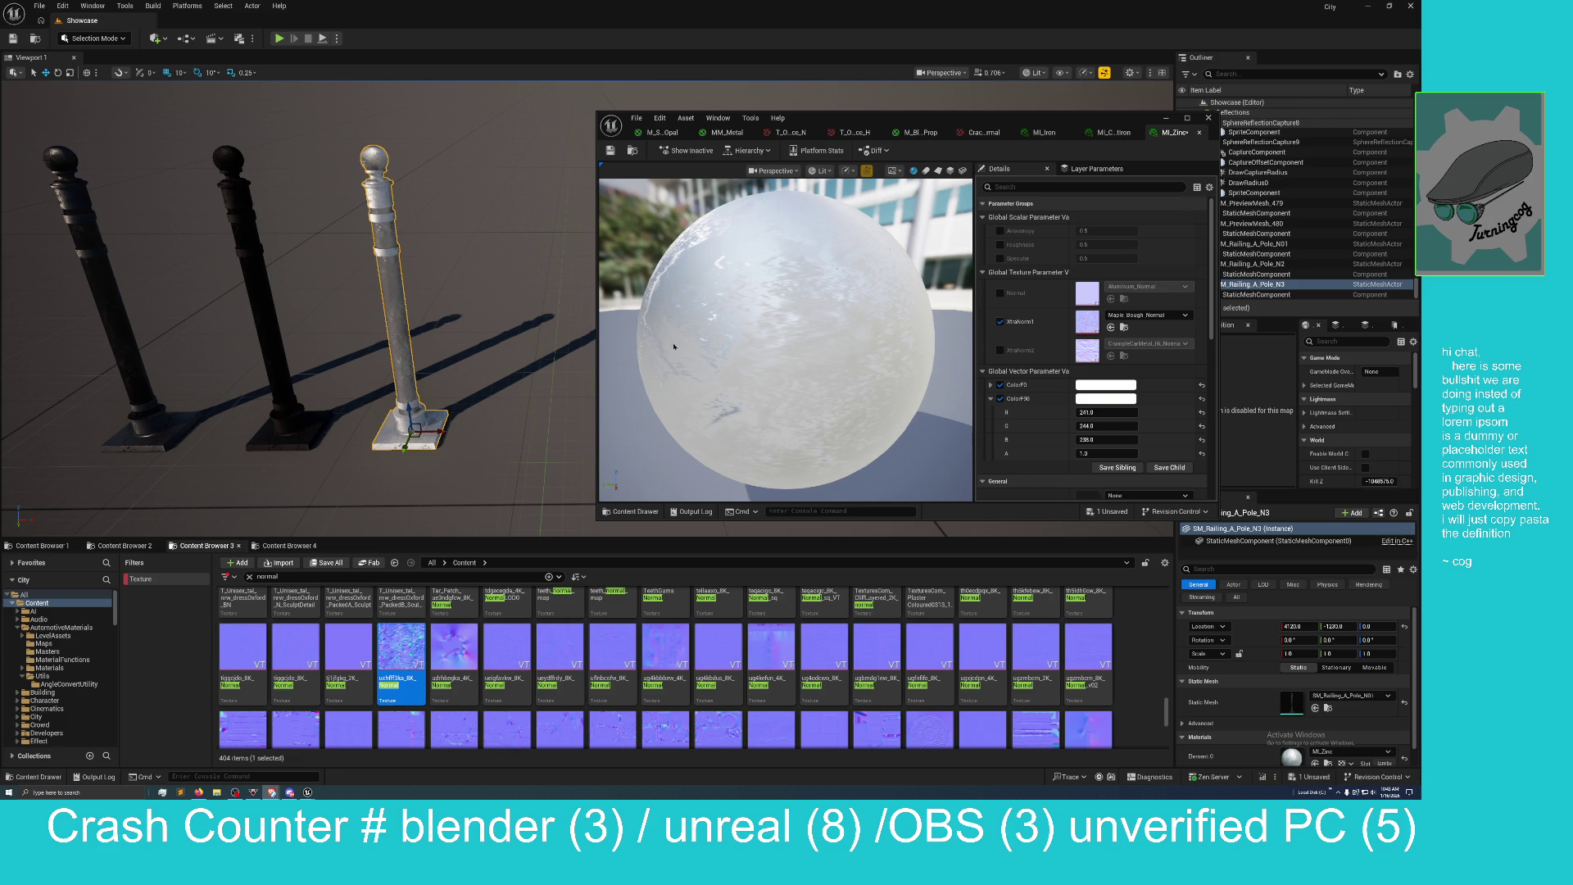
Disable the XtraNorm1 parameter in MI_Zinc and expand its Advanced settings.
left_click(999, 321)
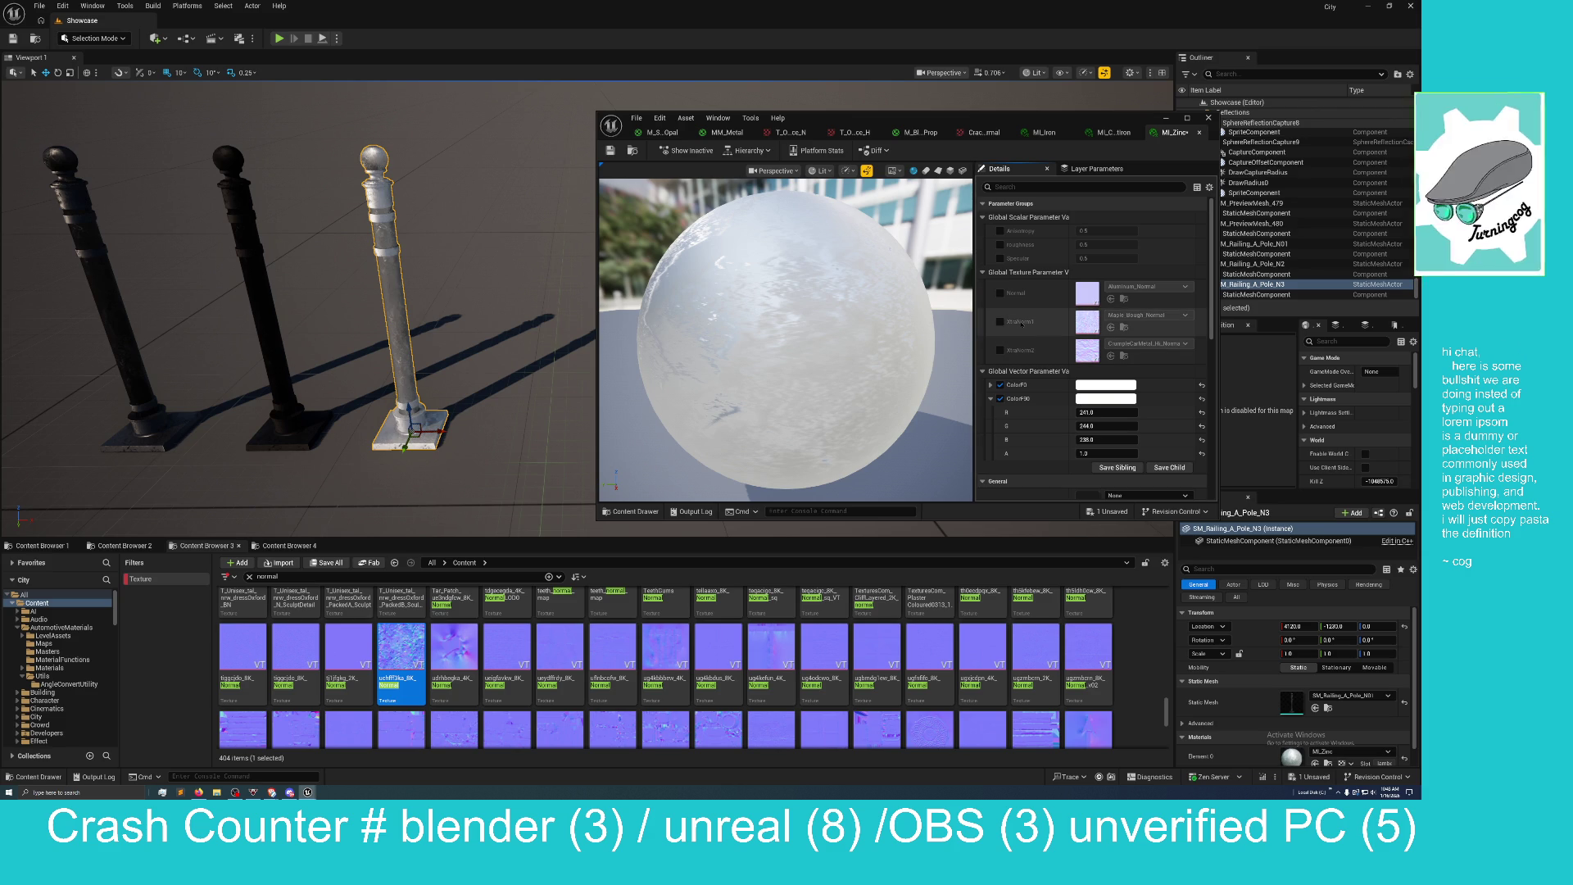
scroll(1021, 326, "down", 4)
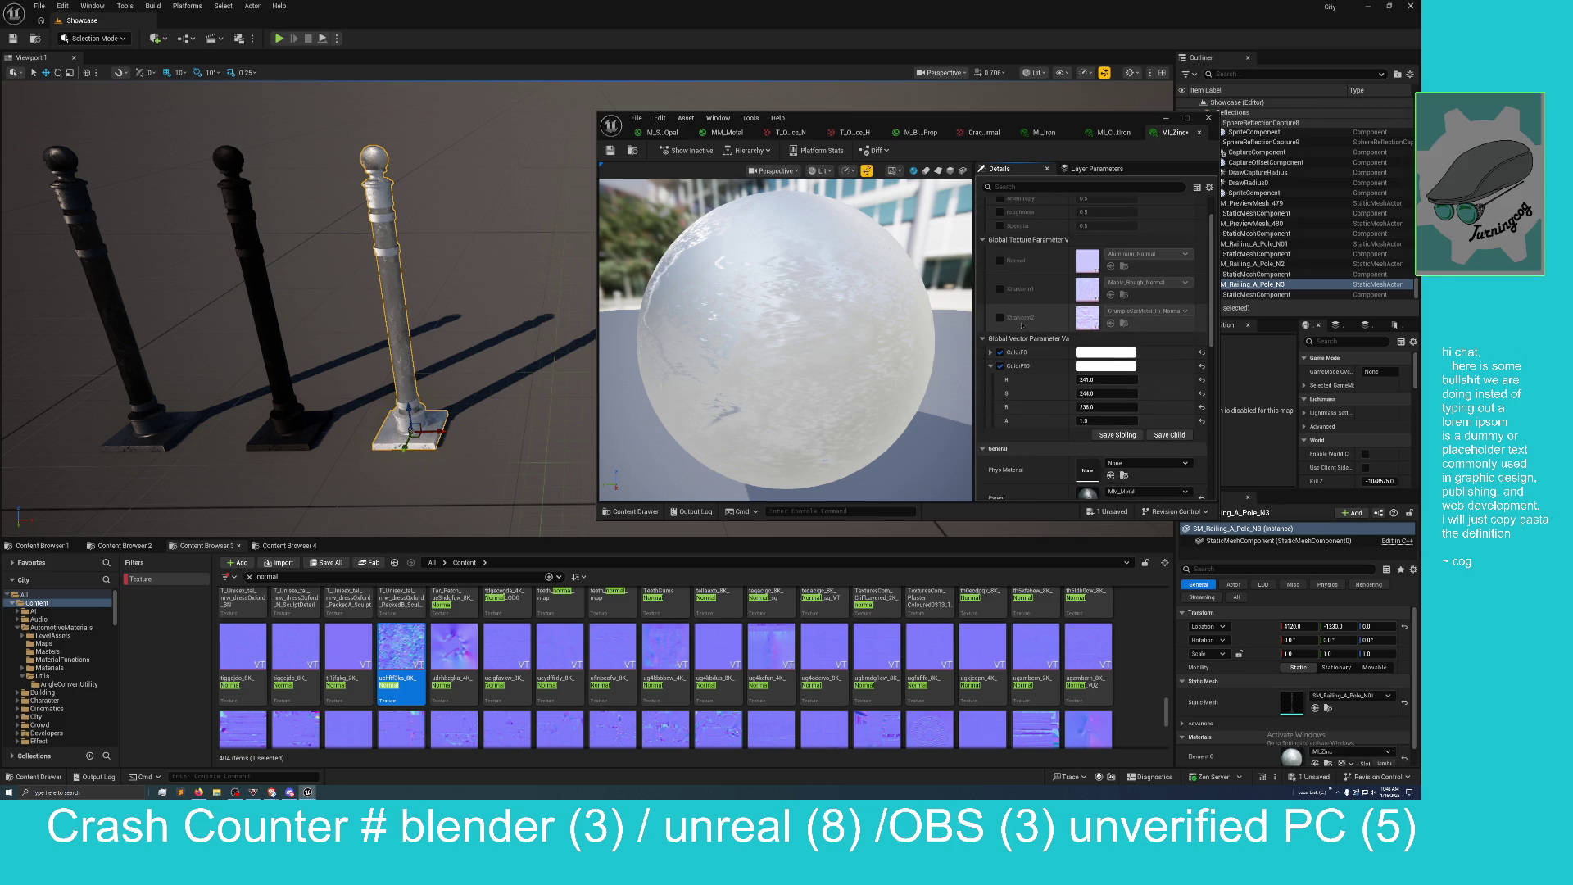
scroll(1022, 326, "down", 5)
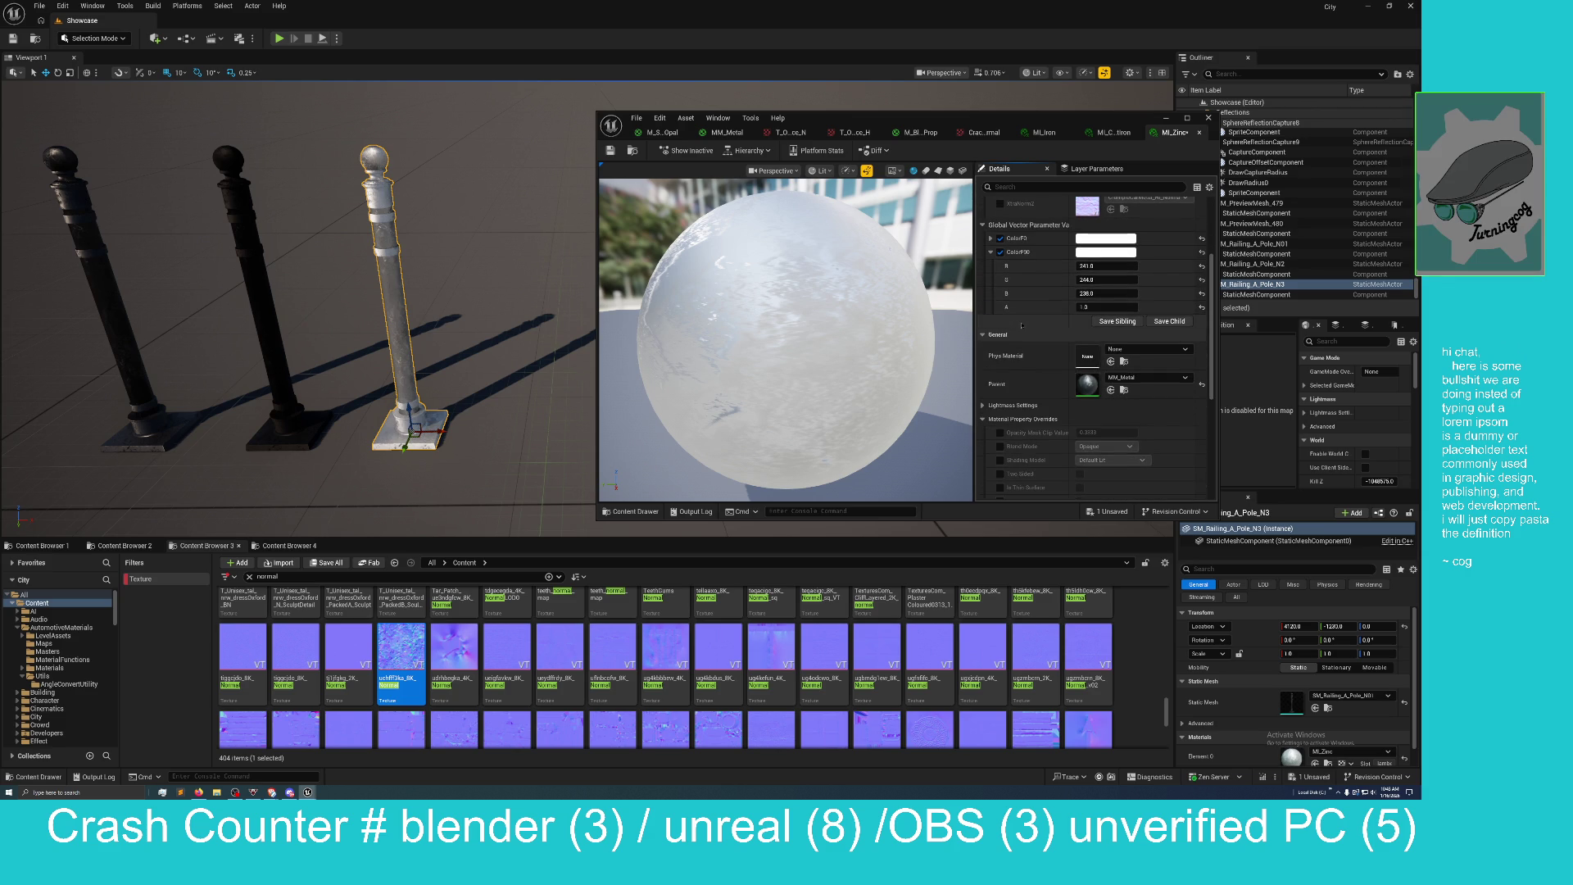
scroll(1021, 326, "down", 2)
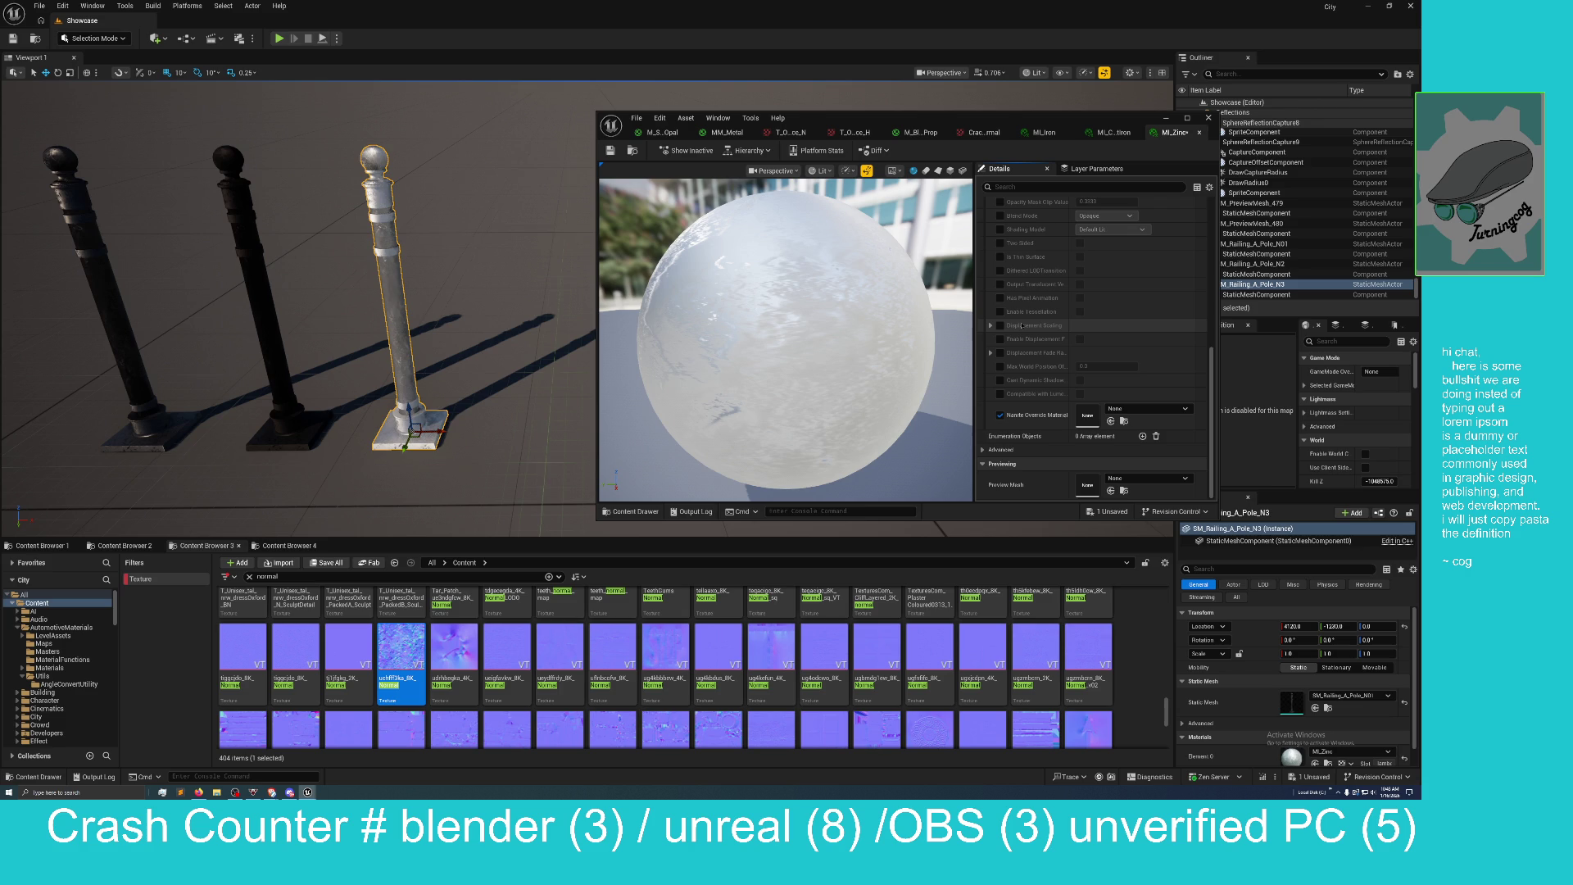
left_click(984, 448)
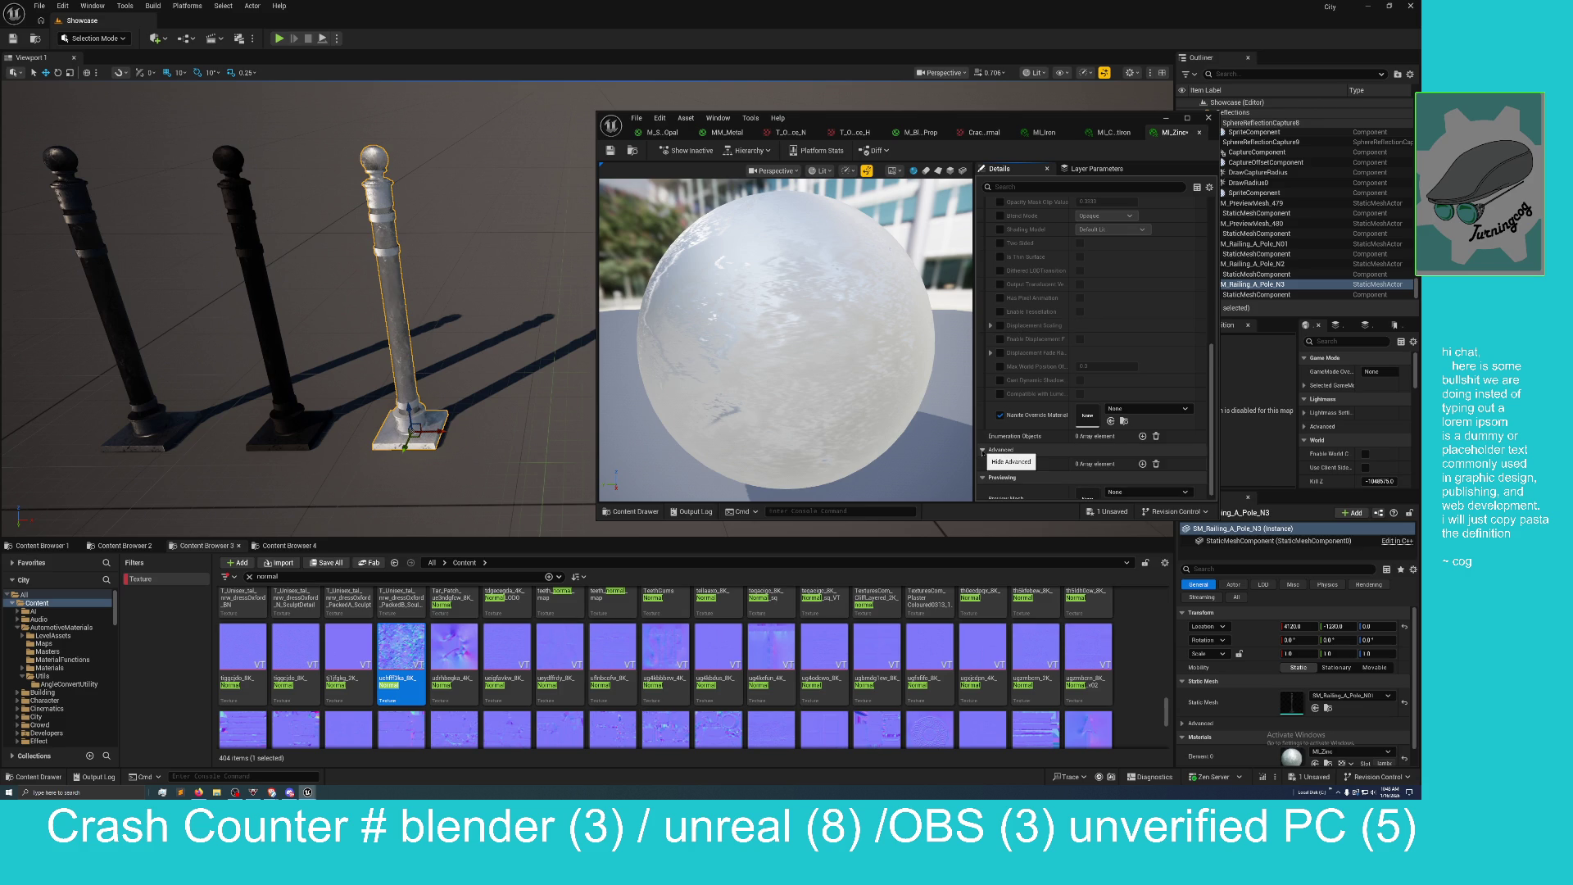
scroll(1043, 400, "up", 6)
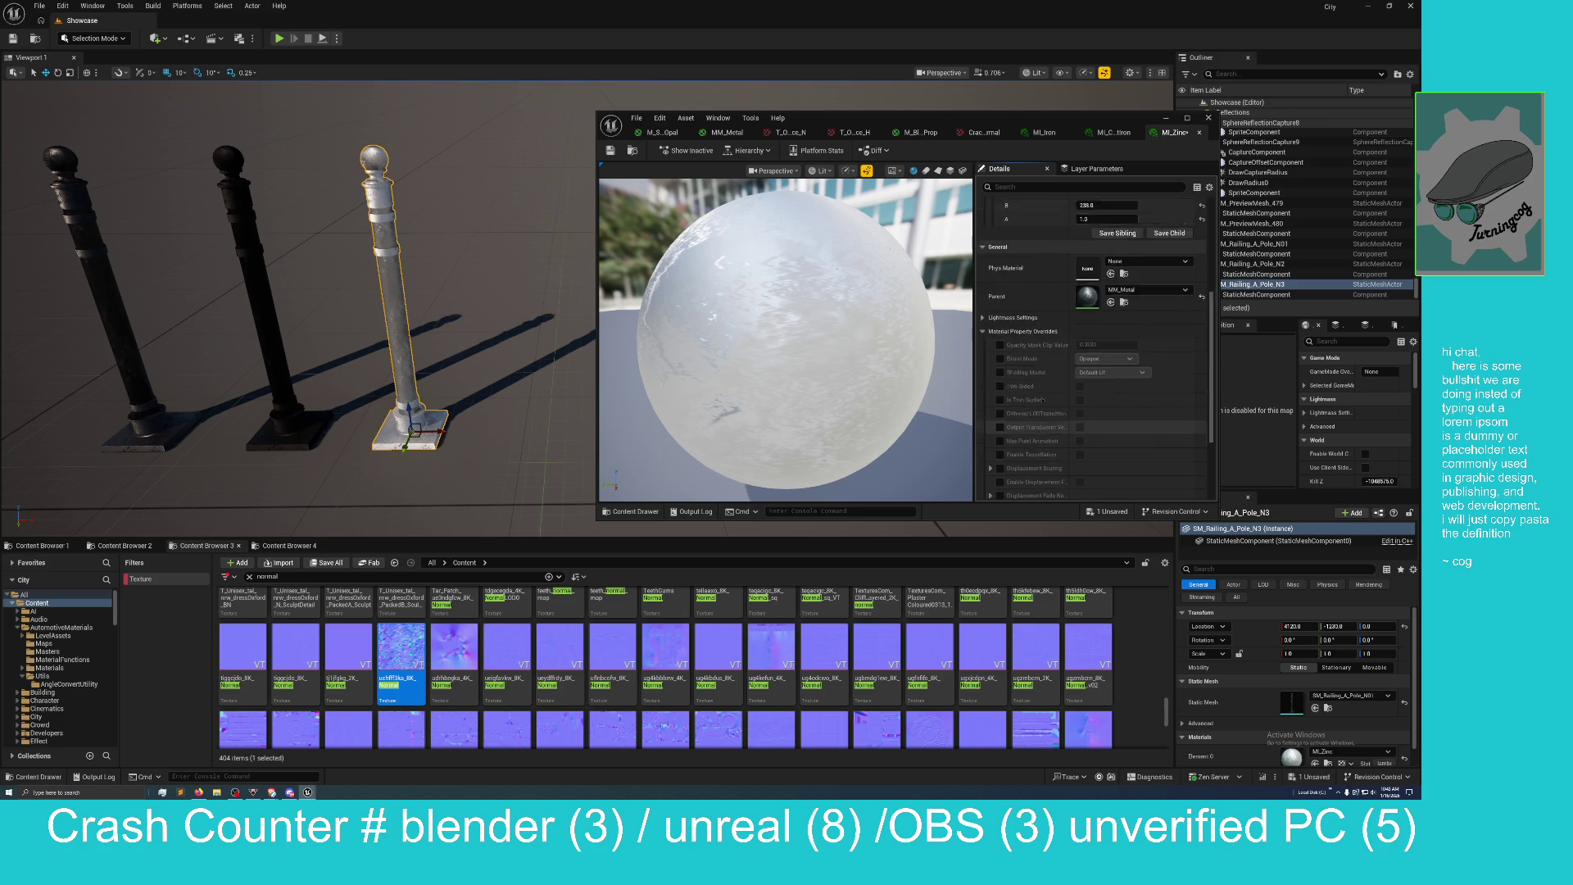
scroll(1043, 400, "up", 1)
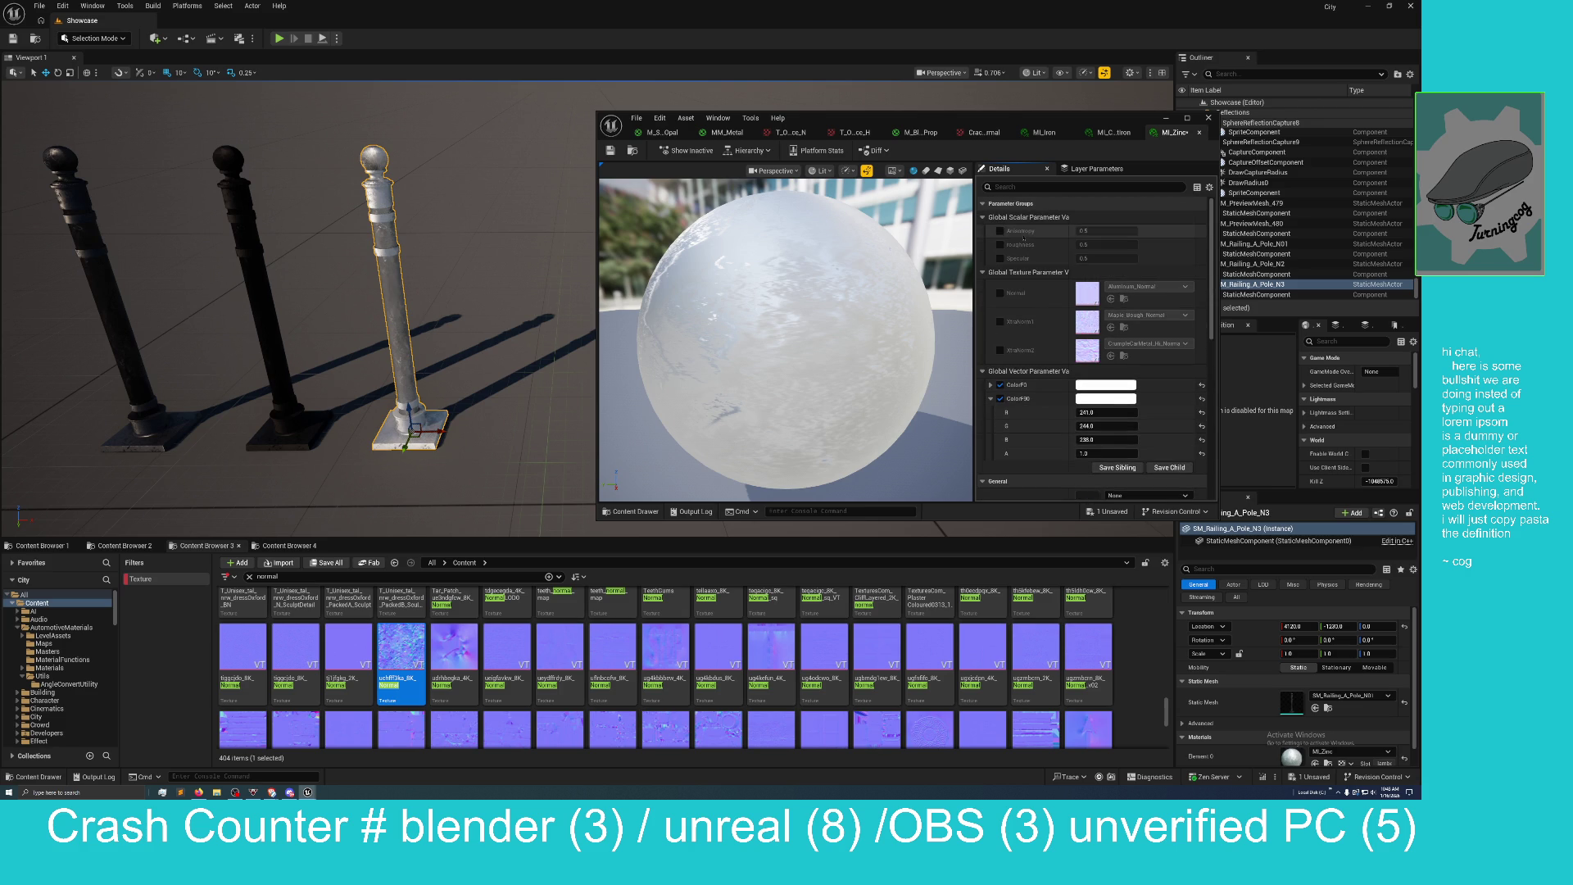
Enable MI_Zinc's Roughness override at 0.5 and save the instance.
mouse_move(393, 259)
left_mouse_down()
mouse_move(399, 201)
mouse_move(328, 184)
left_mouse_up()
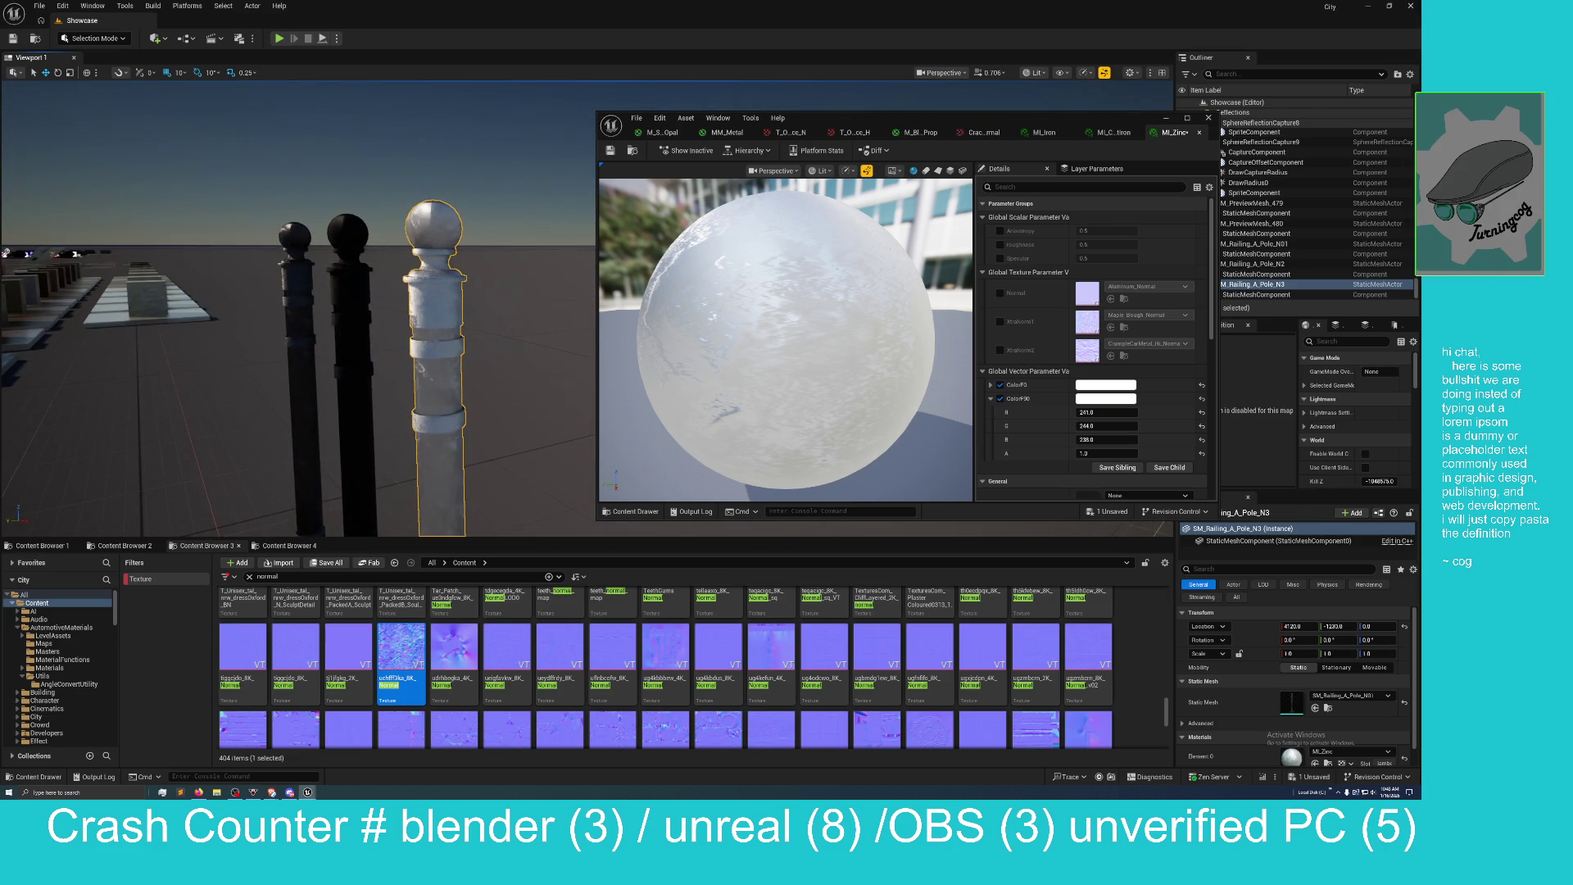
left_click(999, 244)
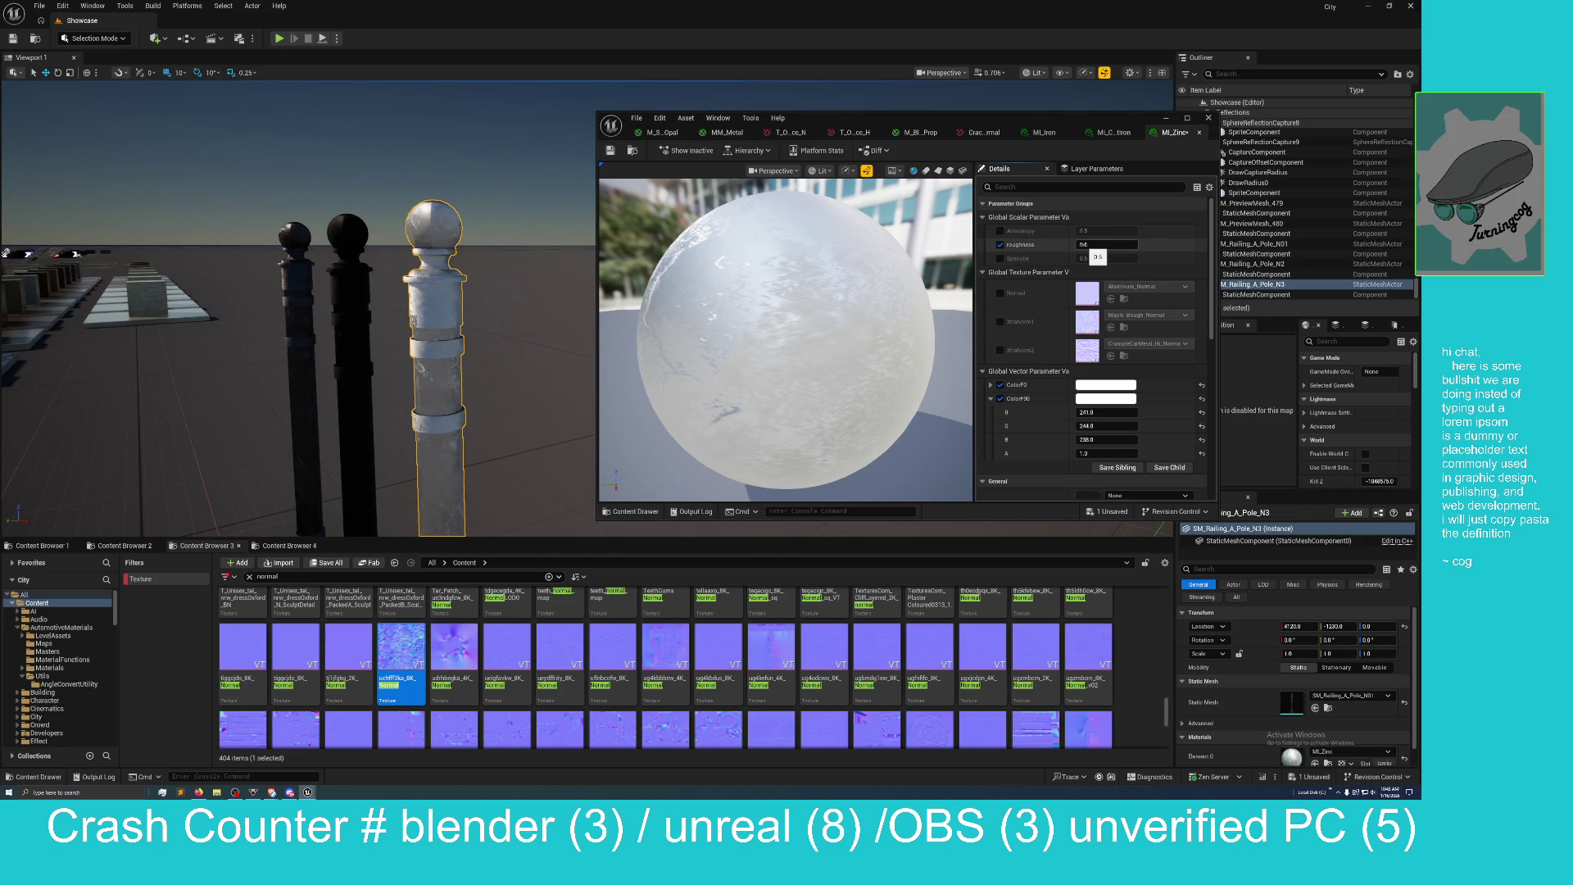
left_click(1089, 245)
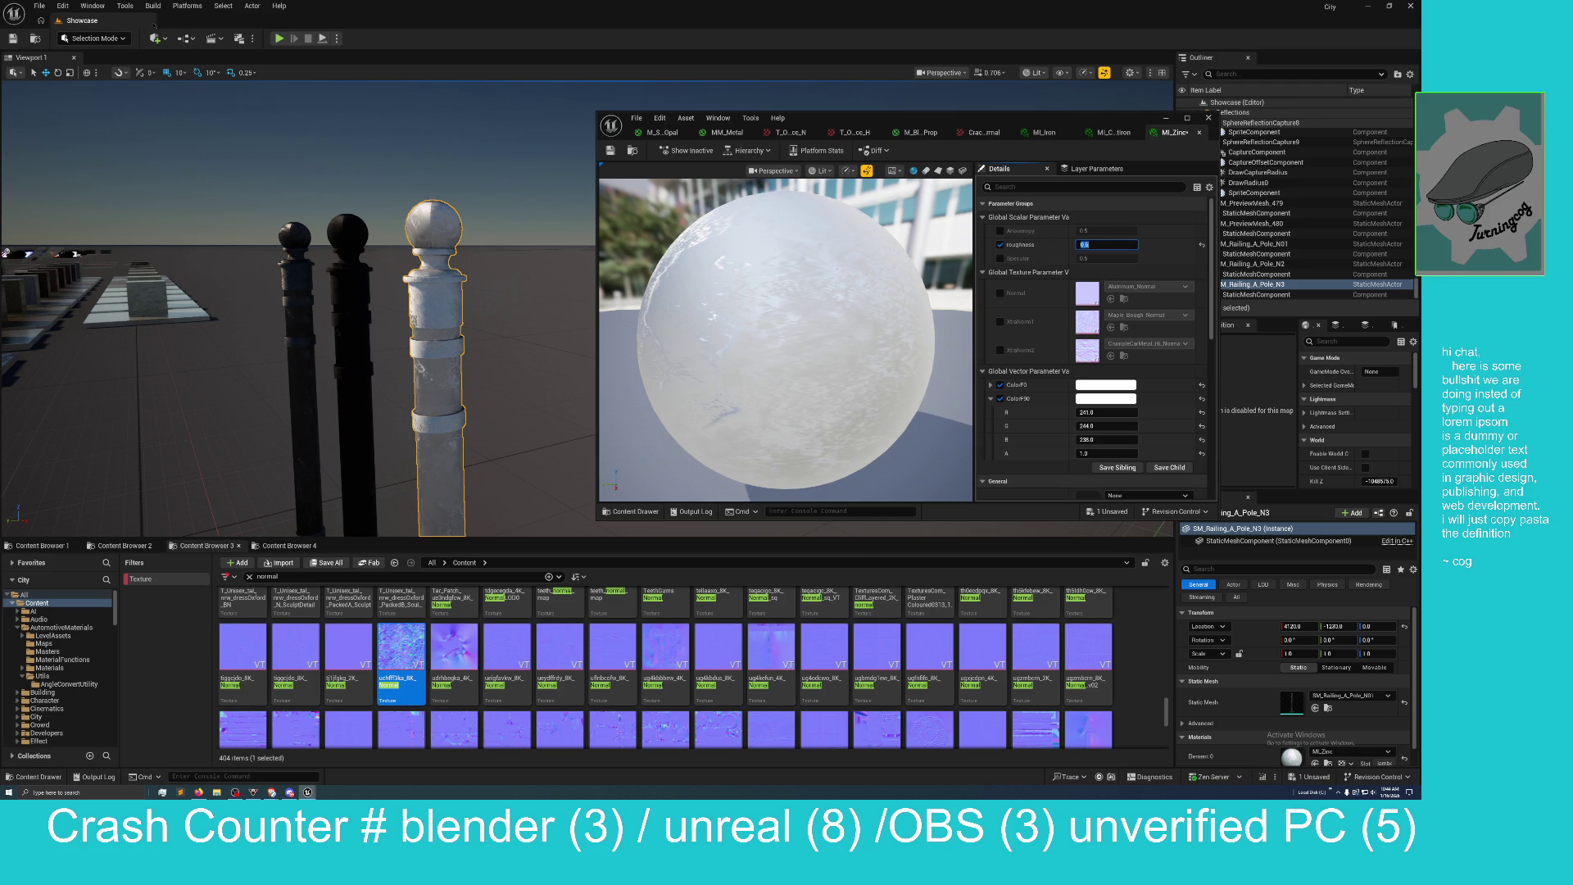
left_click(50, 59)
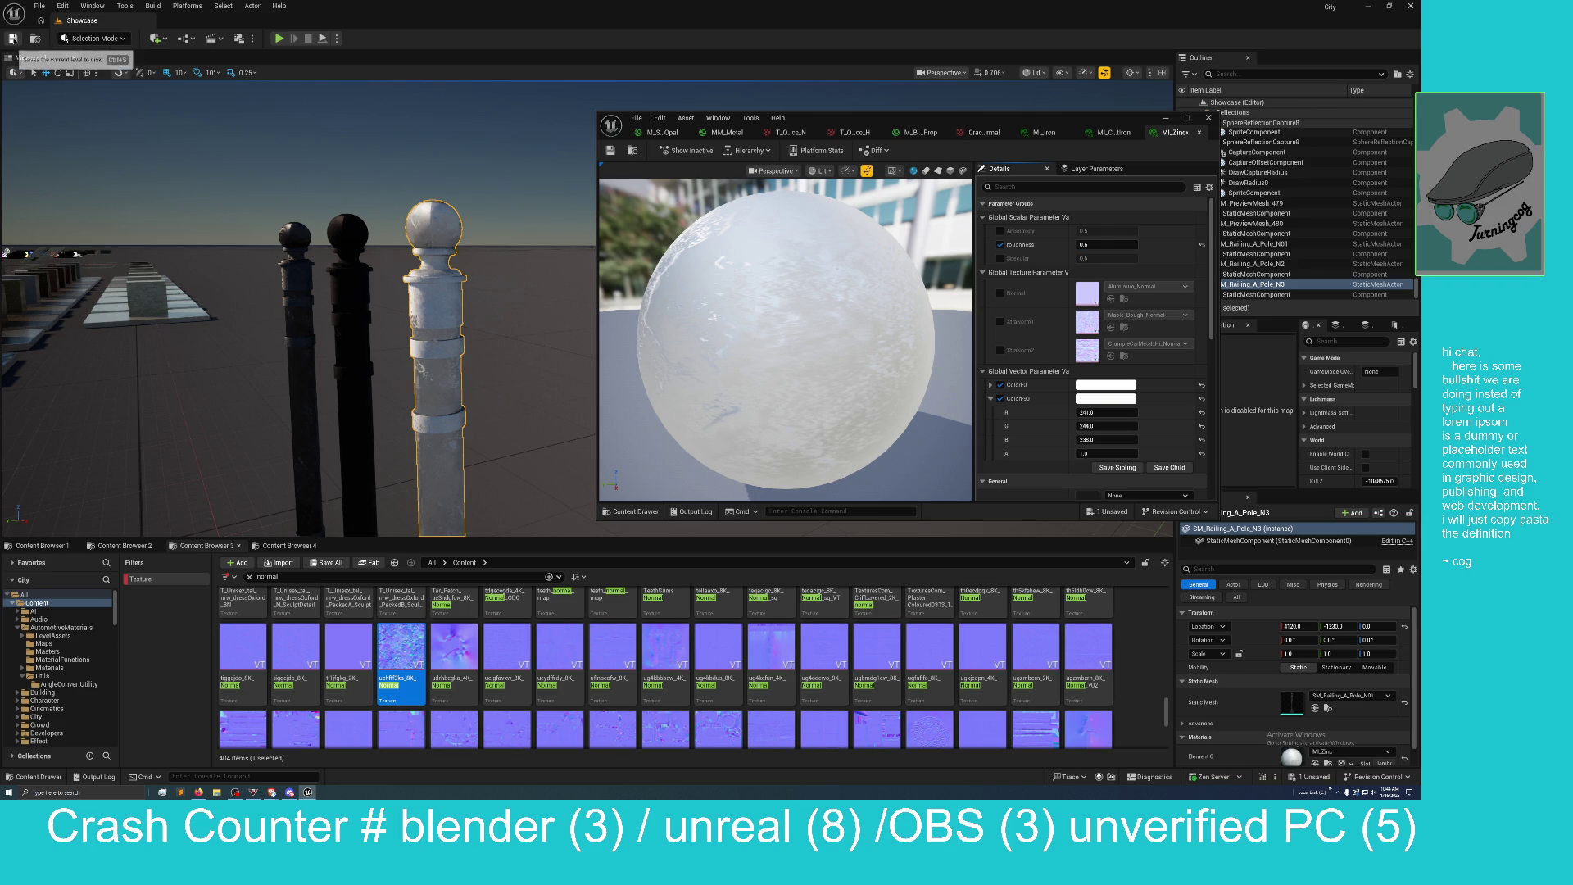
left_click(611, 150)
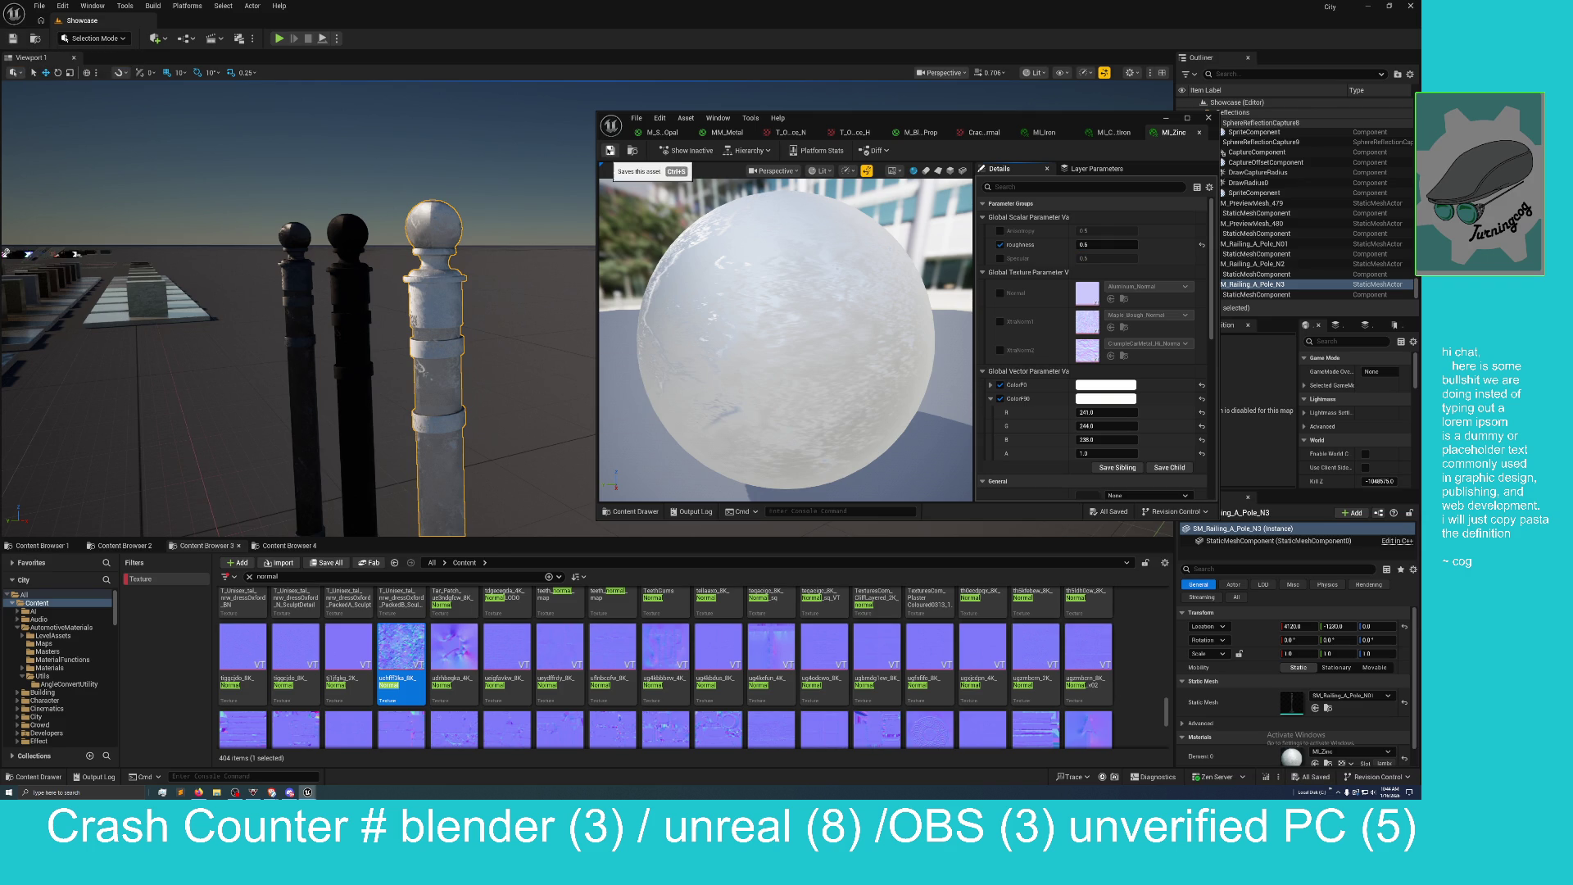
Enable the Specular override at 0.3 and save MI_Zinc through Save Content.
key("w")
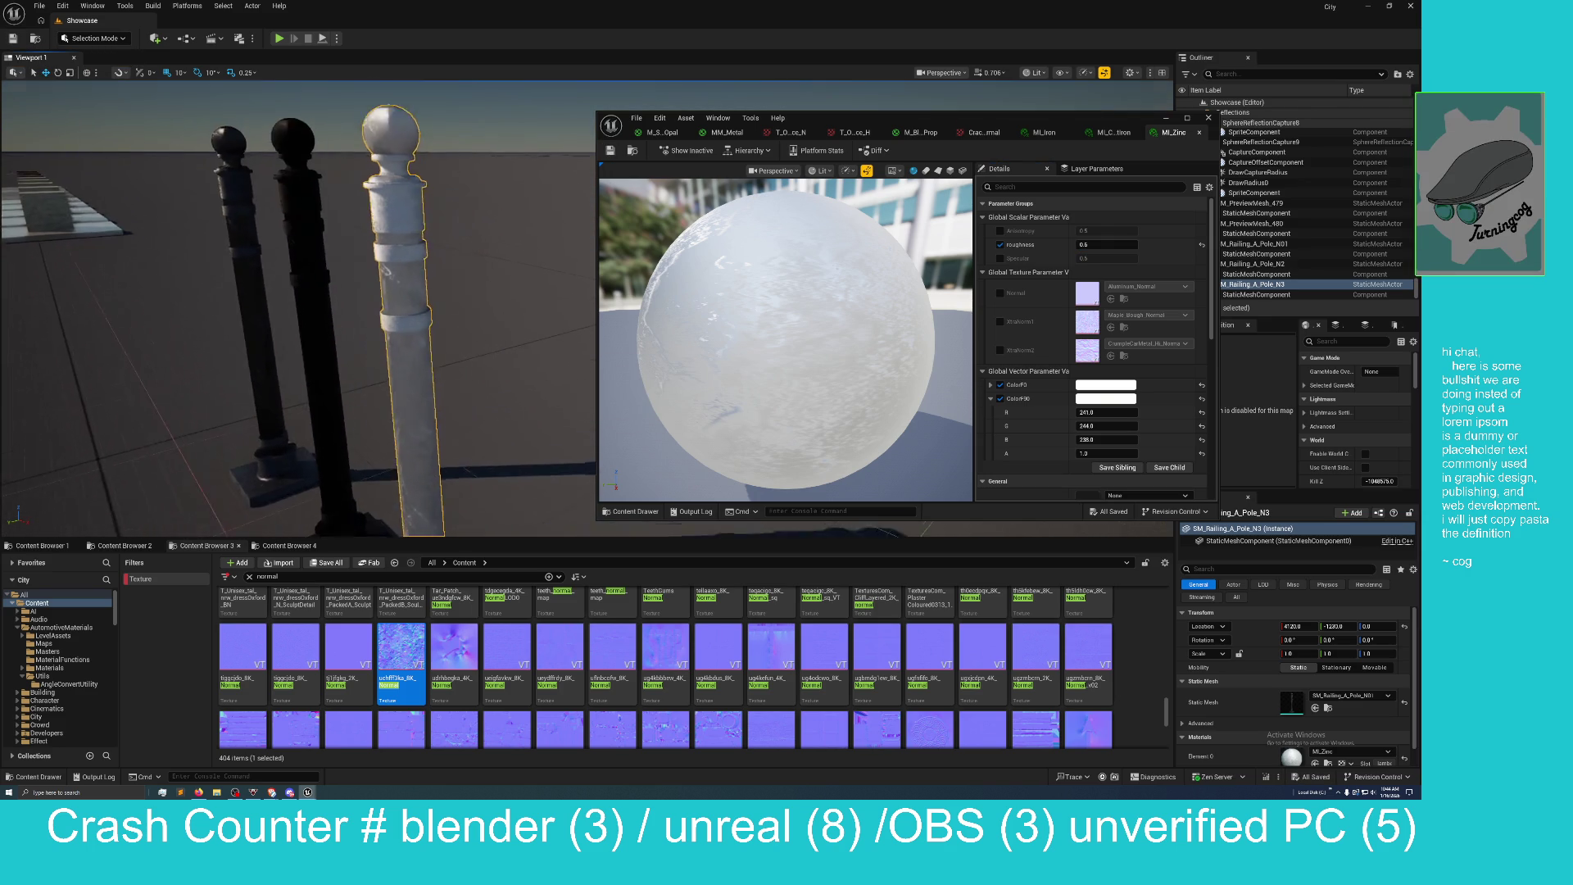
key("s")
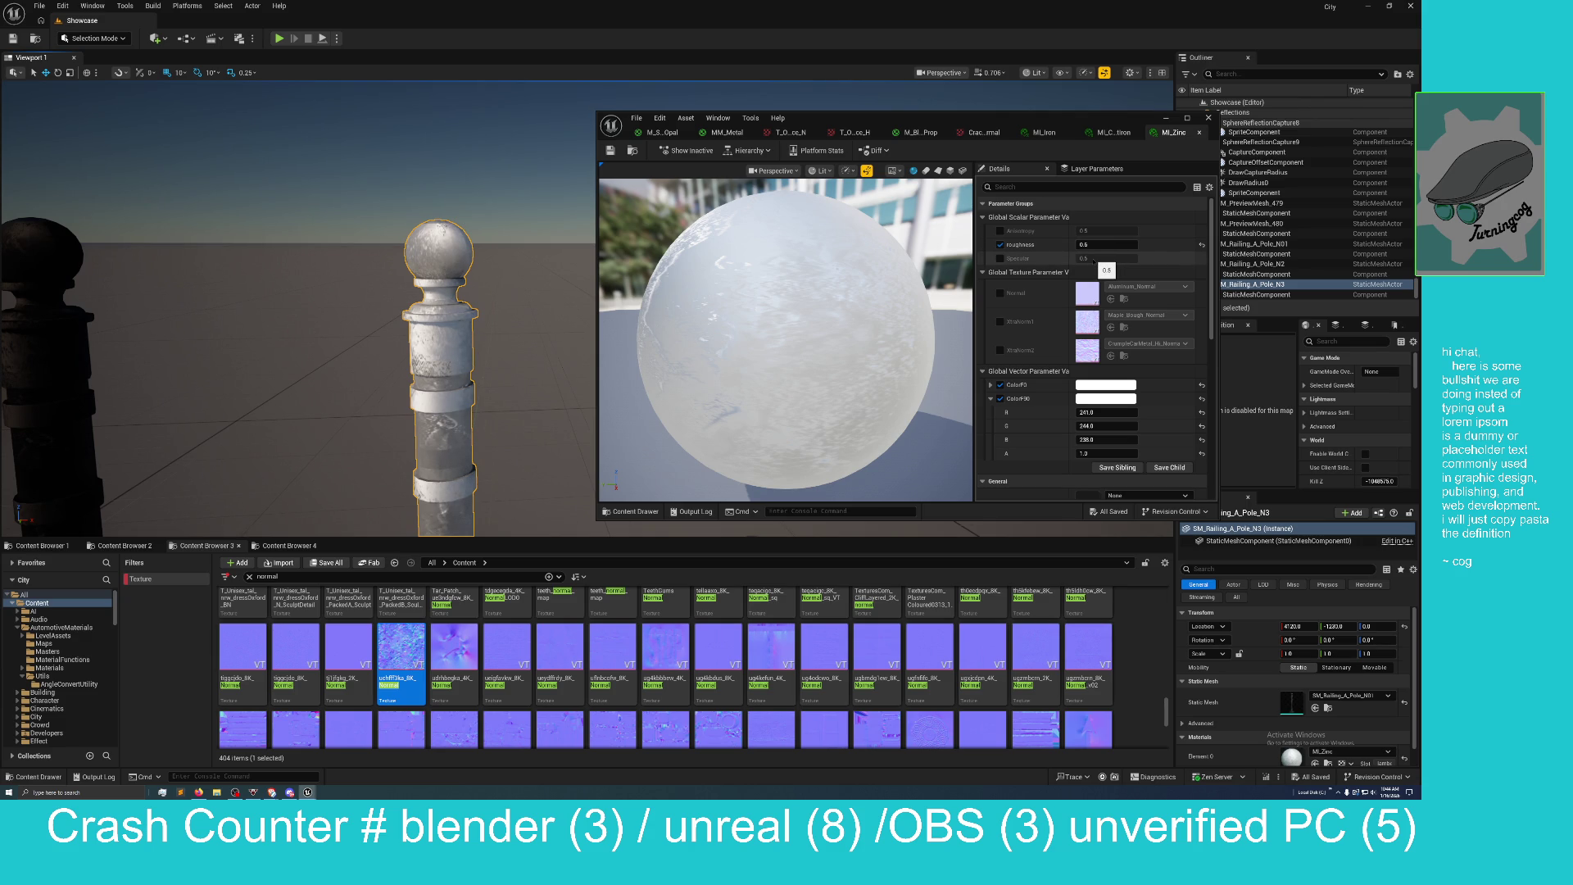
left_click(1000, 259)
left_click(1092, 259)
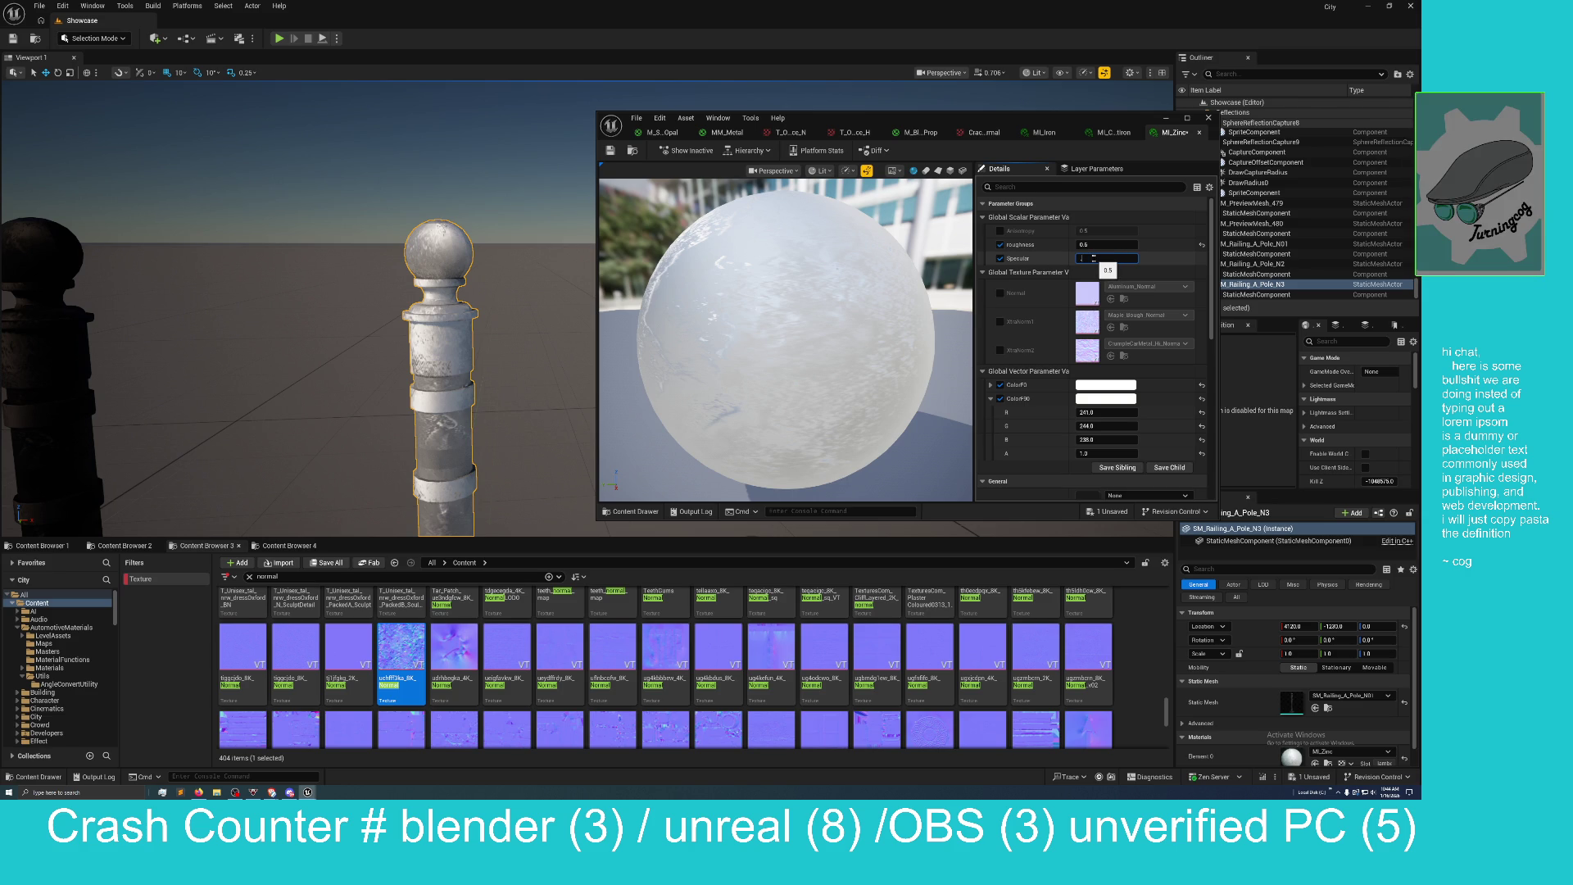
type("0.3")
key("Return")
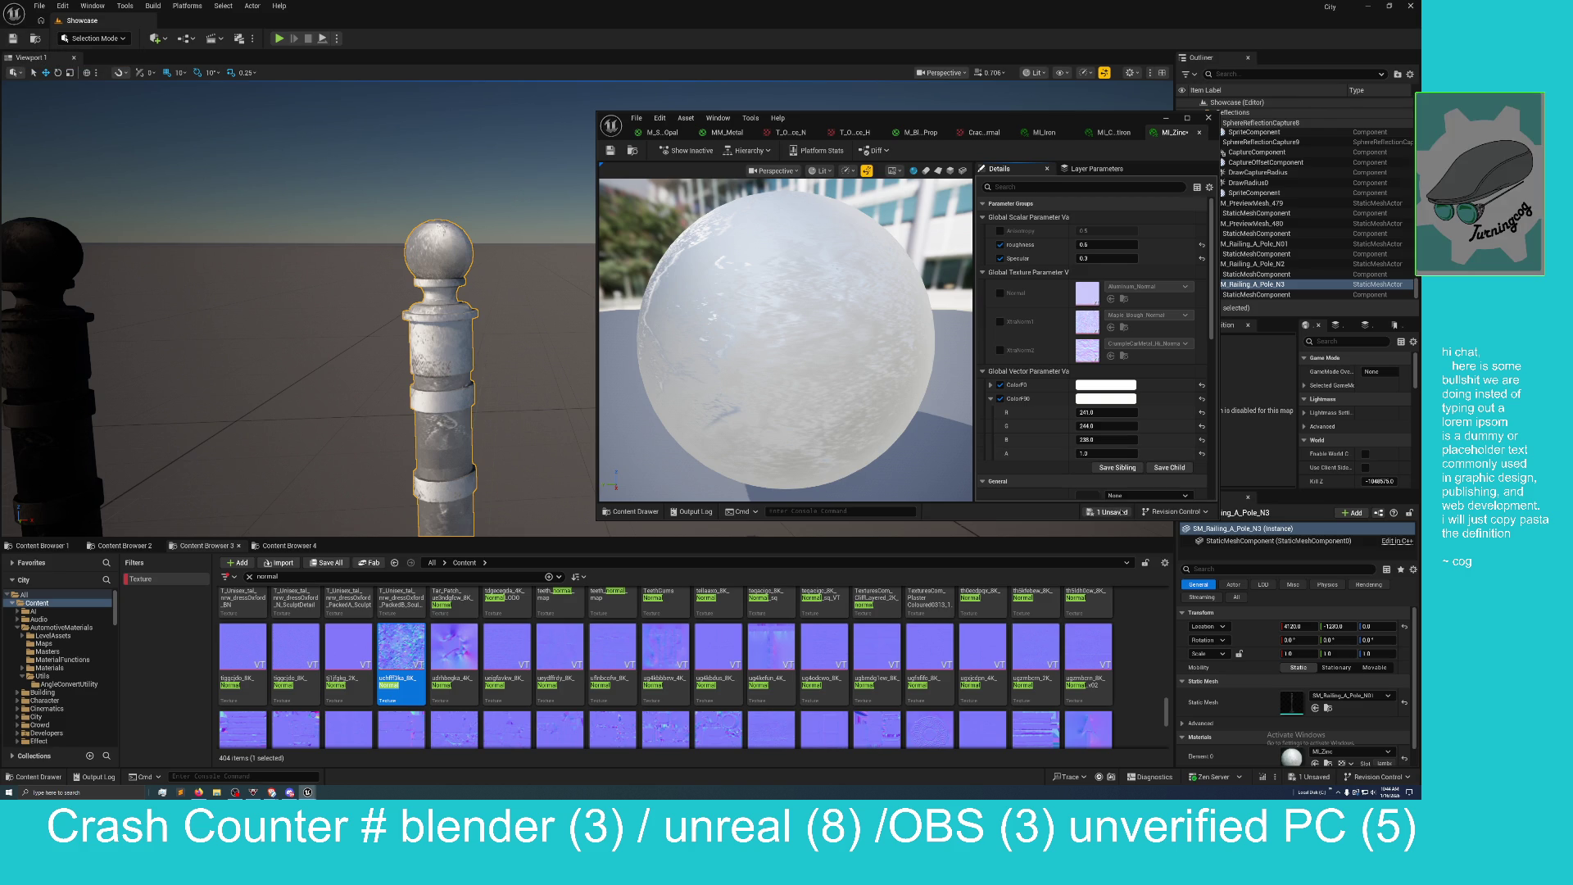
left_click(1106, 511)
left_click(746, 474)
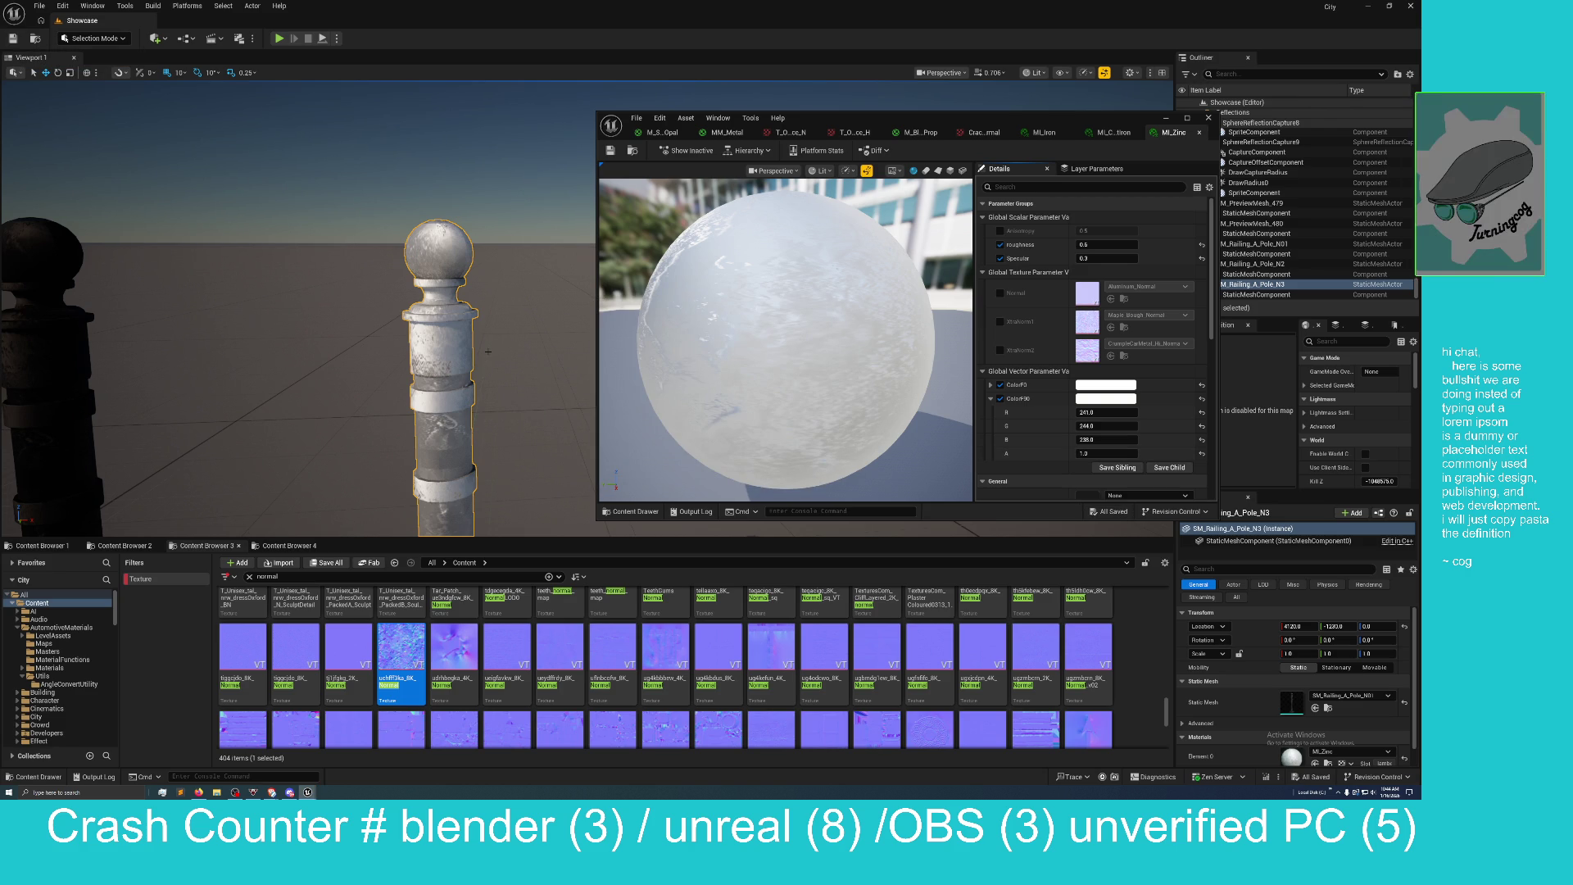
left_click_drag(855, 124, 1516, 150)
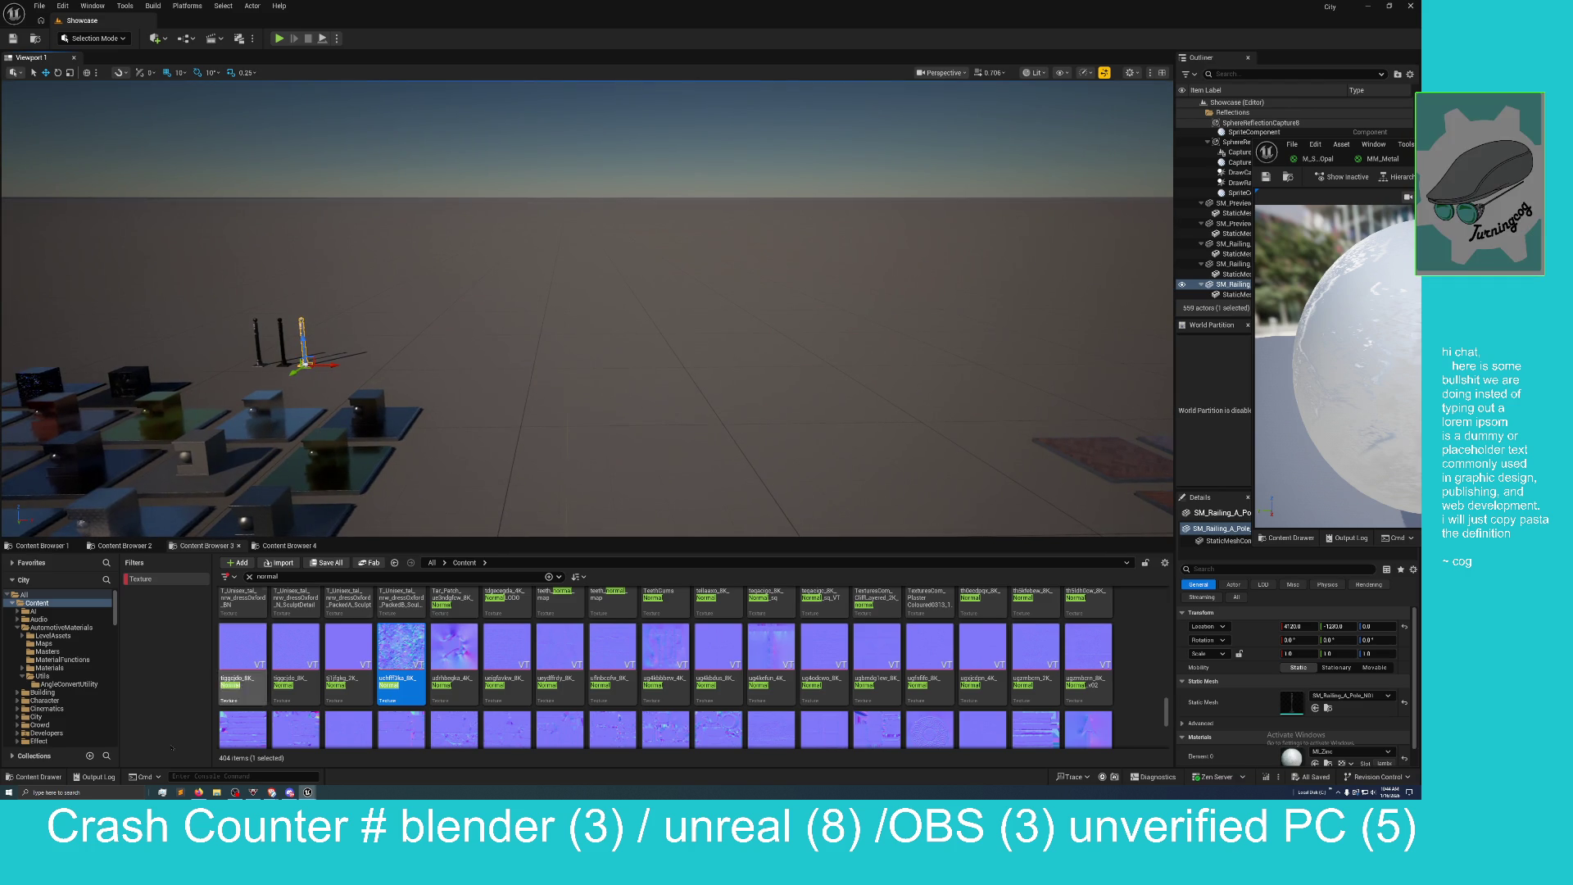
Show GPU timings with the Stat GPU console command, then hide them.
type("sty")
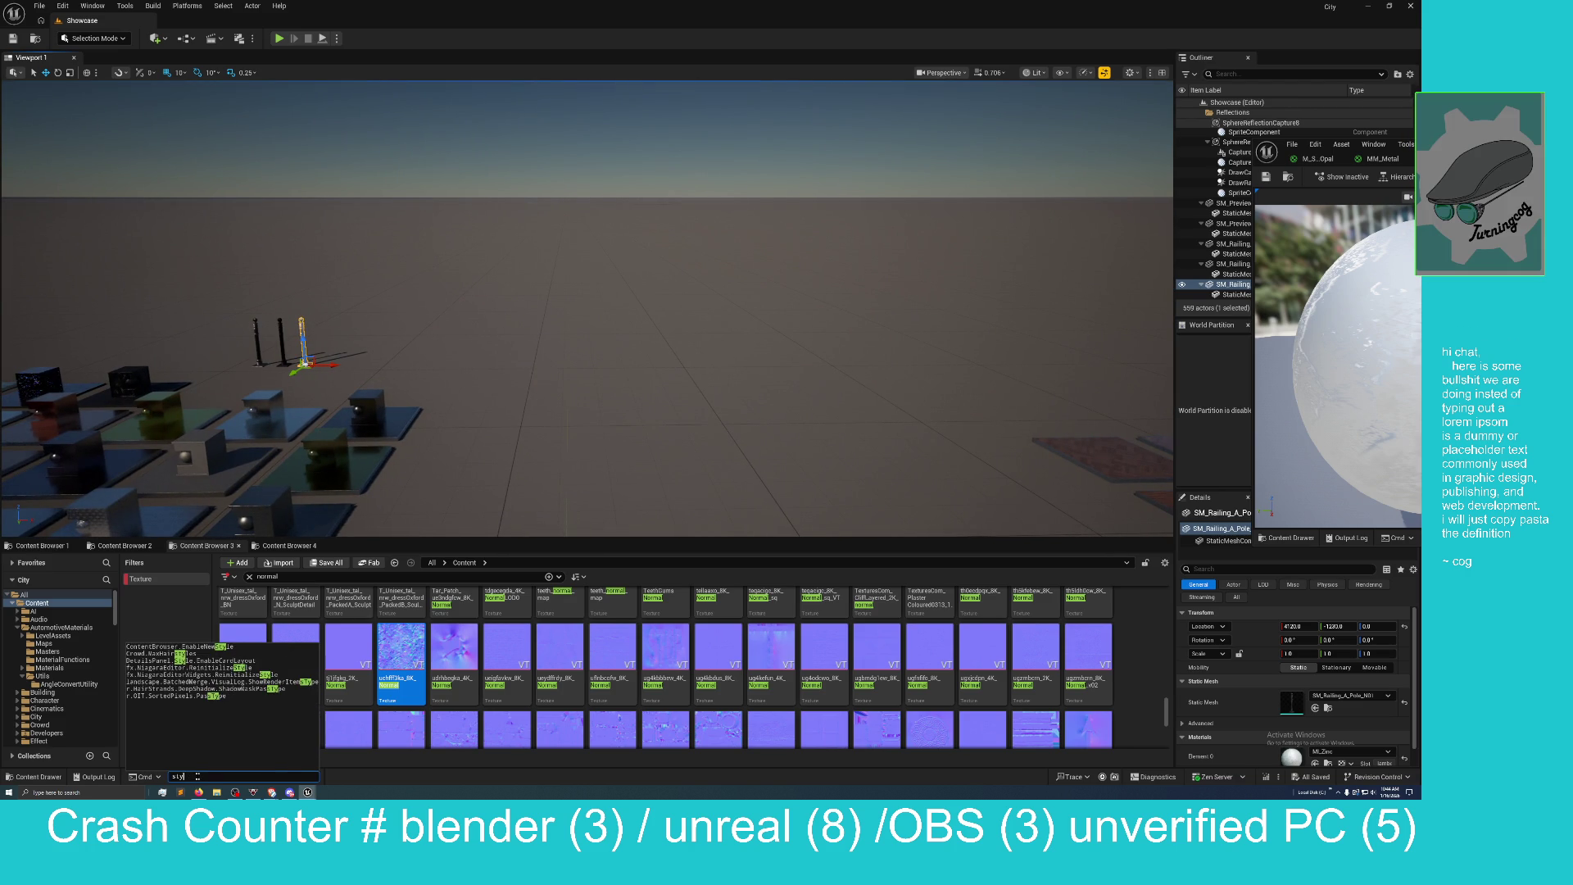
key("BackSpace")
key("BackSpace")
type("tat")
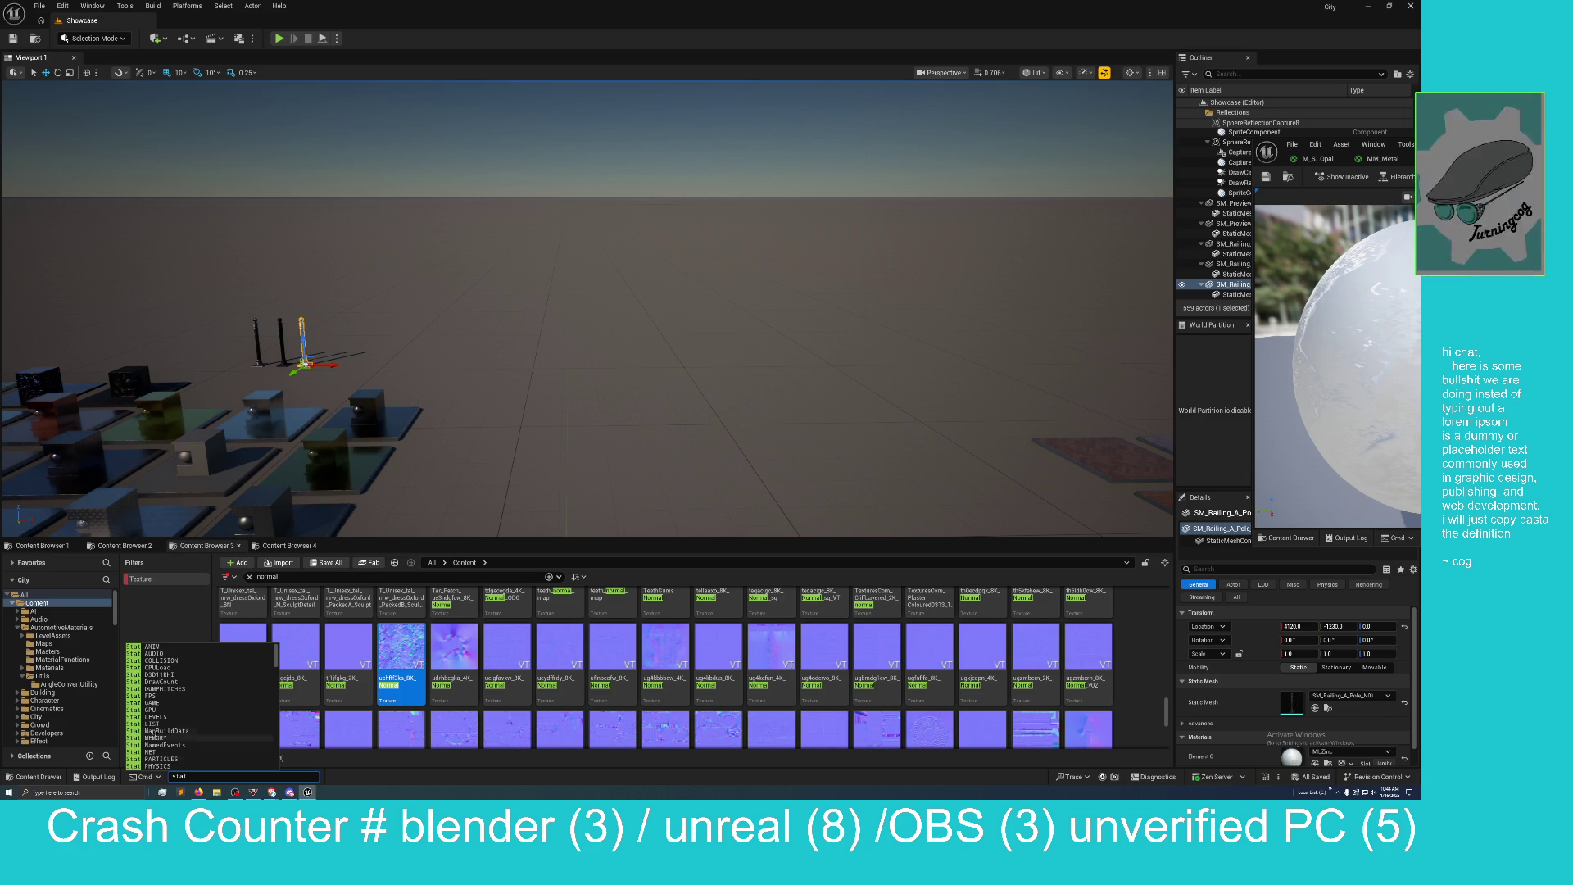
left_click(167, 707)
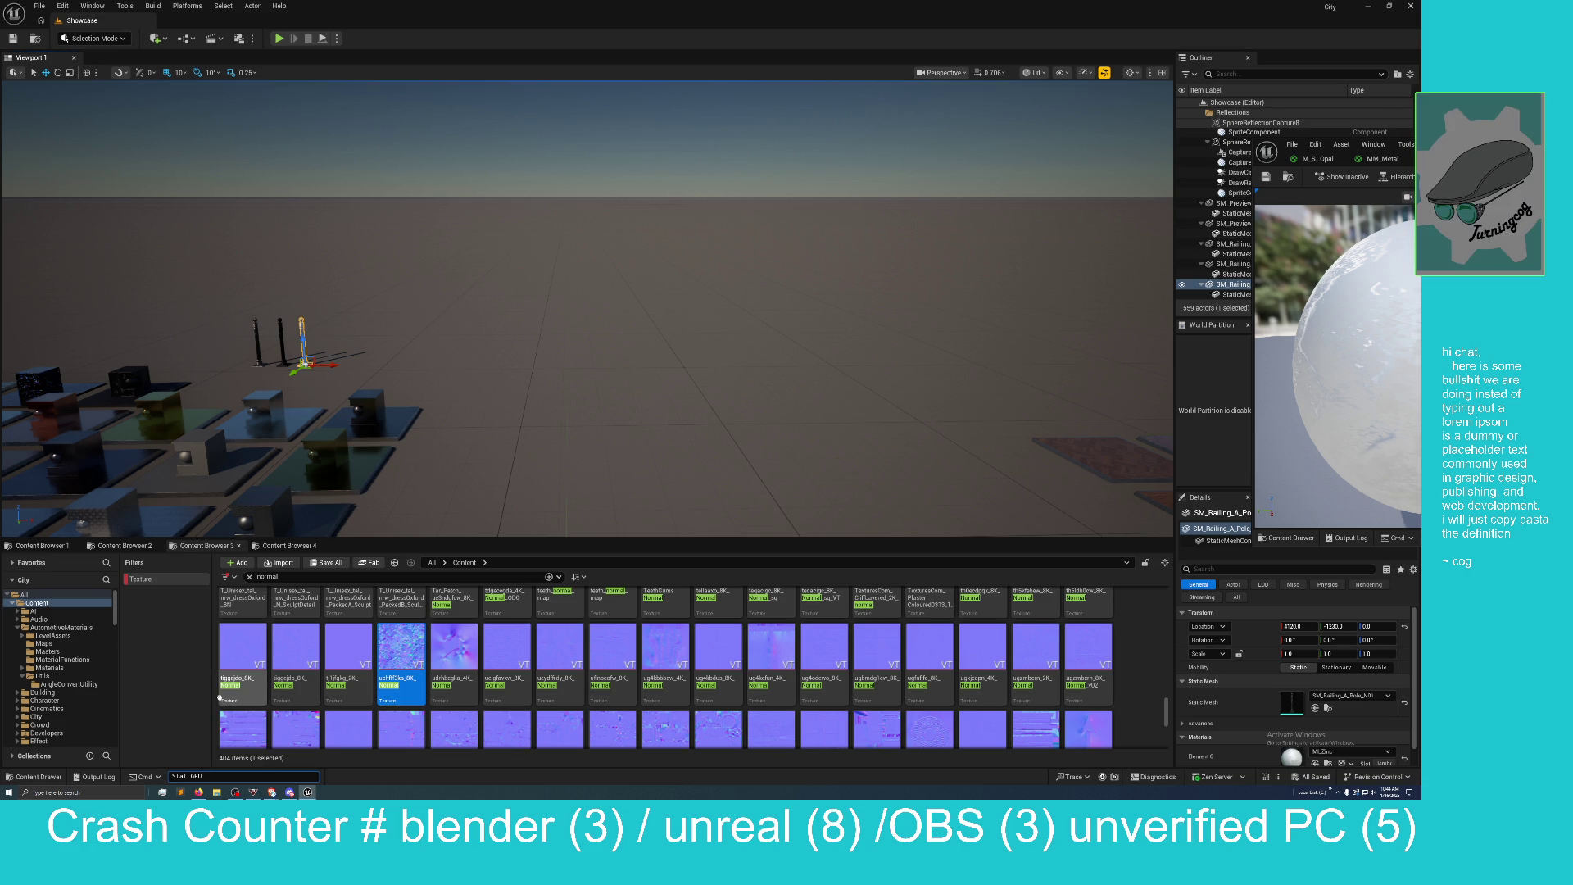
key("Return")
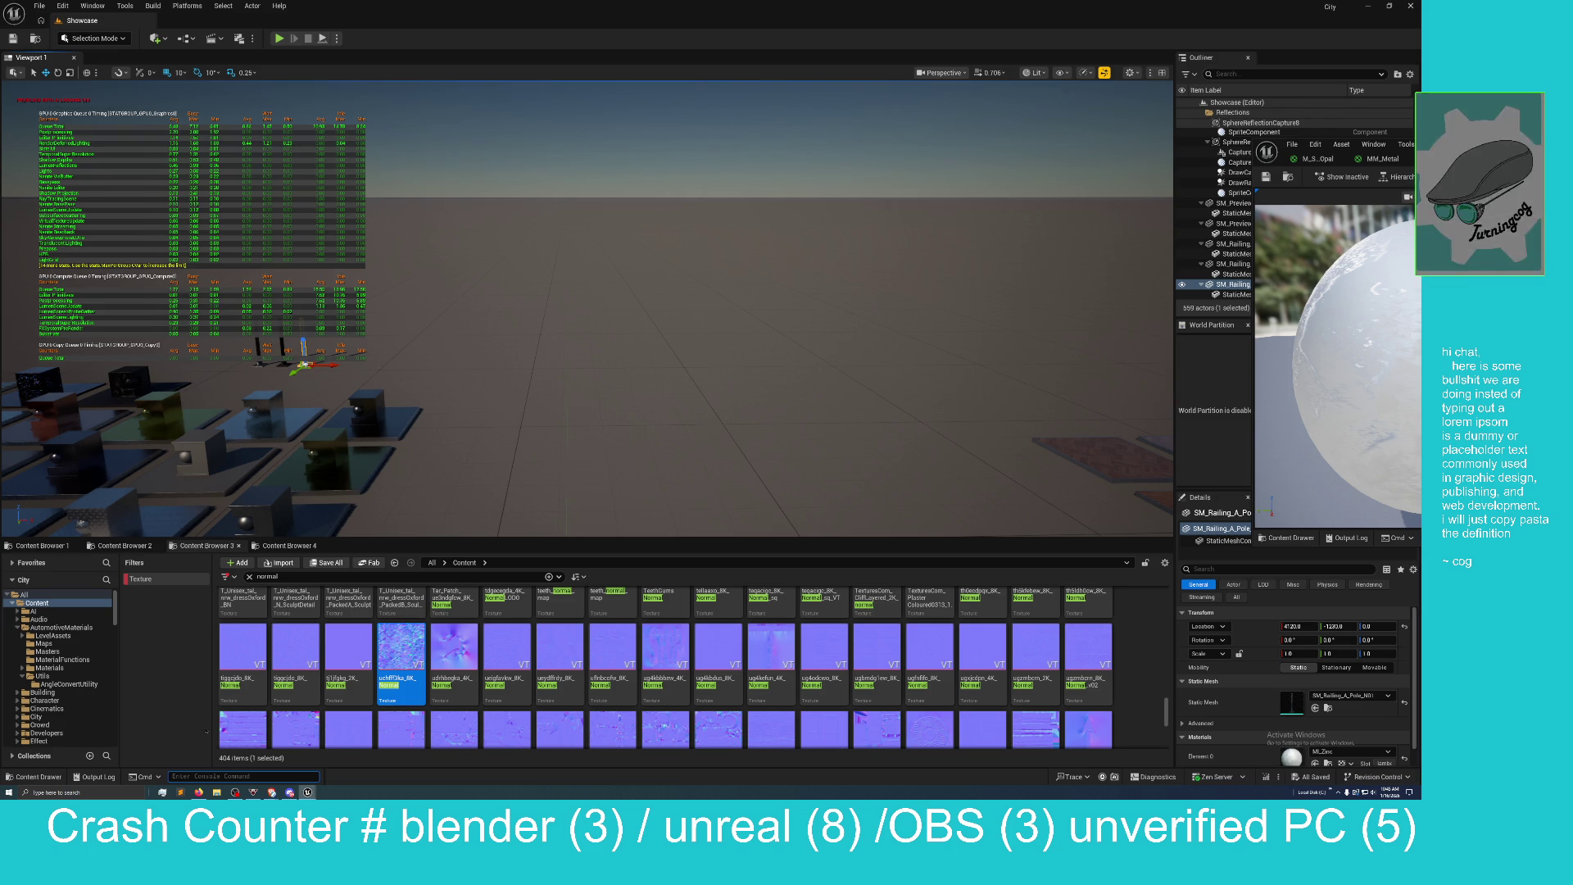
key("Up")
key("Return")
key("Up")
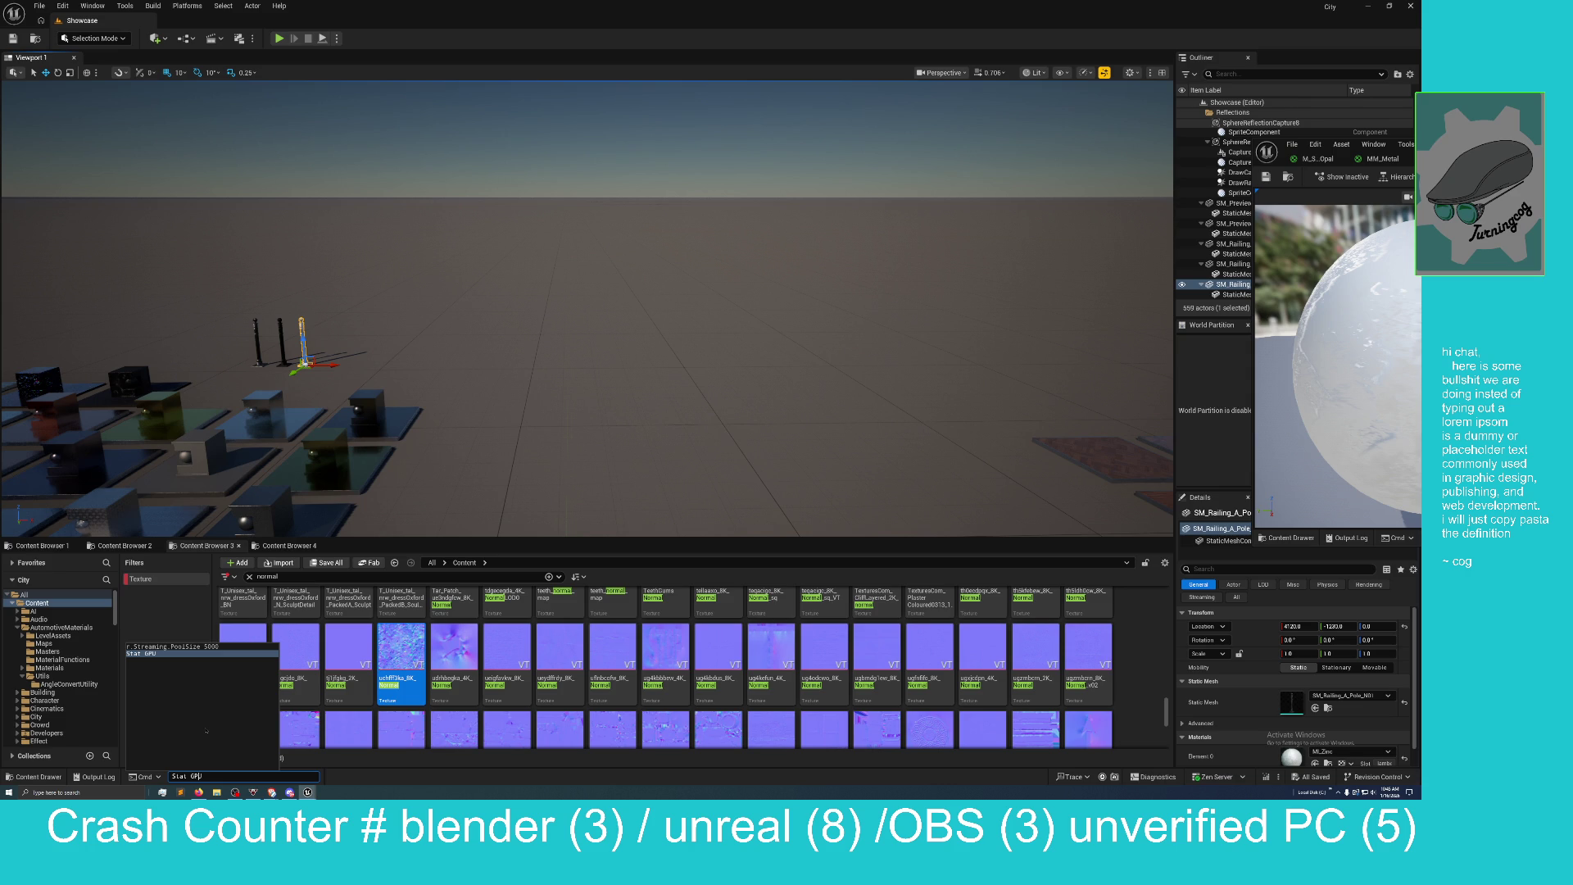
Run Stat FPS to display a live frame-rate readout.
key("BackSpace")
key("BackSpace")
key("BackSpace")
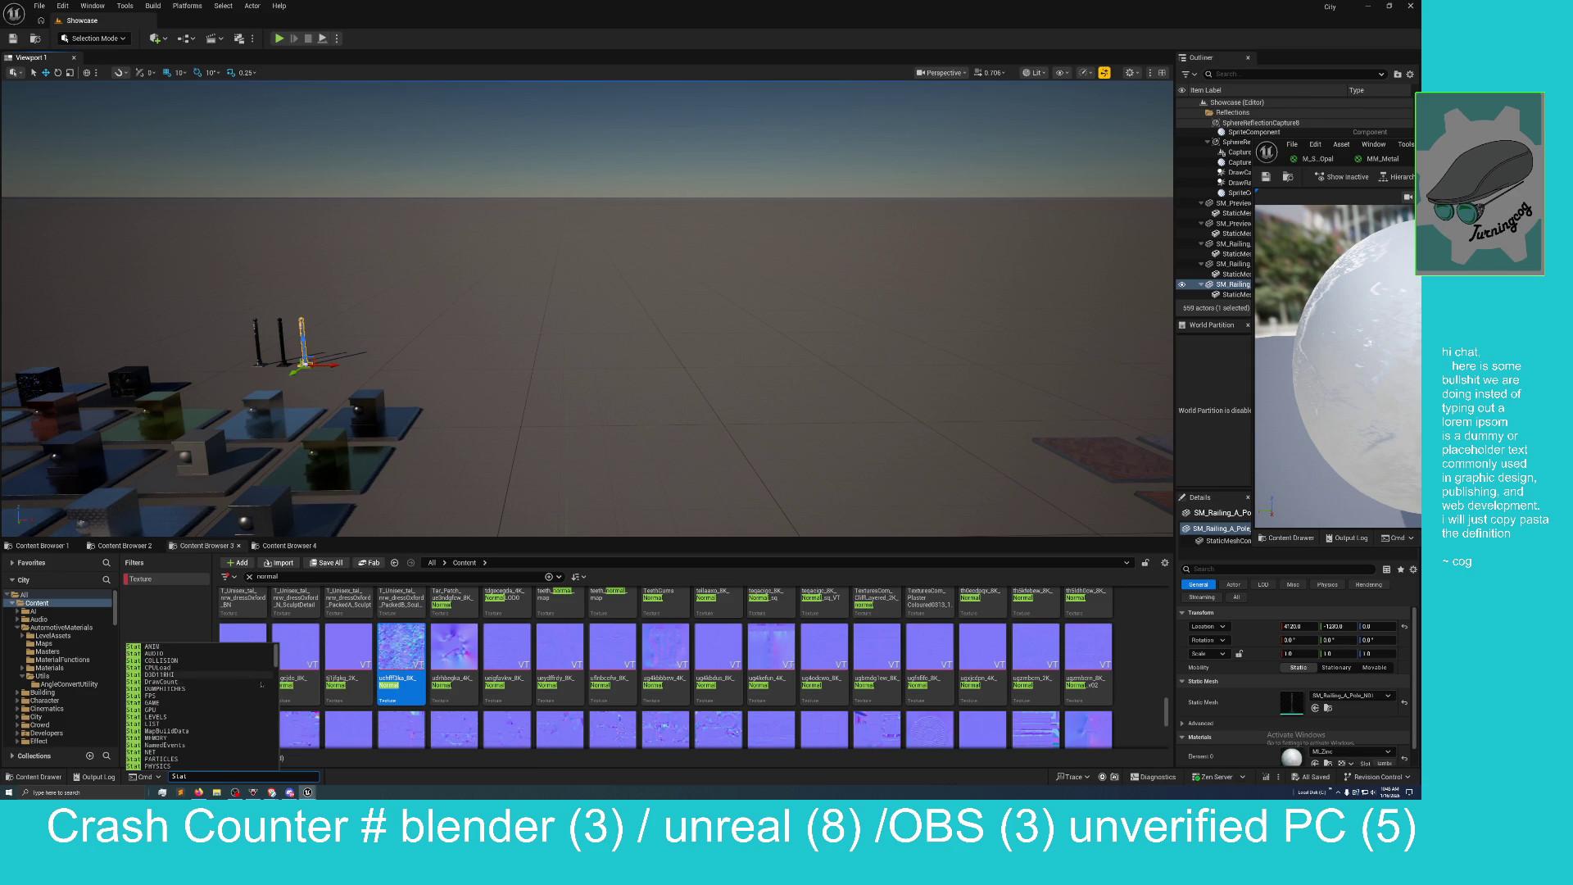
scroll(200, 722, "down", 1)
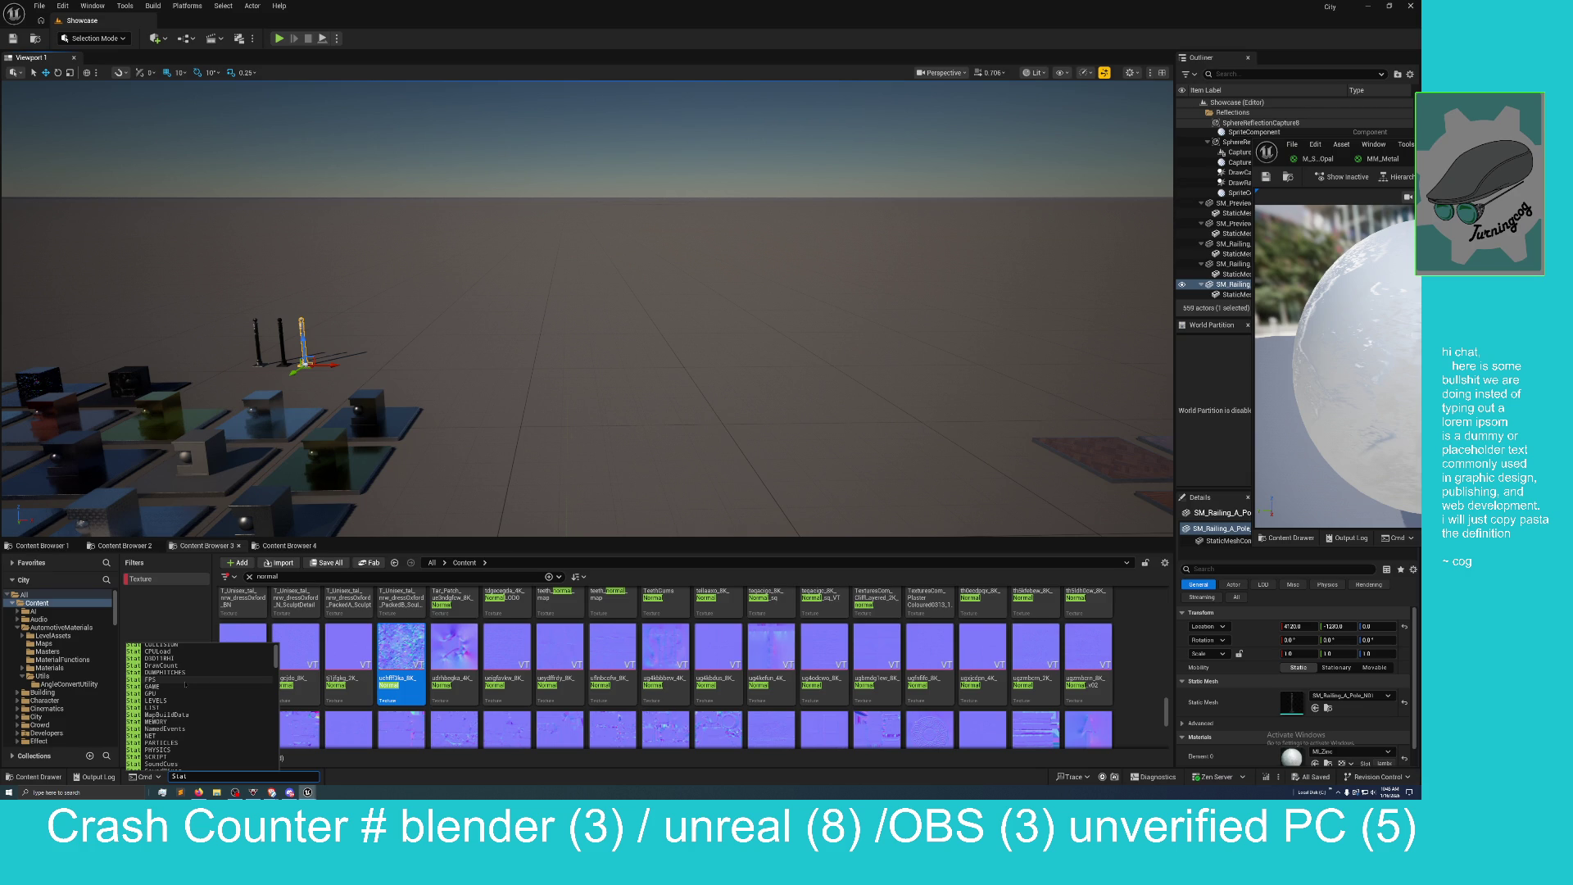
scroll(177, 692, "up", 1)
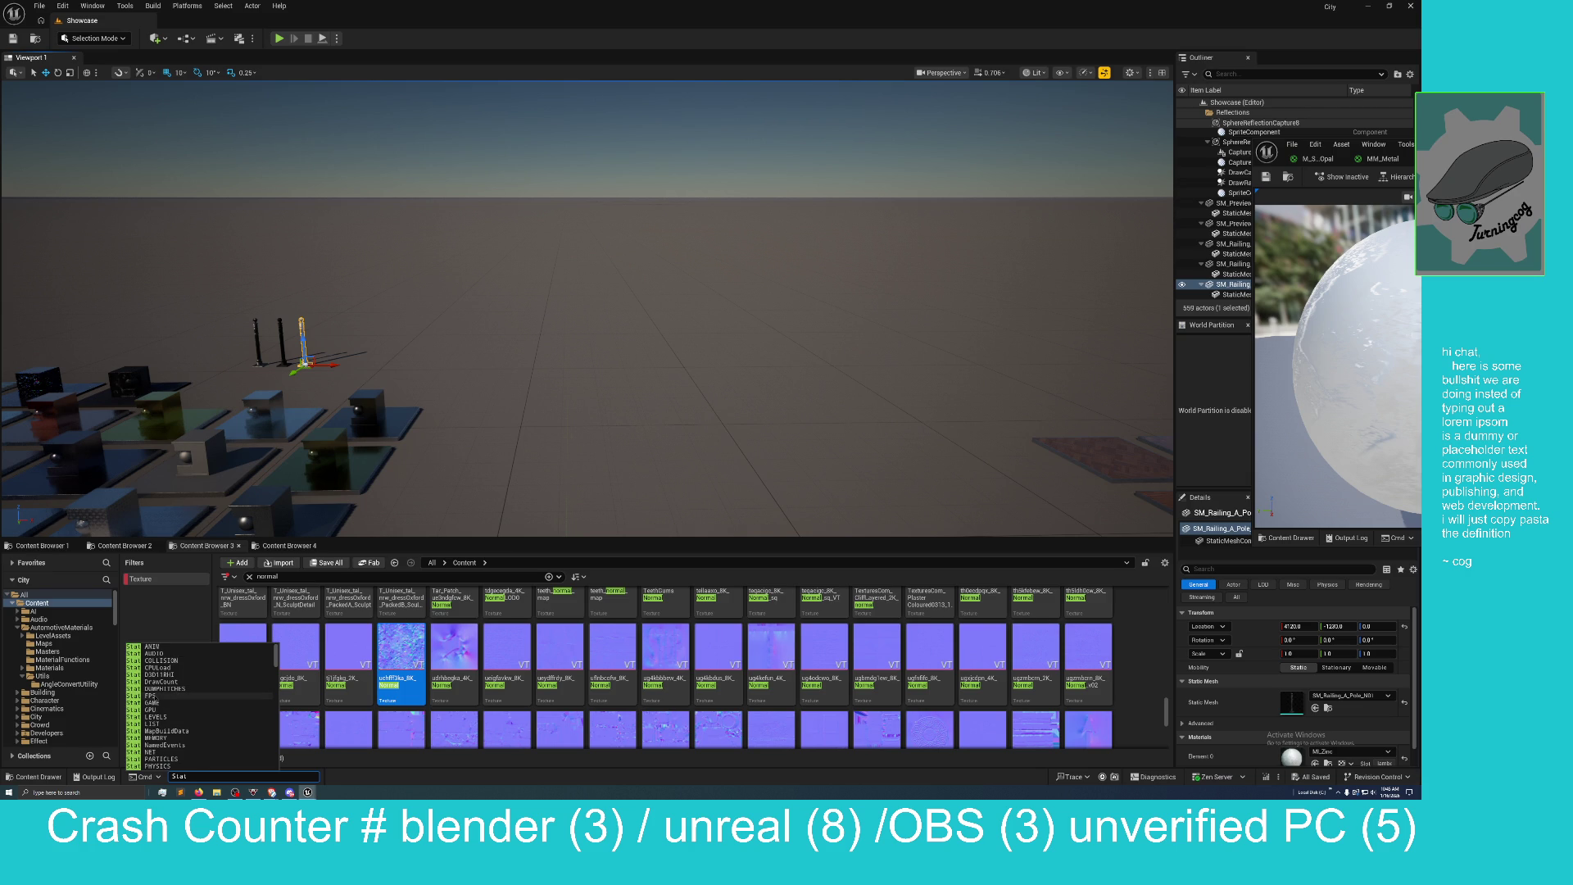
left_click(176, 695)
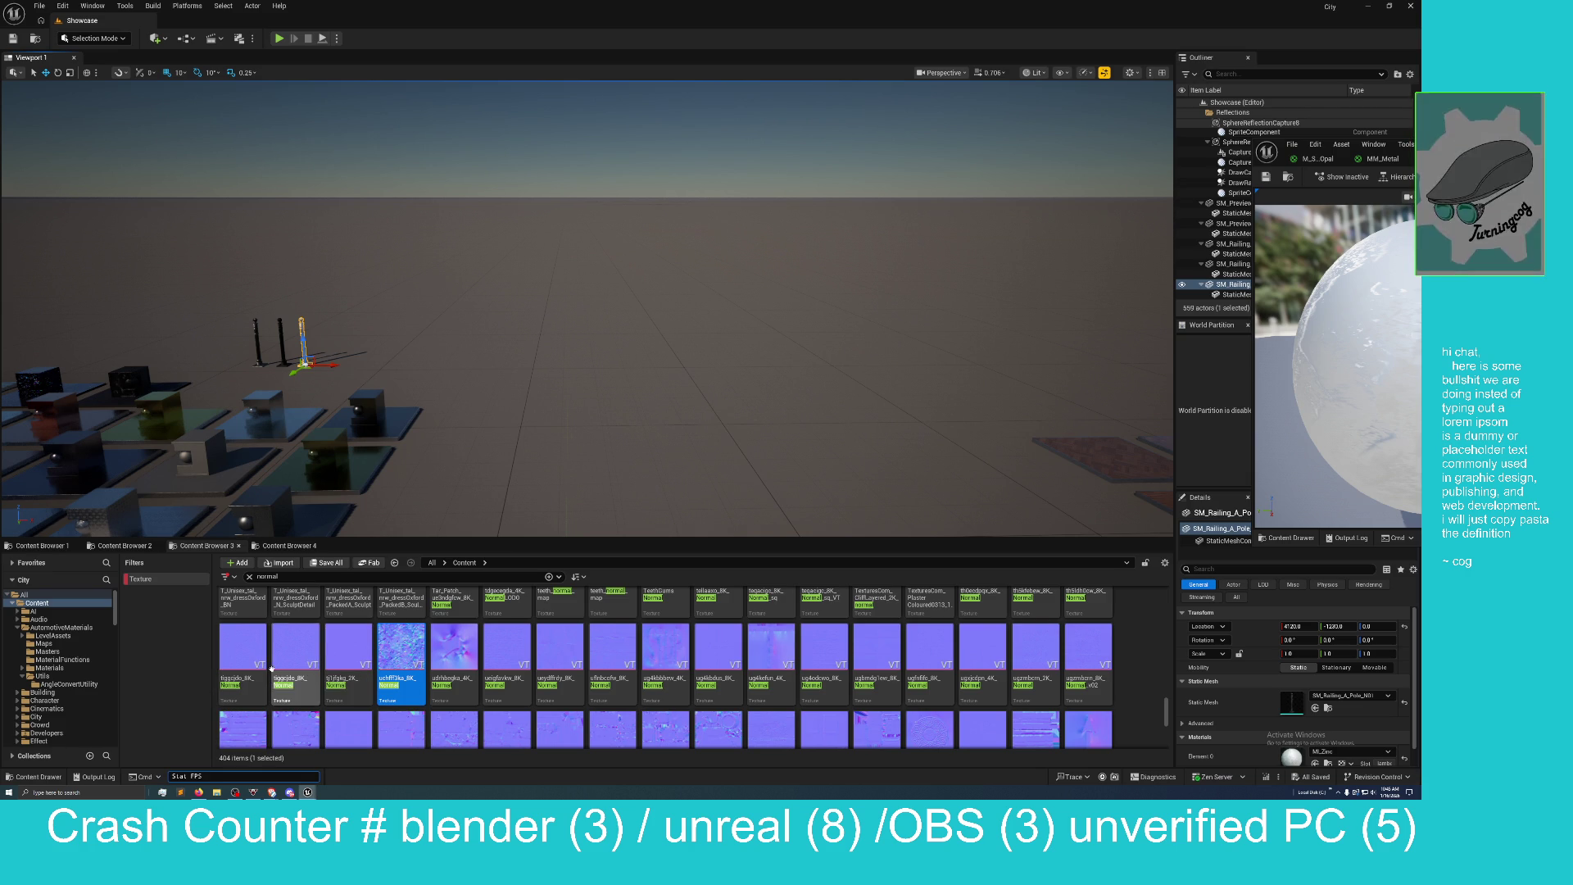
key("Return")
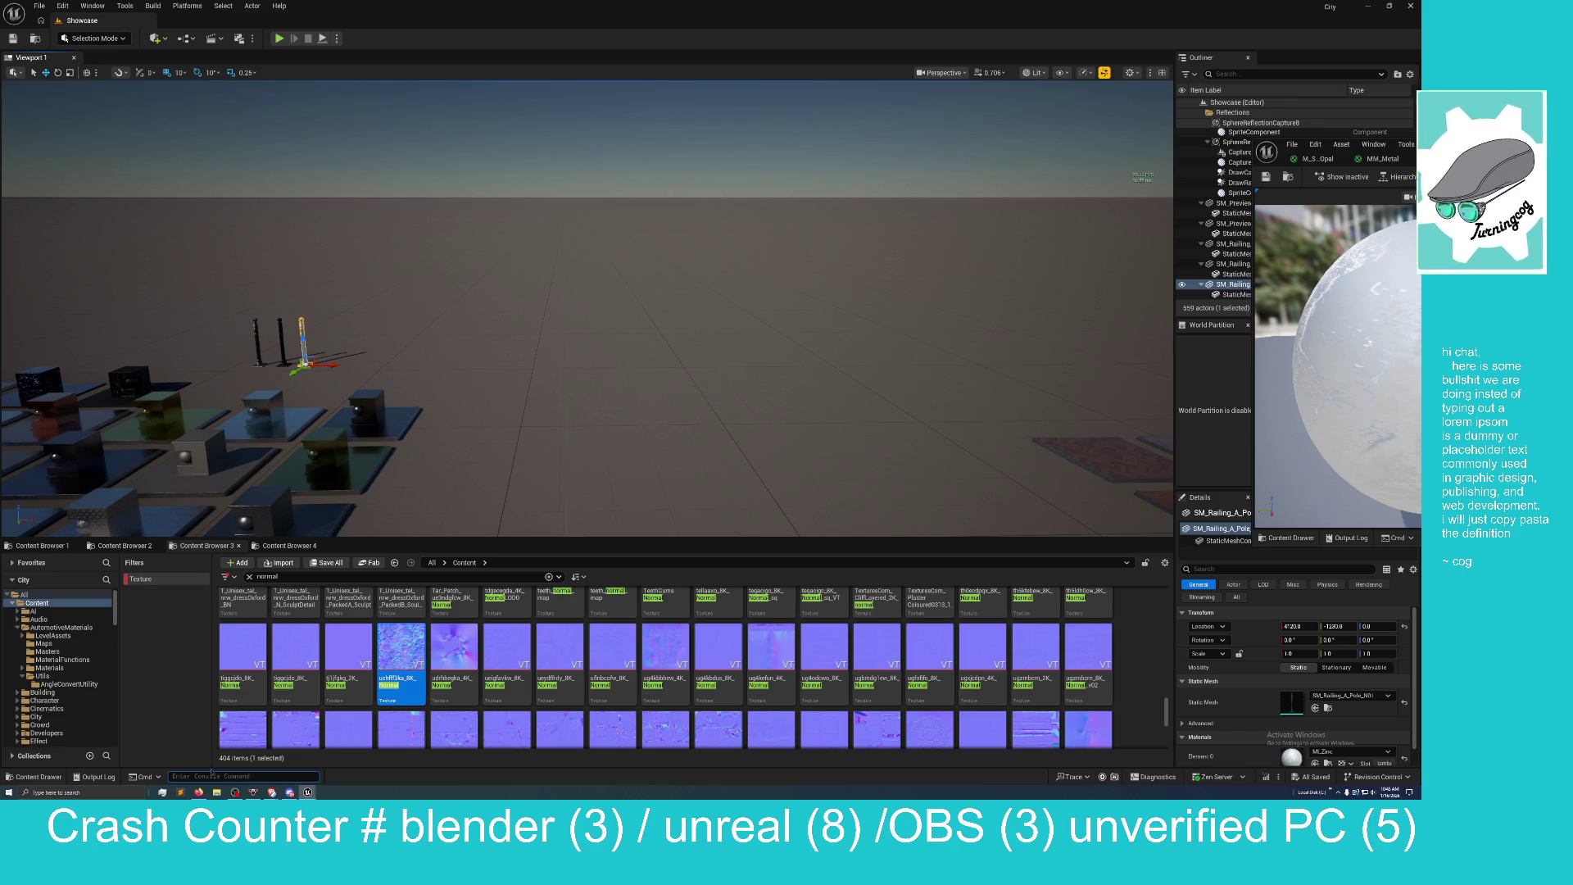
Fly the camera over the material test grid to frame the three railing posts.
left_click_drag(573, 328, 376, 242)
left_click_drag(469, 509, 473, 494)
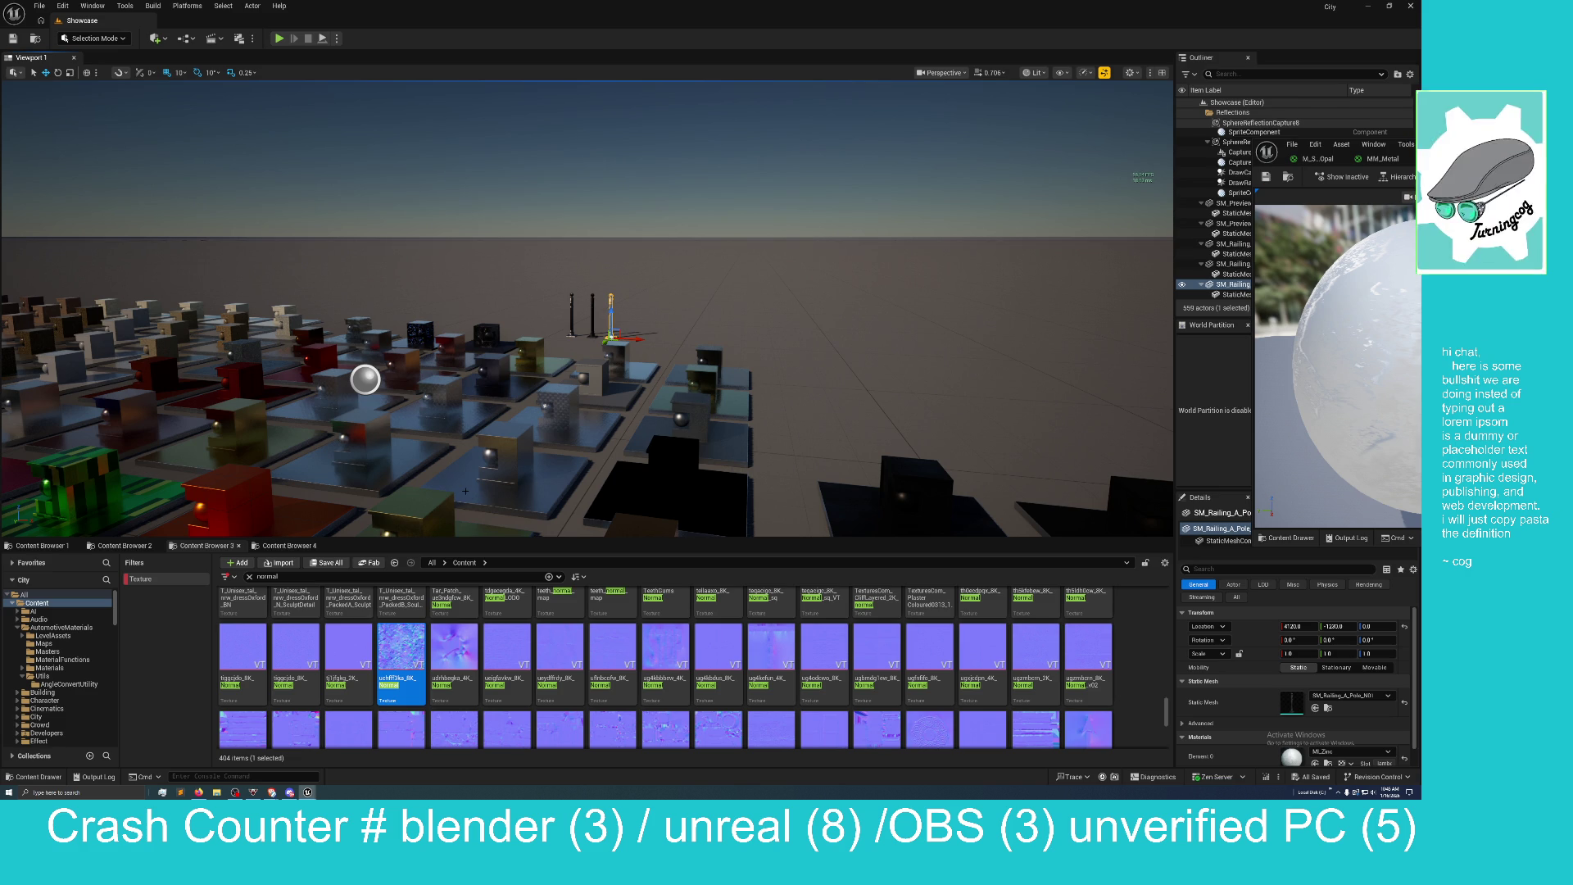
mouse_move(477, 476)
left_mouse_down()
mouse_move(477, 439)
mouse_move(475, 462)
left_mouse_up()
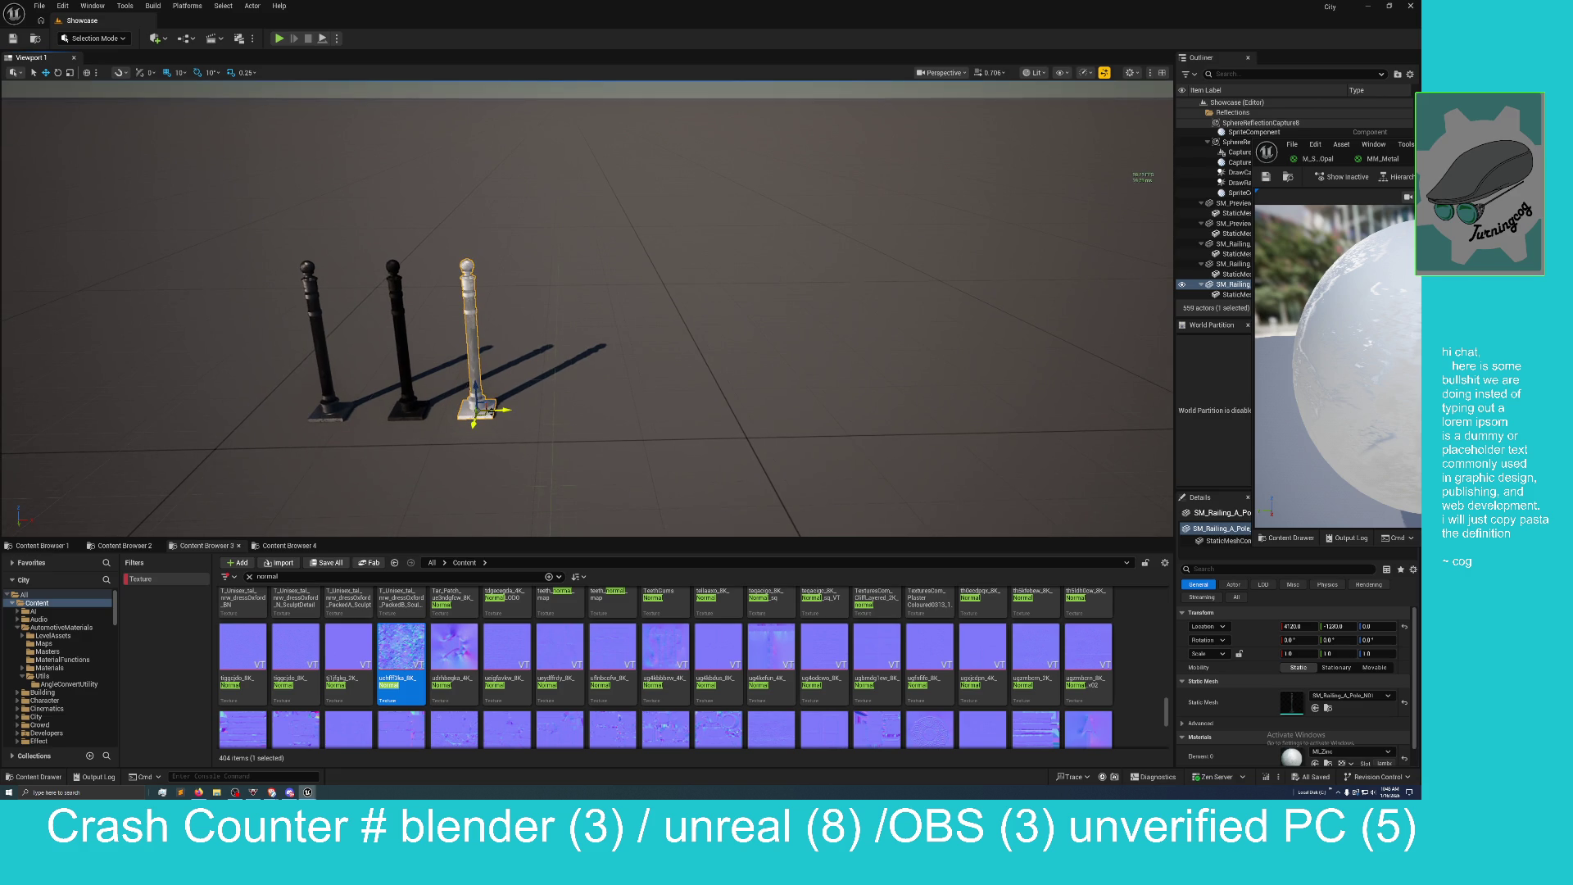
Alt-drag a copy of the pole along X as Railing_A_Pole_N4 and centre the MI_Zinc window.
left_click_drag(490, 410, 559, 409)
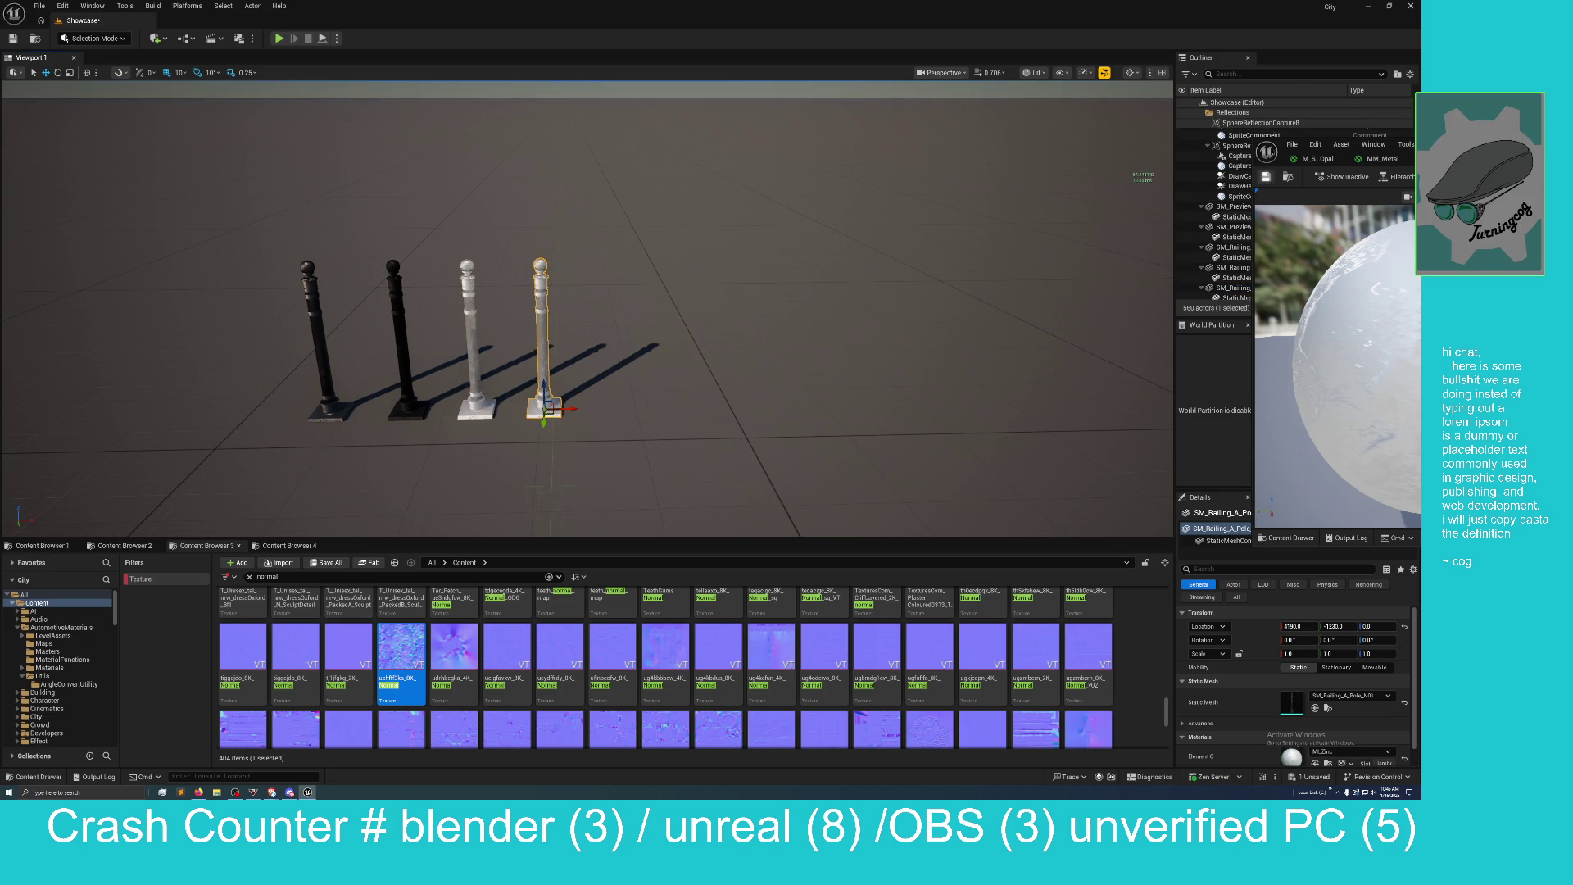
mouse_move(1280, 144)
left_mouse_down()
mouse_move(973, 202)
mouse_move(499, 219)
mouse_move(606, 176)
mouse_move(610, 208)
left_mouse_up()
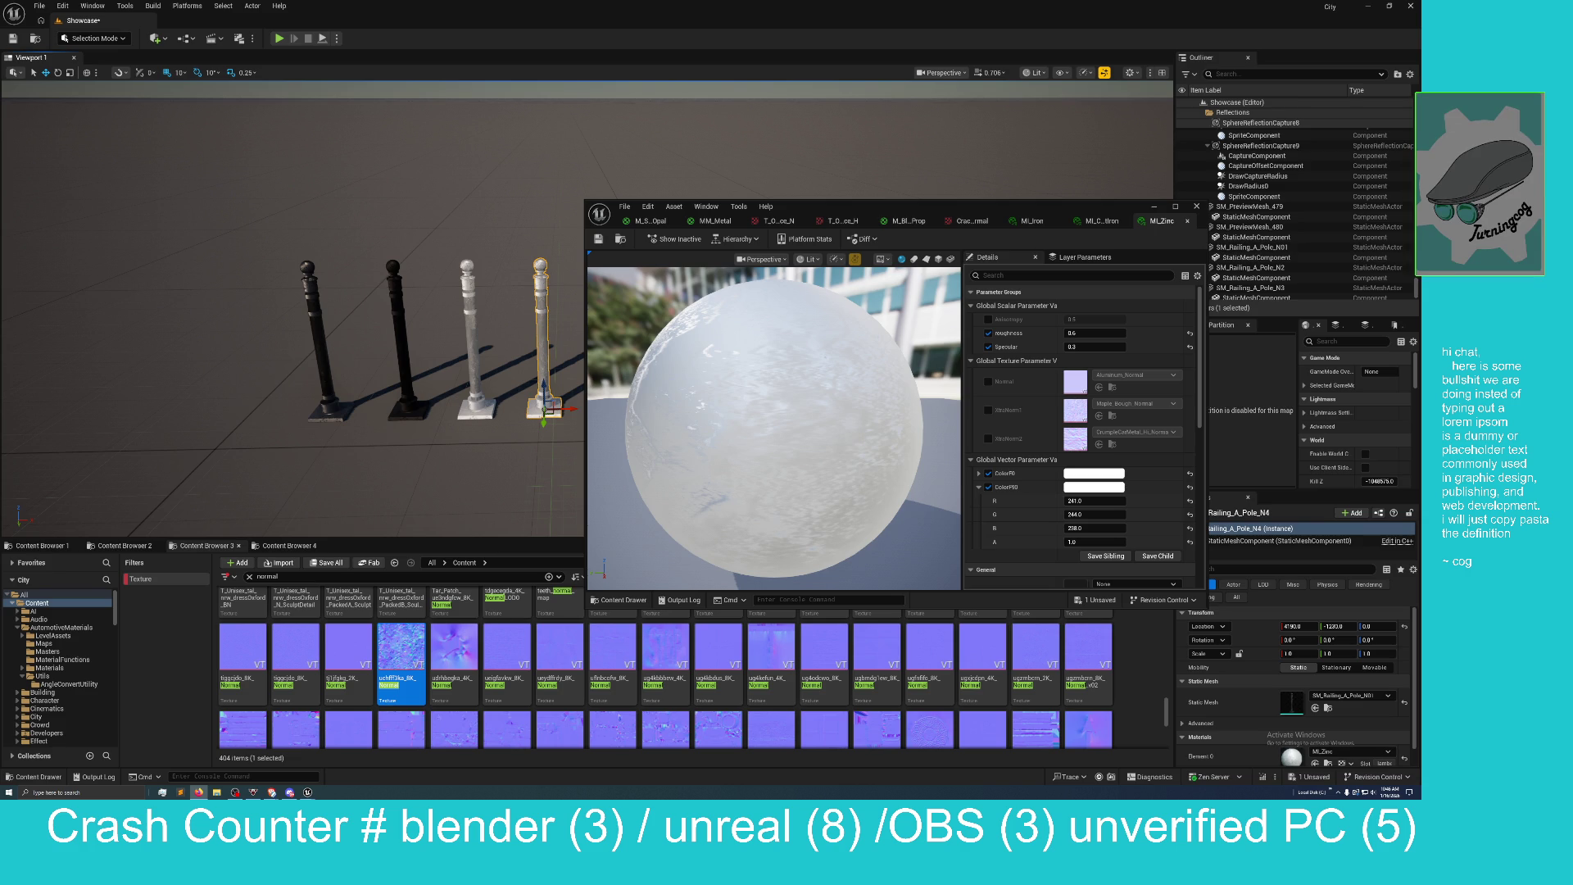
Switch from the editor to the material documentation window and maximise it.
key("super+d")
key("super+d")
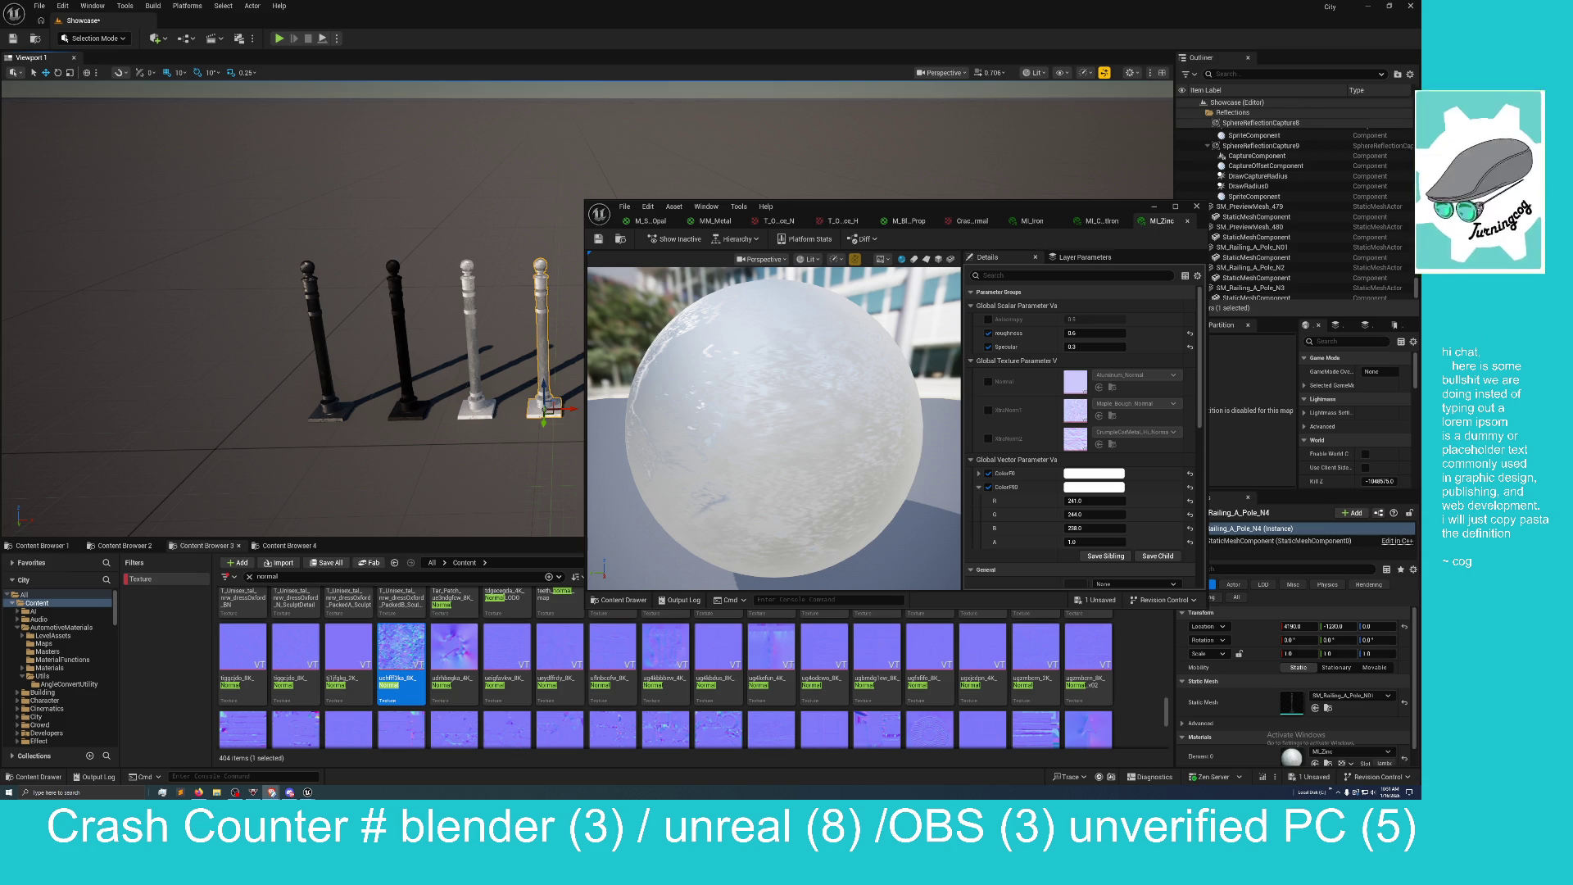
key("alt+Tab")
mouse_move(597, 377)
left_mouse_down()
mouse_move(859, 270)
mouse_move(804, 365)
mouse_move(664, 7)
left_mouse_up()
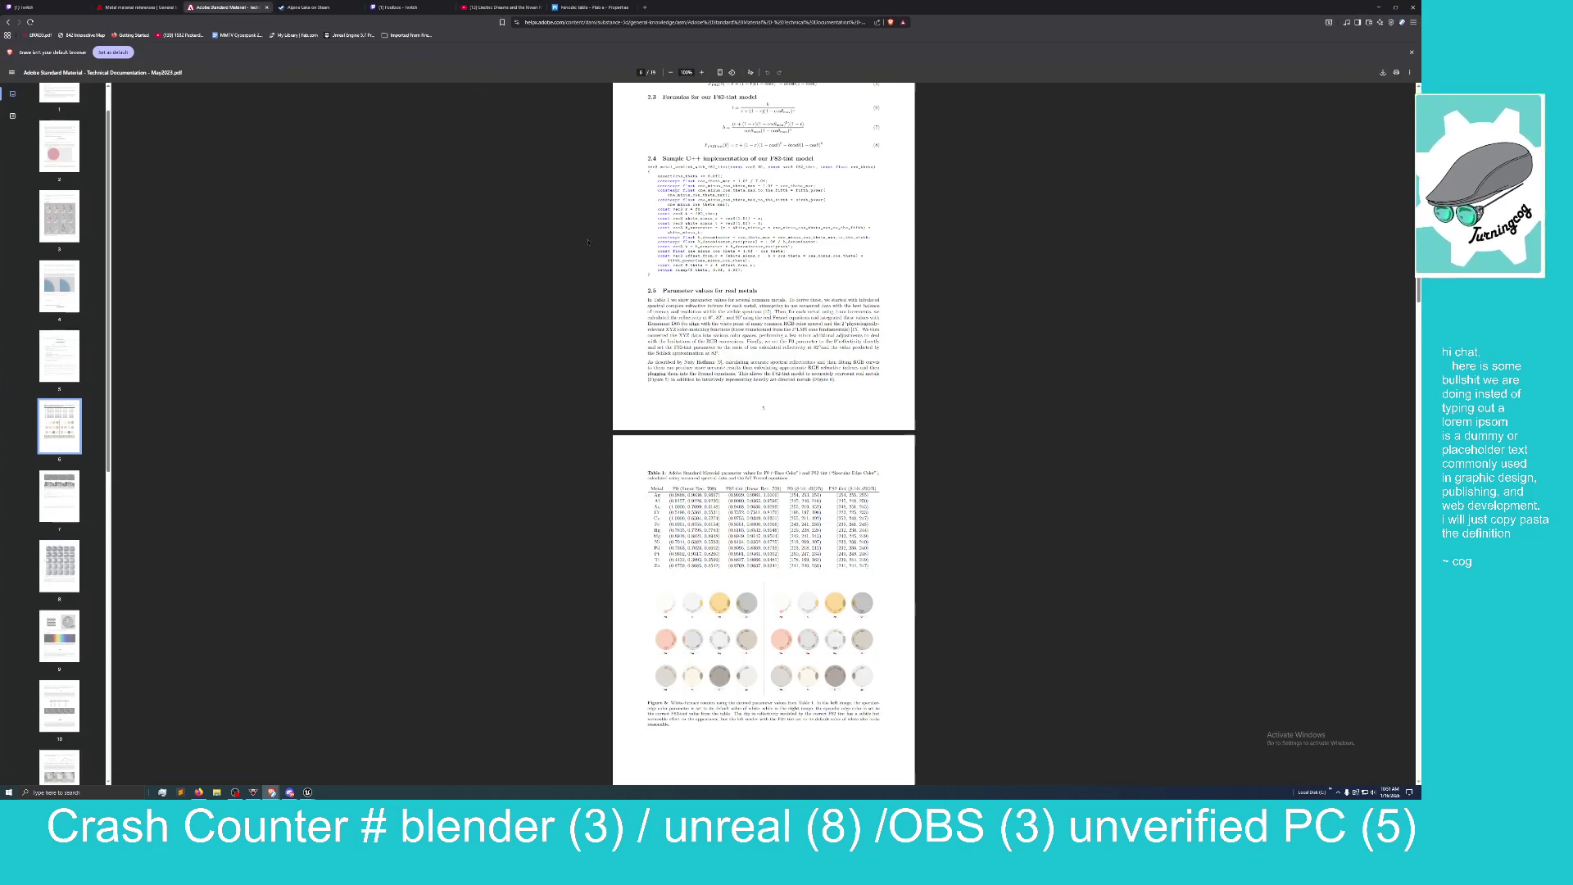
Scroll the Adobe Standard Material PDF to the metal table, shrink its window, and return to MI_Zinc.
scroll(562, 412, "up", 2)
scroll(563, 412, "up", 1)
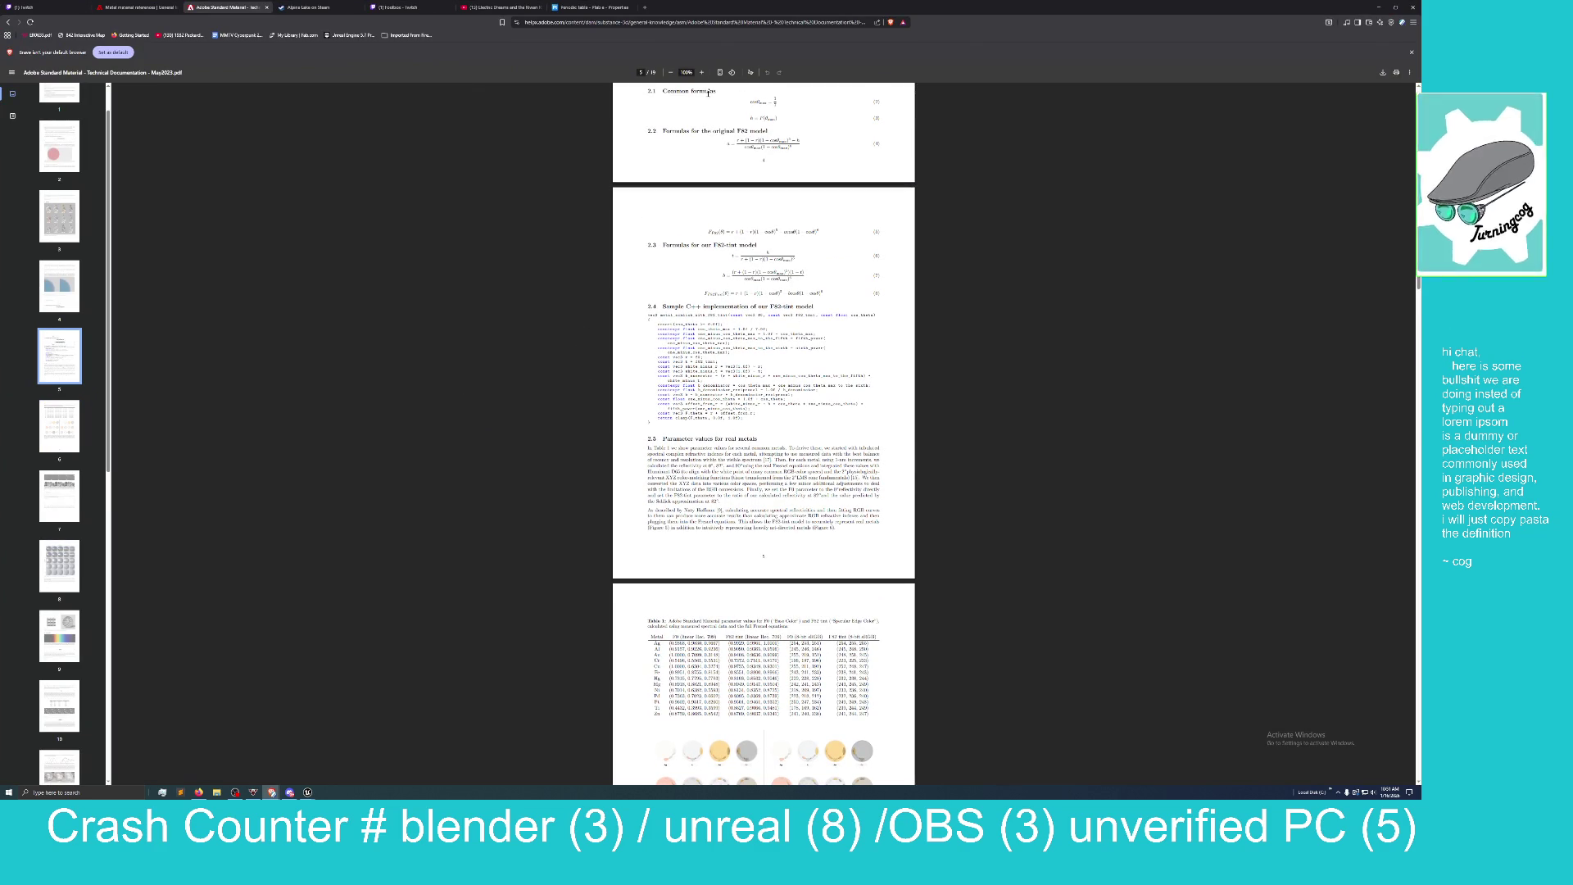
mouse_move(982, 17)
left_mouse_down()
mouse_move(1217, 211)
mouse_move(1193, 260)
left_mouse_up()
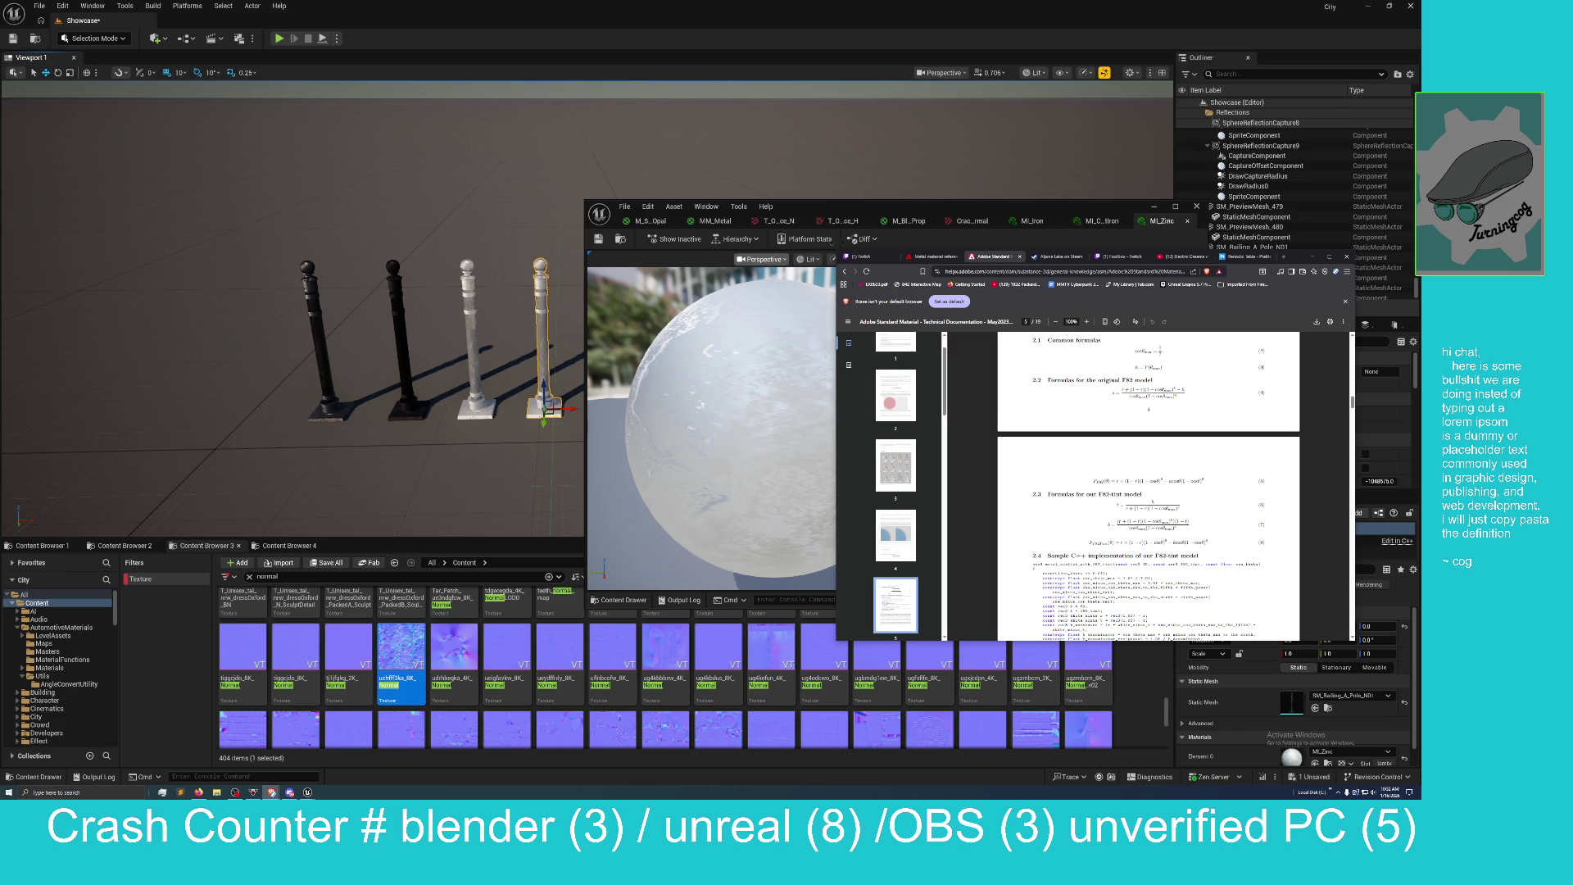
left_click(909, 249)
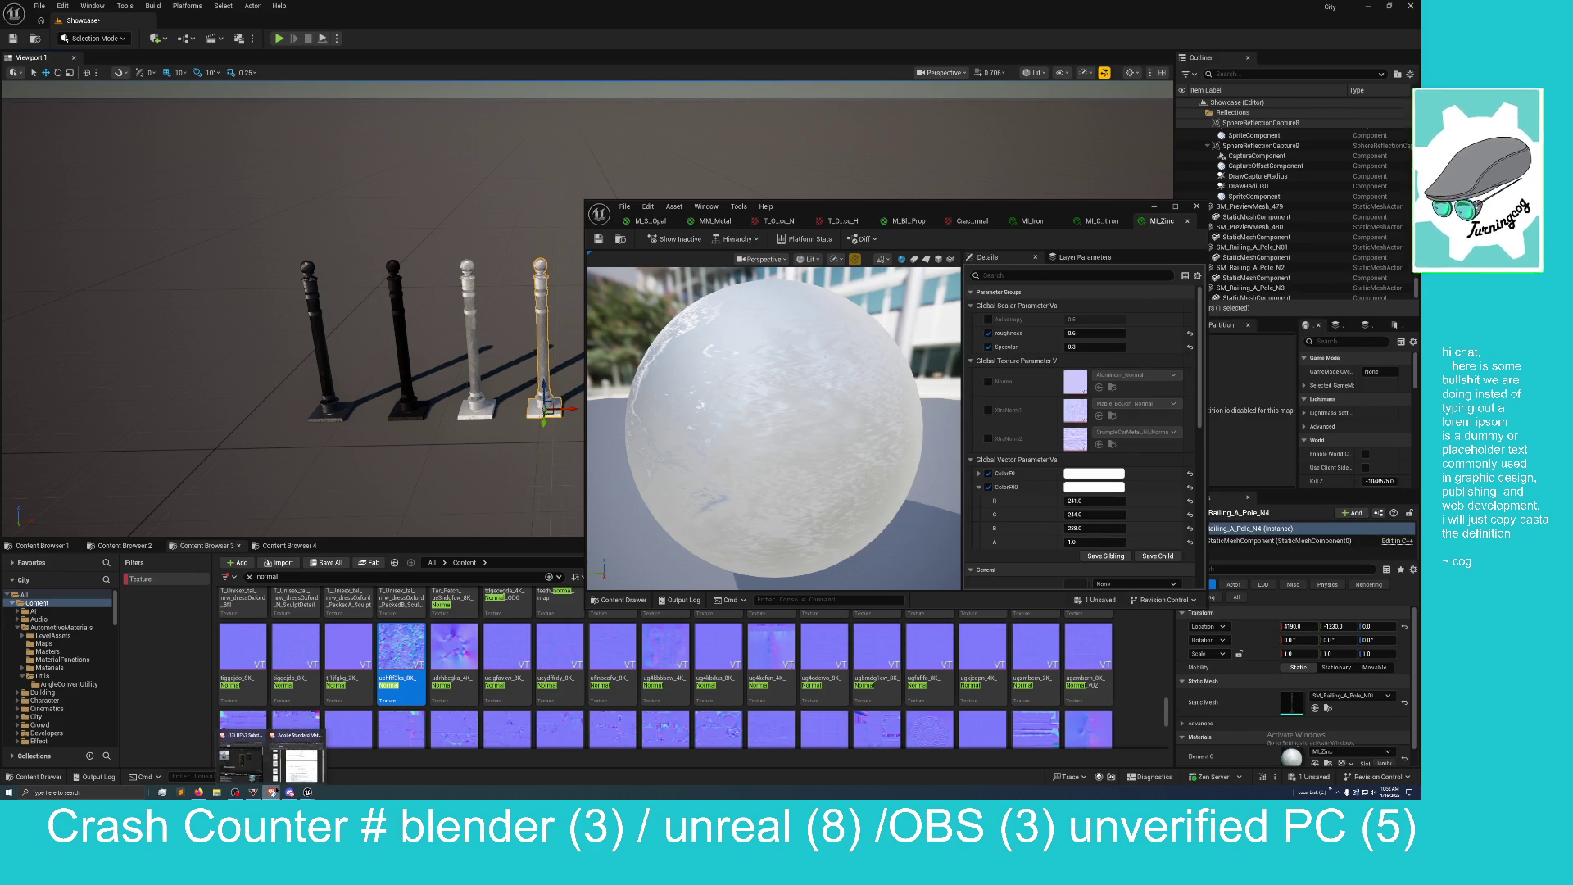
Bring the Adobe Standard Material PDF forward and position it beside the MI_Zinc parameters.
left_click(273, 792)
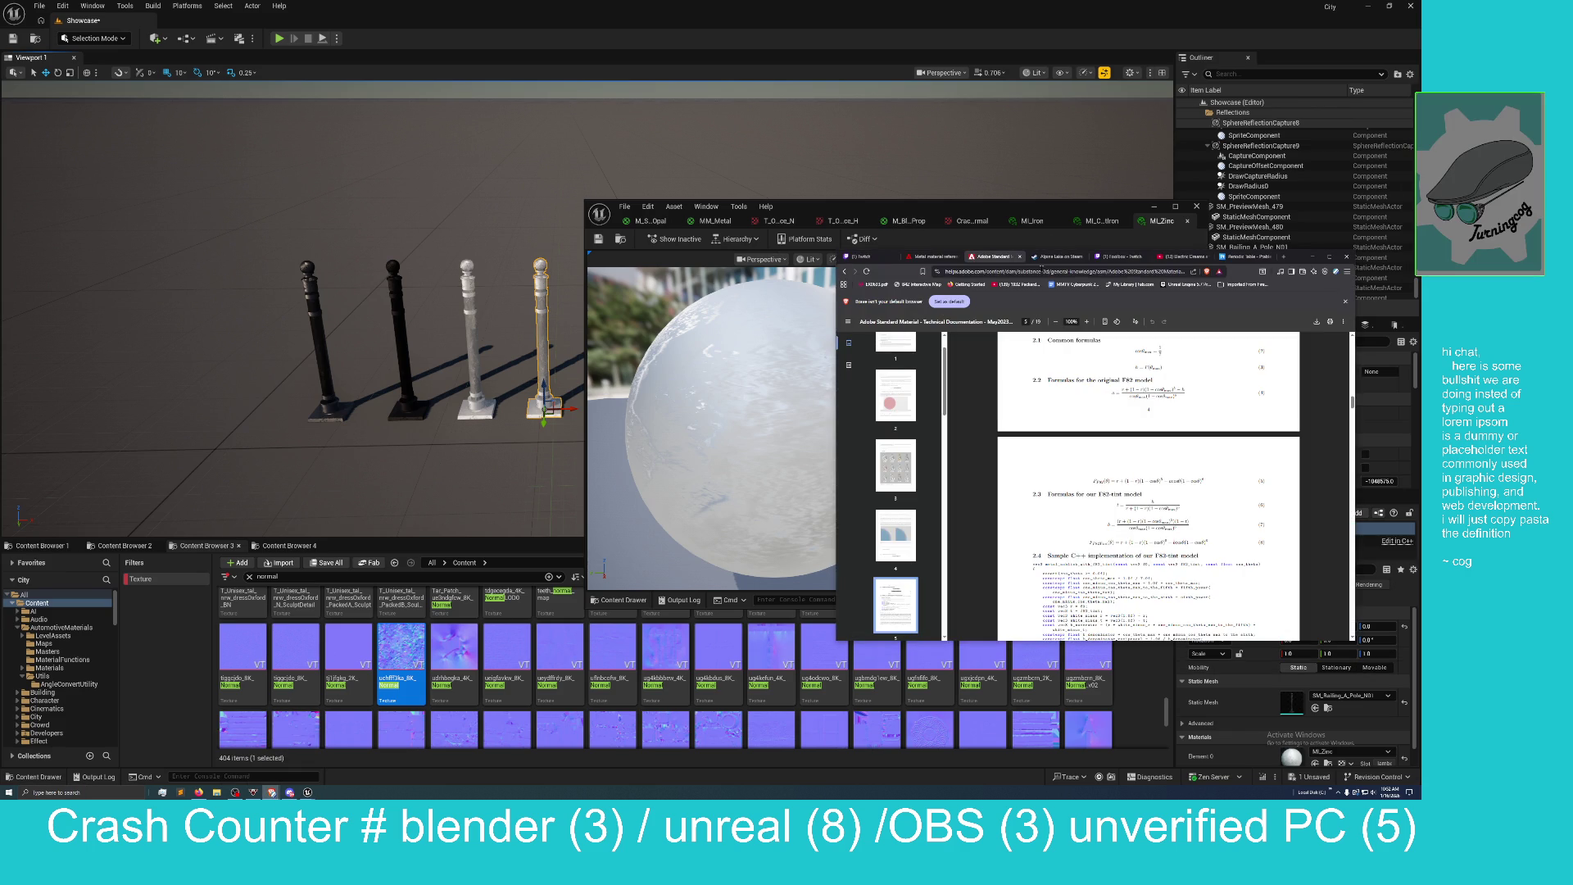
left_click(1065, 271)
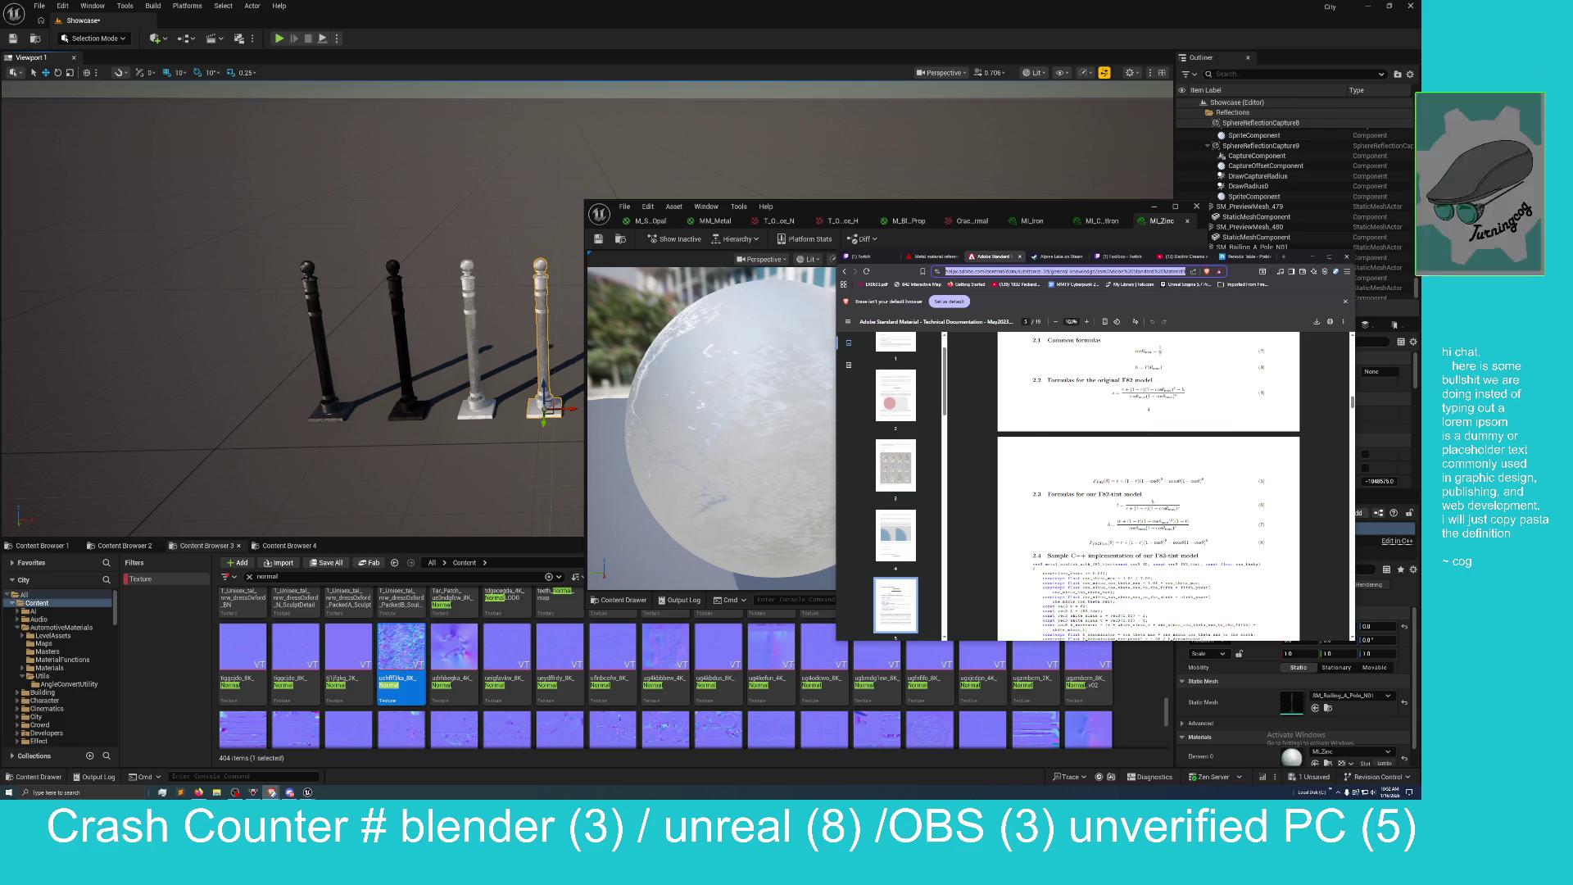
left_click(235, 792)
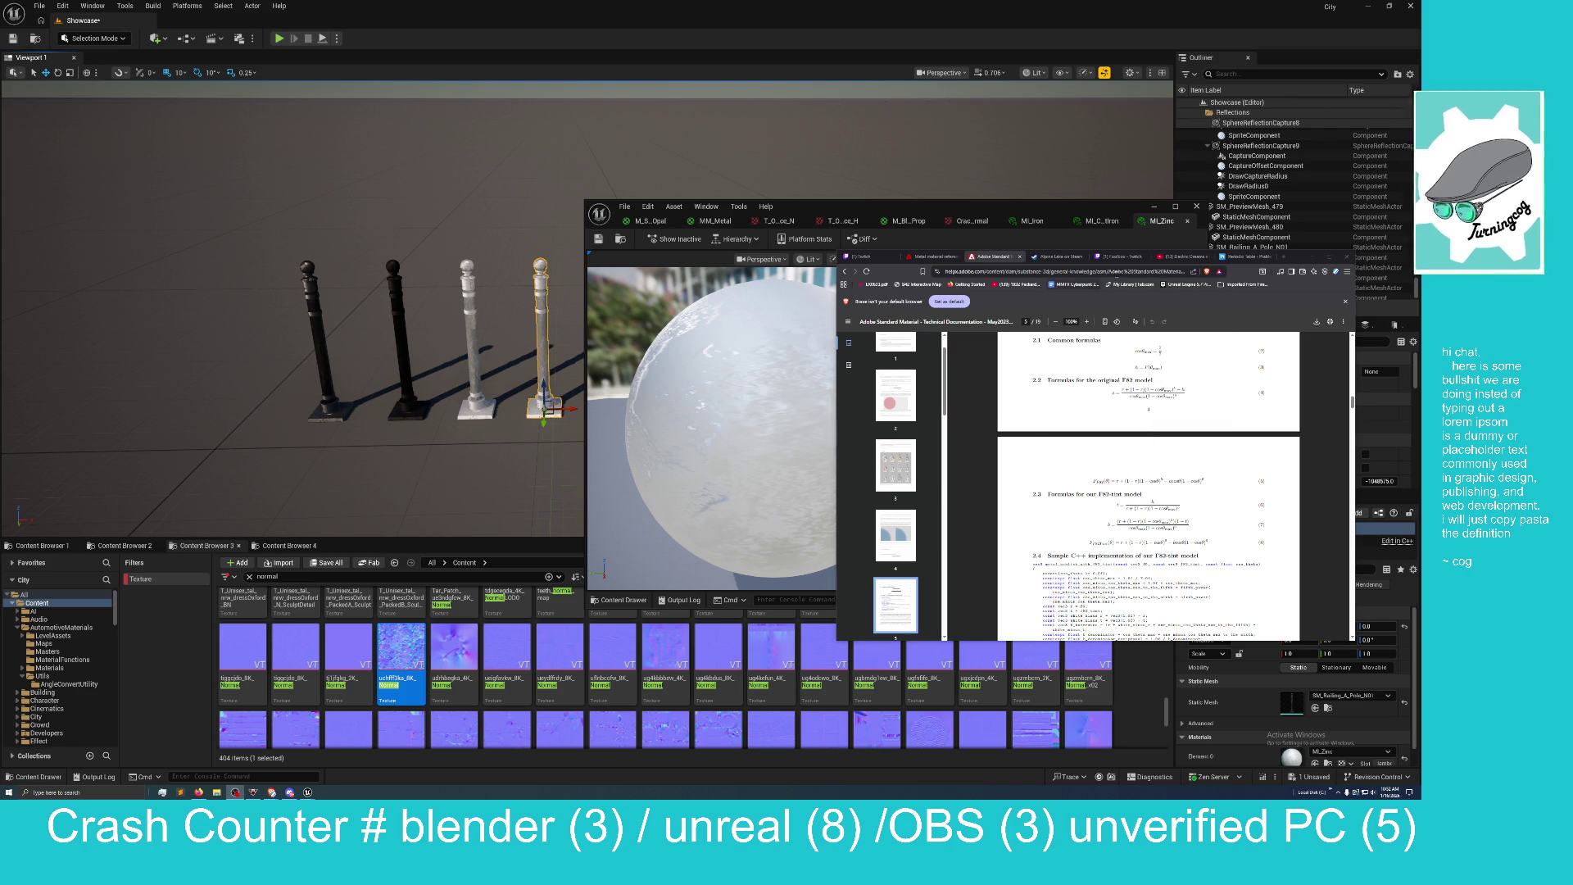
mouse_move(1297, 261)
left_mouse_down()
mouse_move(748, 426)
mouse_move(676, 321)
left_mouse_up()
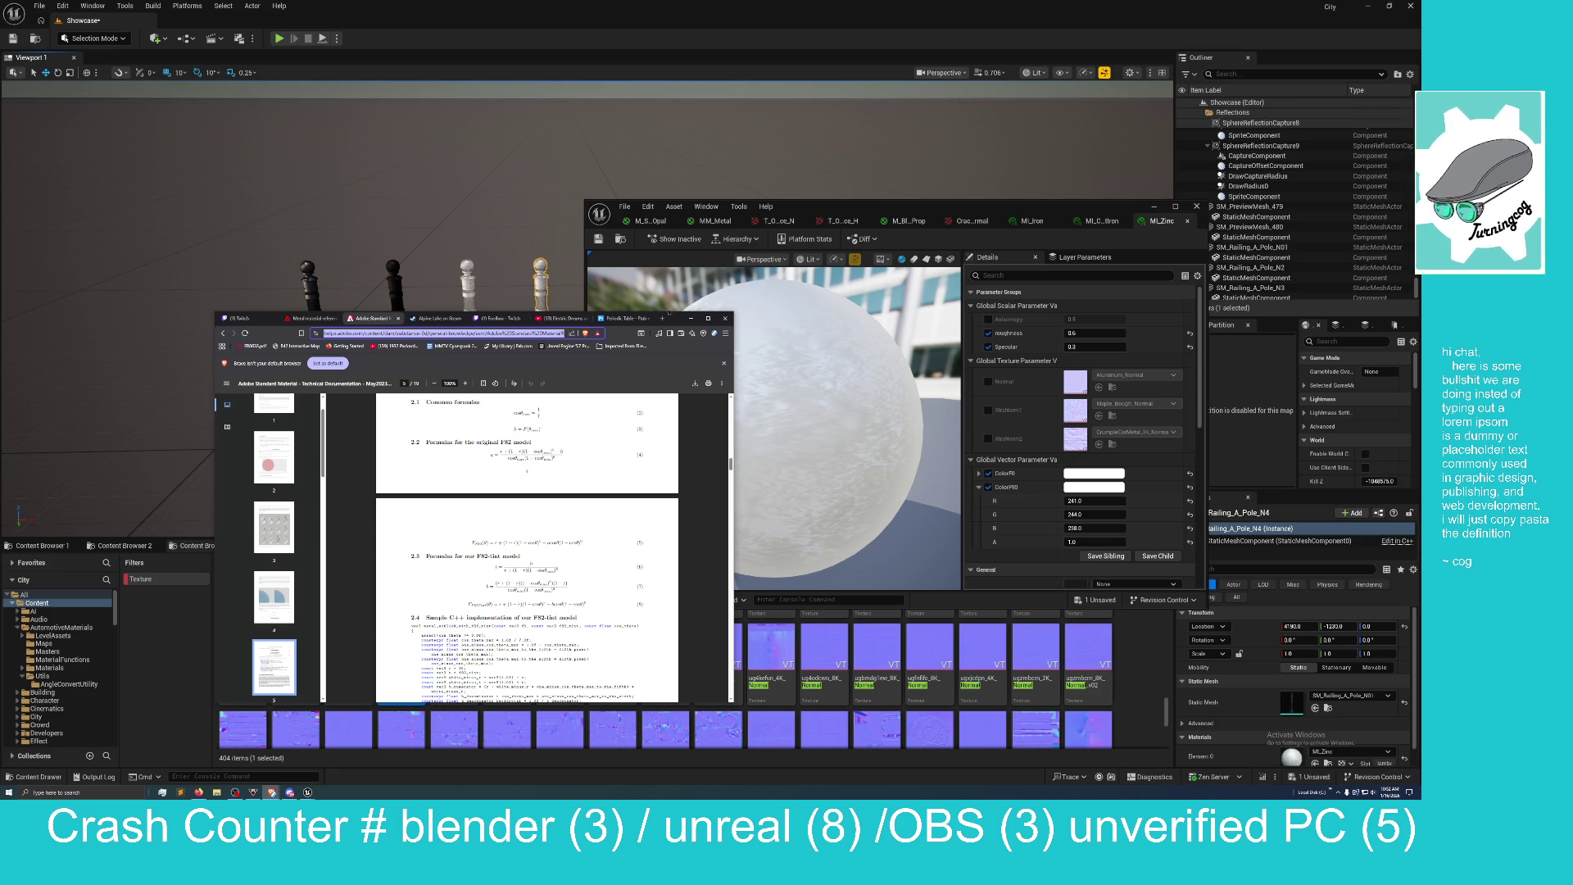
left_click_drag(678, 320, 667, 88)
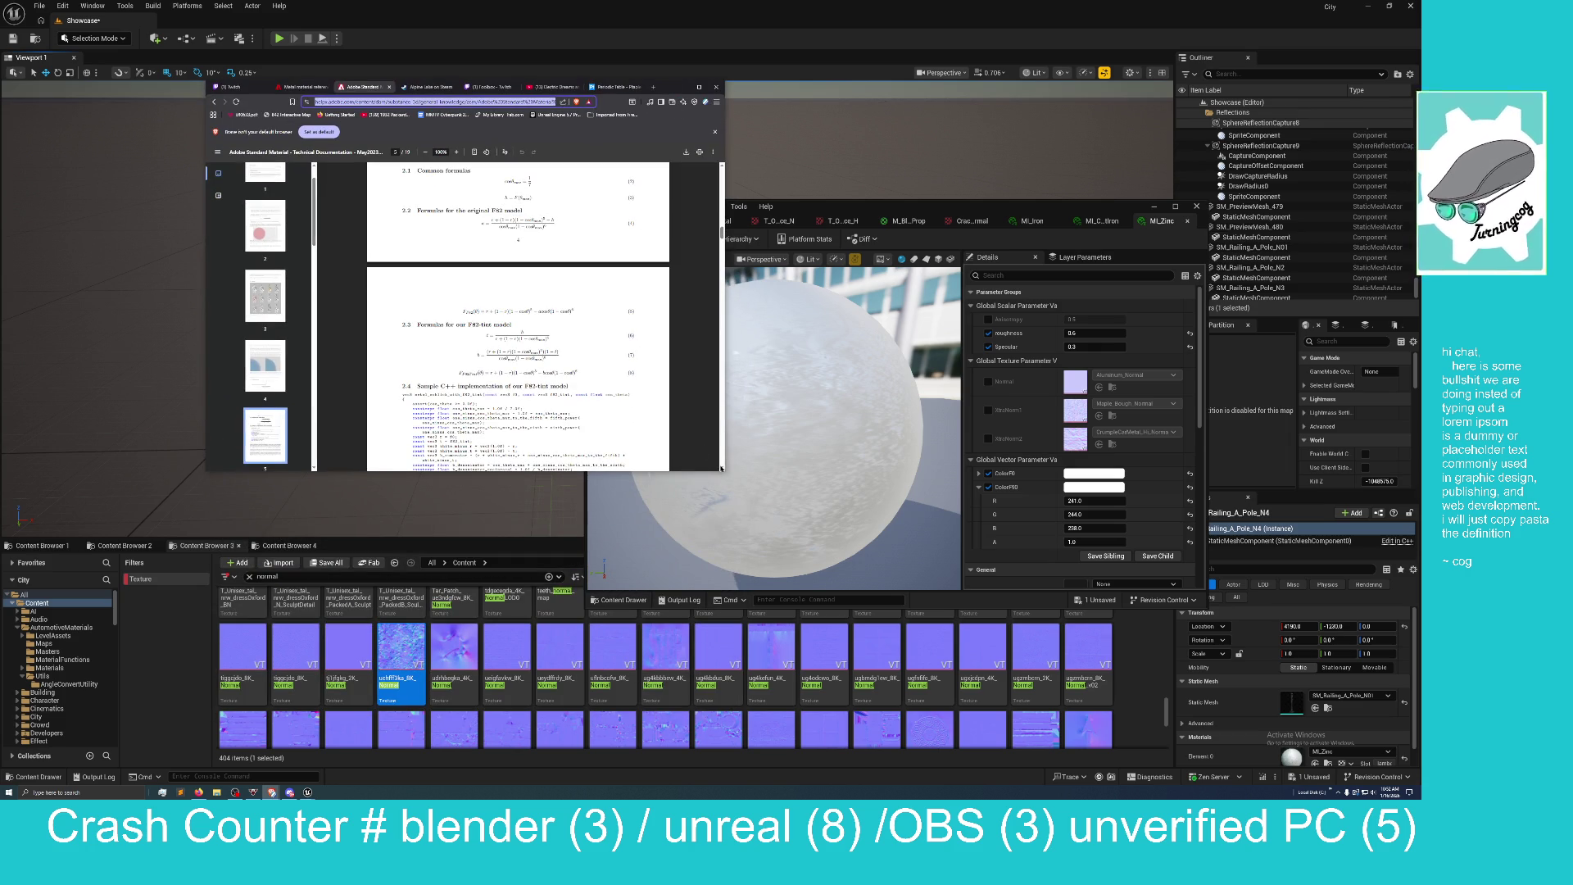
Enlarge the Adobe Standard Material PDF window and scroll through Table 1.
left_click_drag(711, 473, 726, 726)
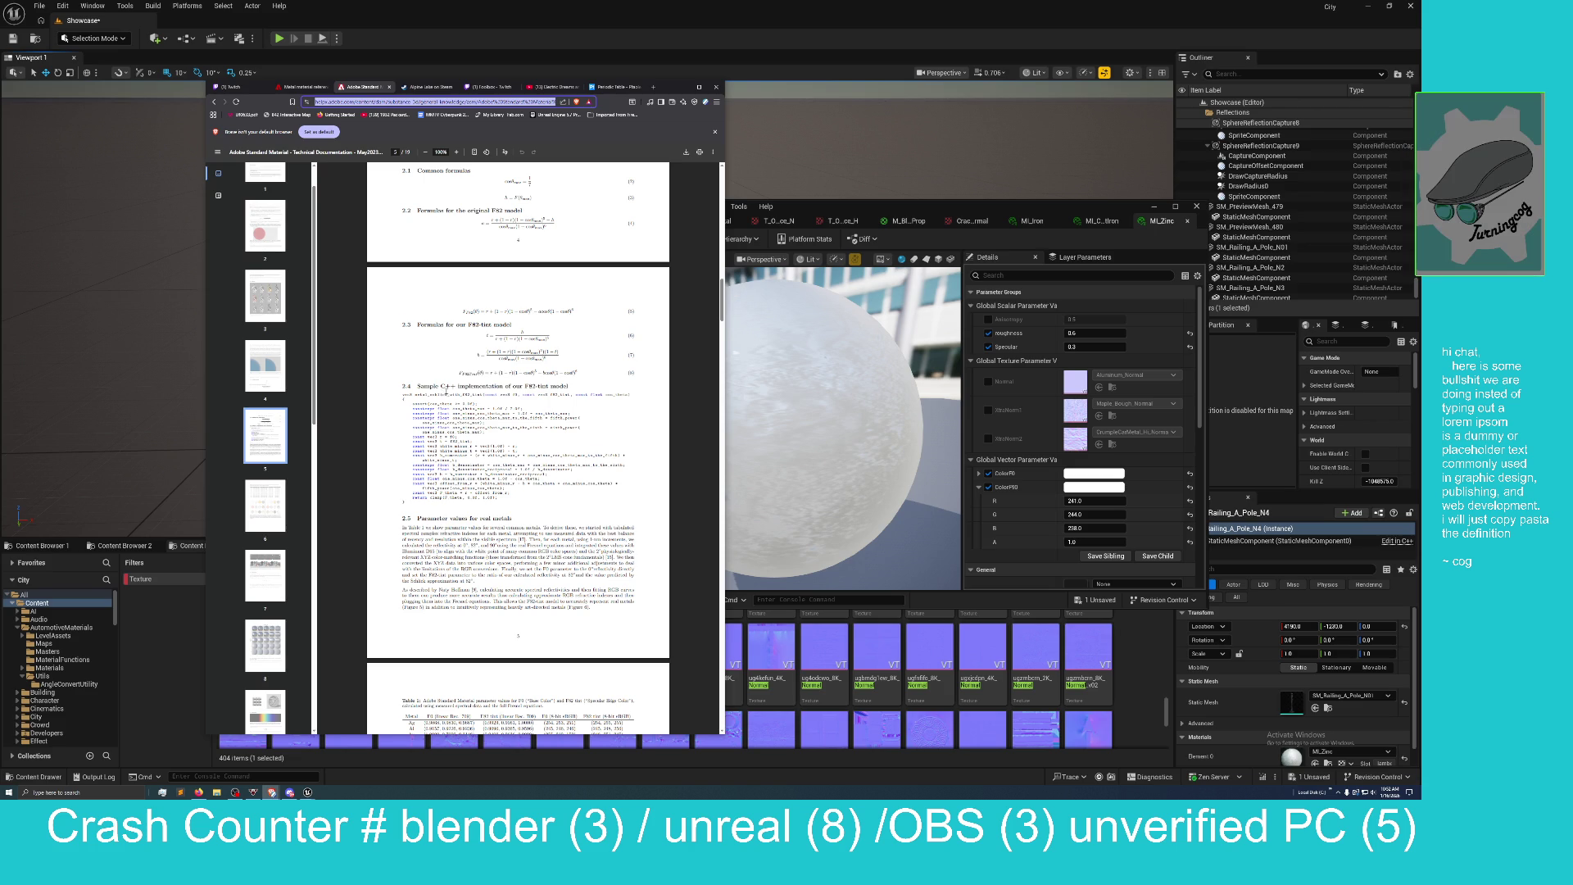
scroll(447, 391, "down", 3)
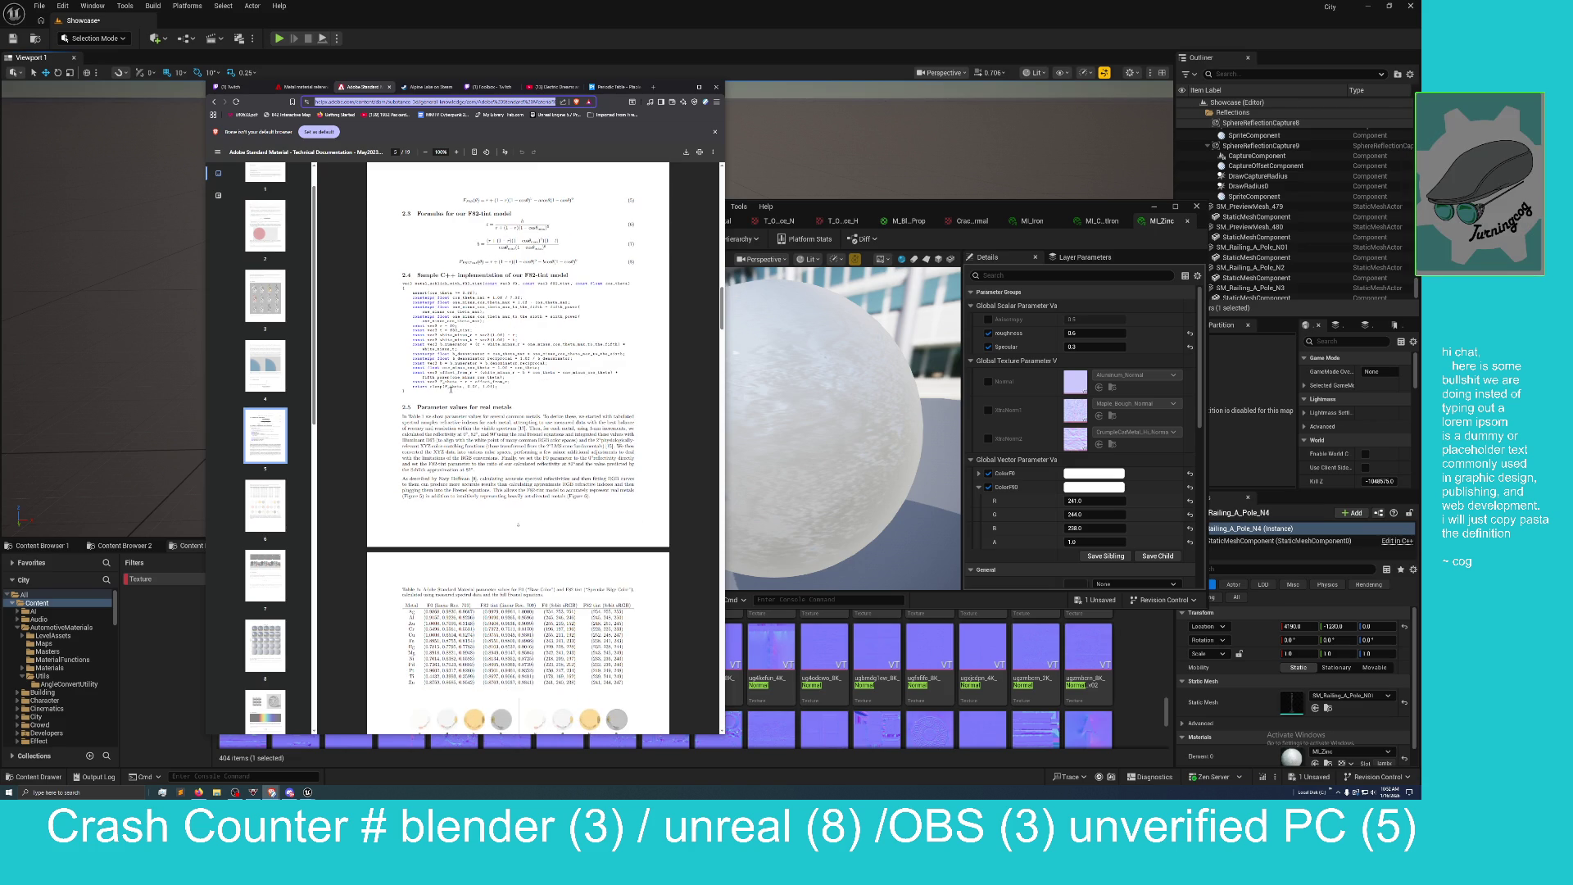
scroll(451, 389, "down", 1)
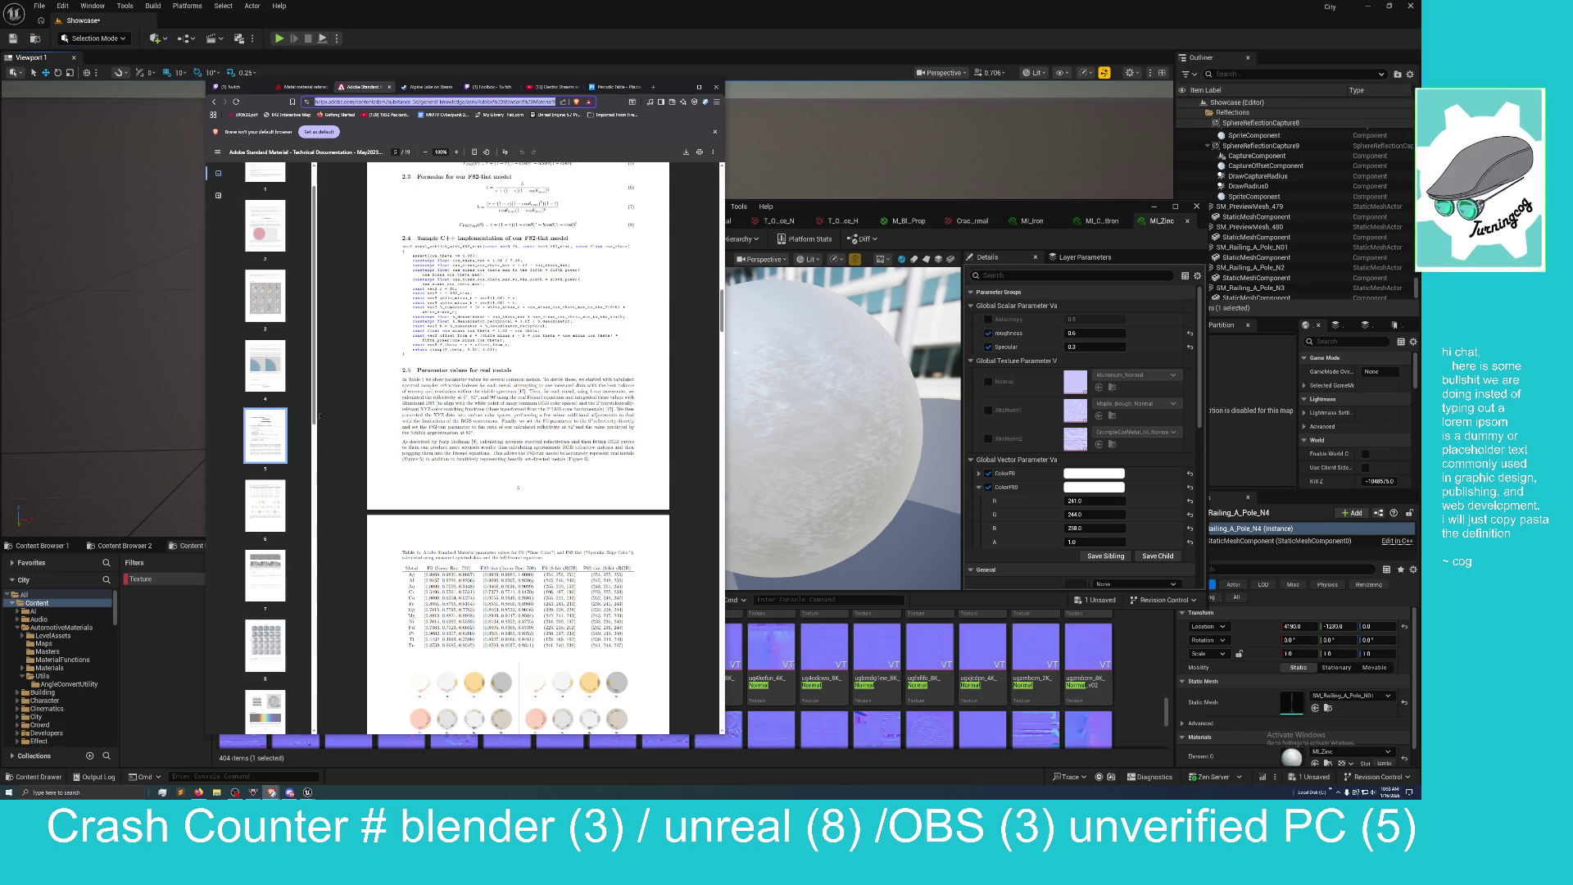
scroll(562, 444, "down", 2)
scroll(562, 444, "down", 5)
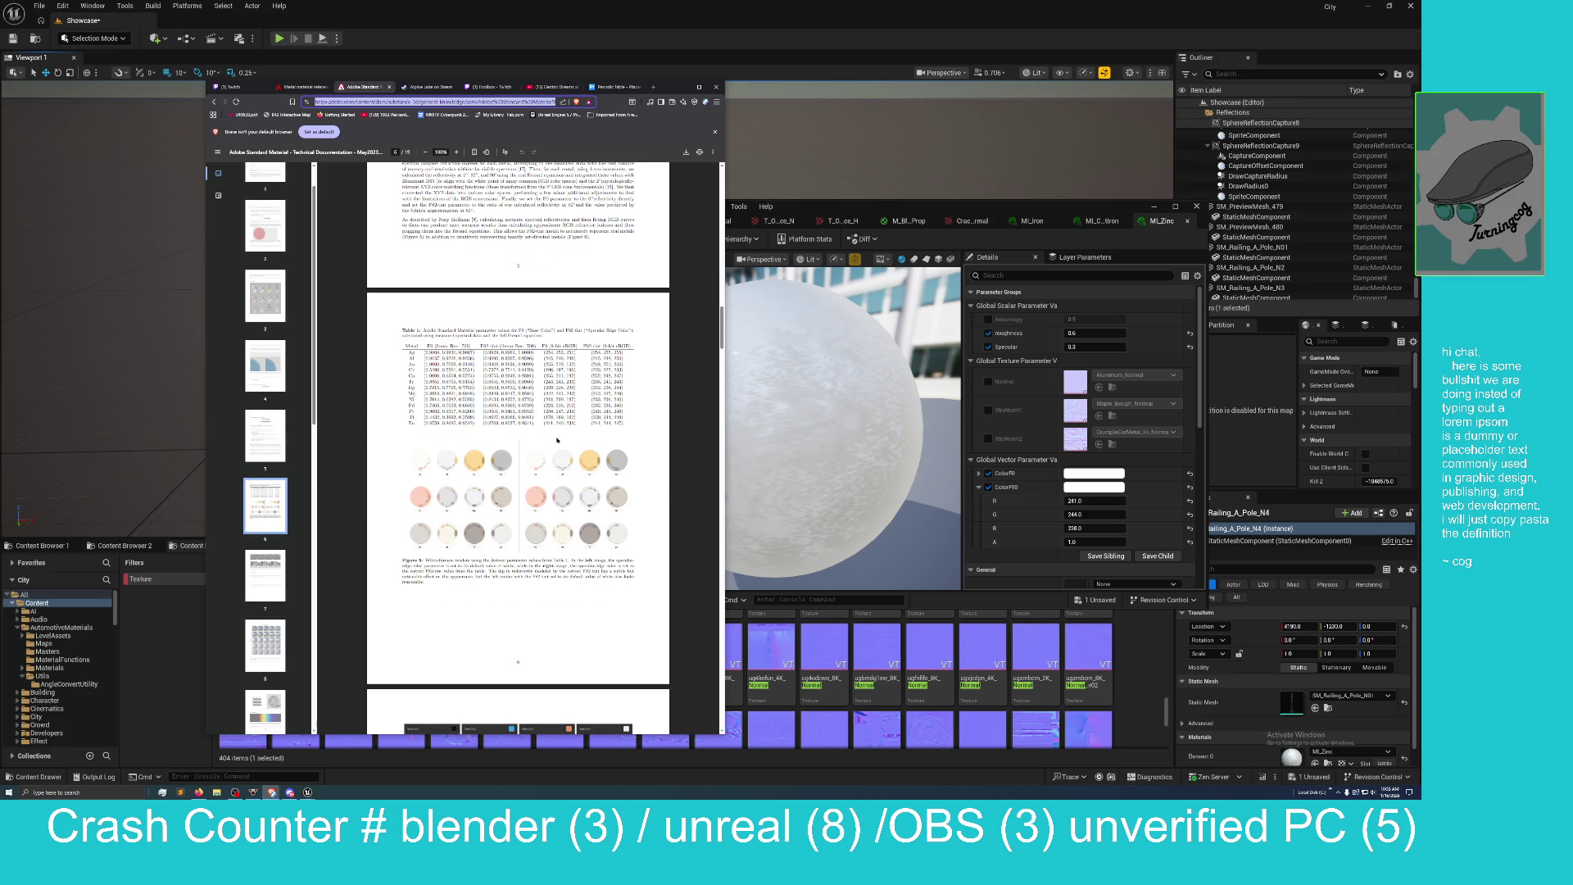
scroll(498, 435, "down", 2)
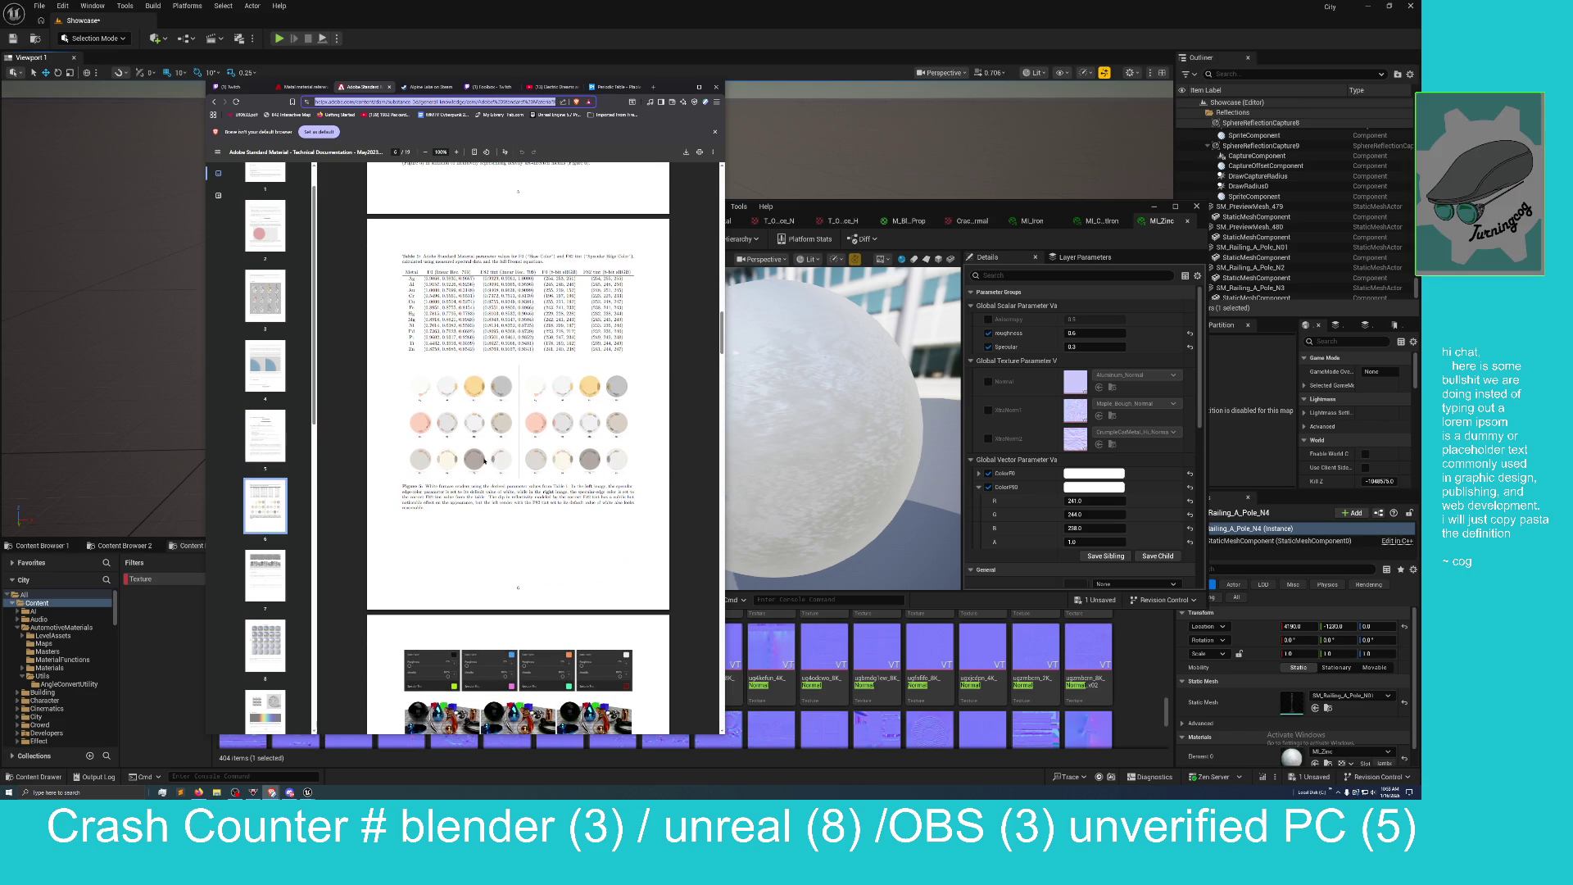
scroll(483, 461, "down", 5)
scroll(483, 460, "down", 3)
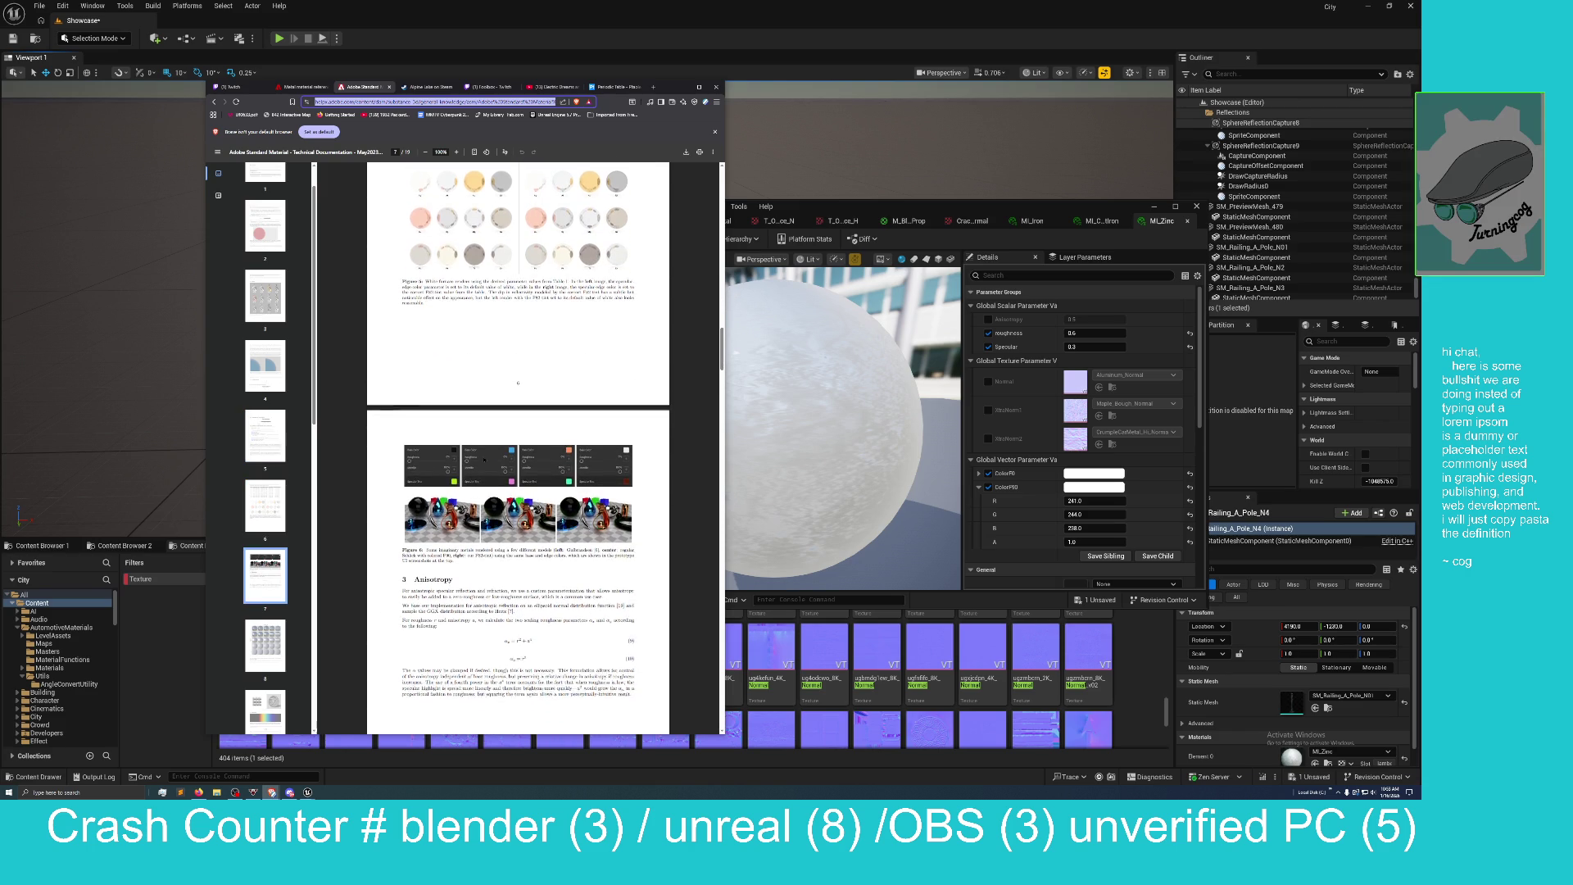
Maximize the browser and scroll the PDF, zoomed to 175%, down to Figure 7 on page 8.
left_click_drag(664, 90, 705, 2)
scroll(644, 510, "up", 3)
scroll(658, 445, "down", 2)
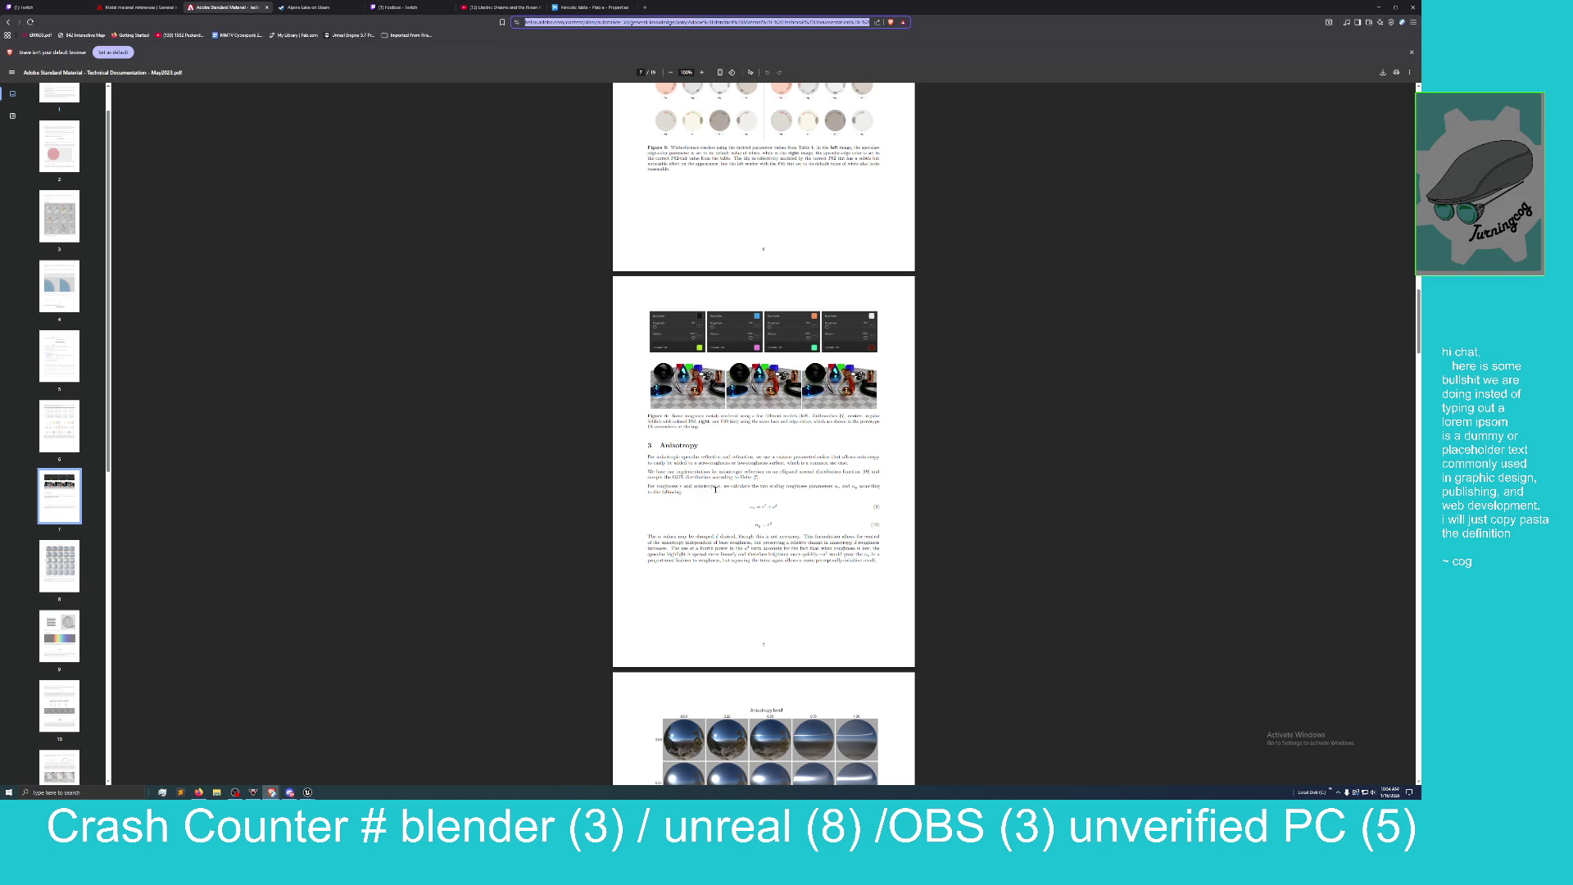
scroll(710, 497, "down", 4)
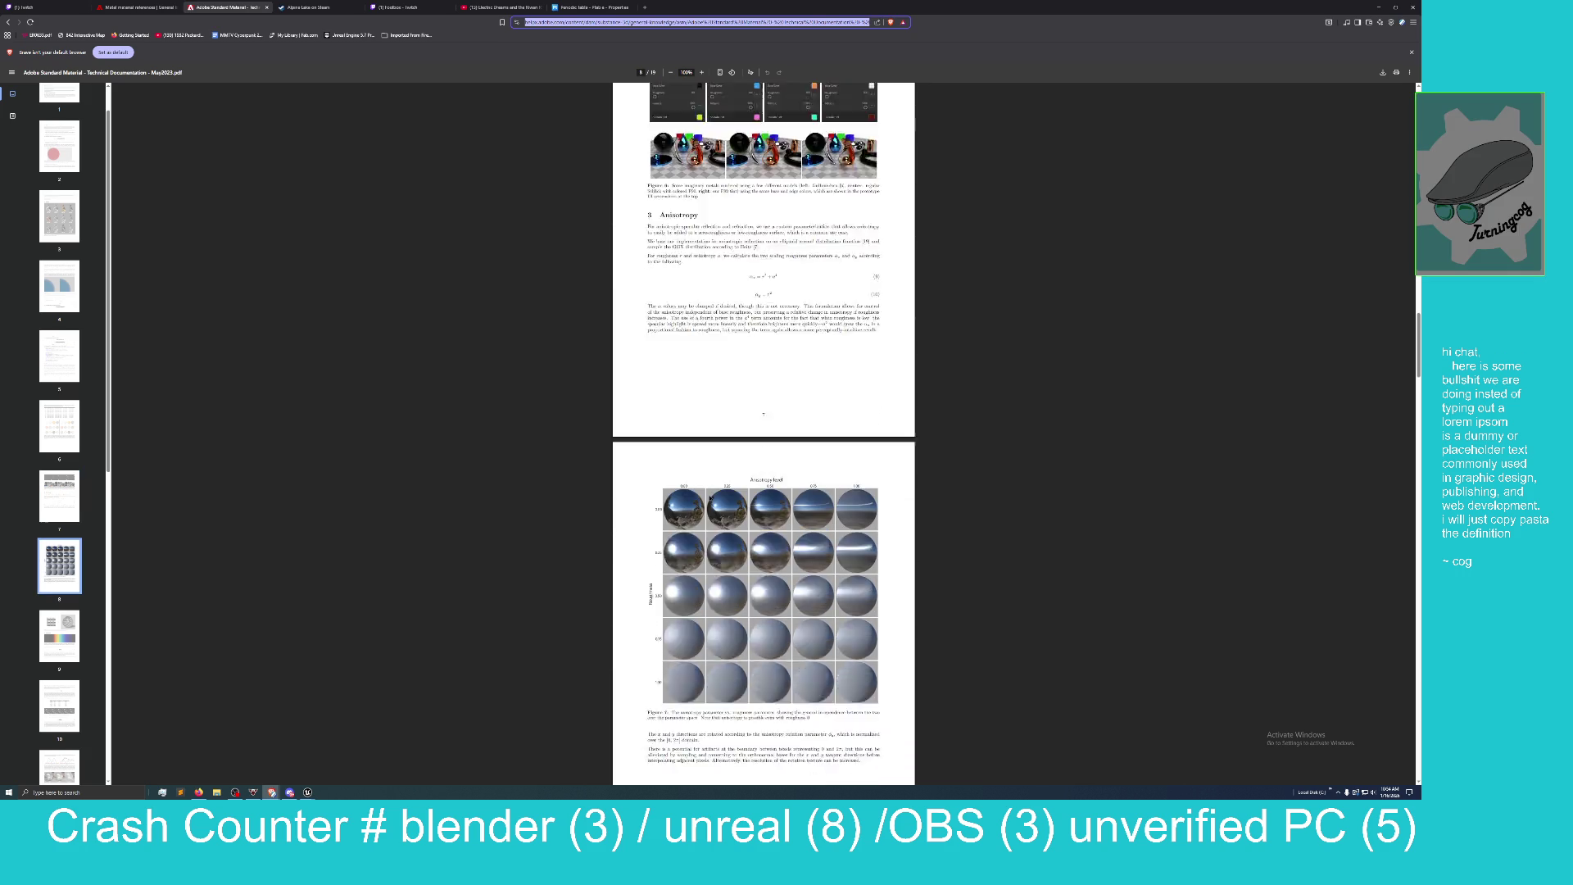
scroll(655, 483, "up", 1)
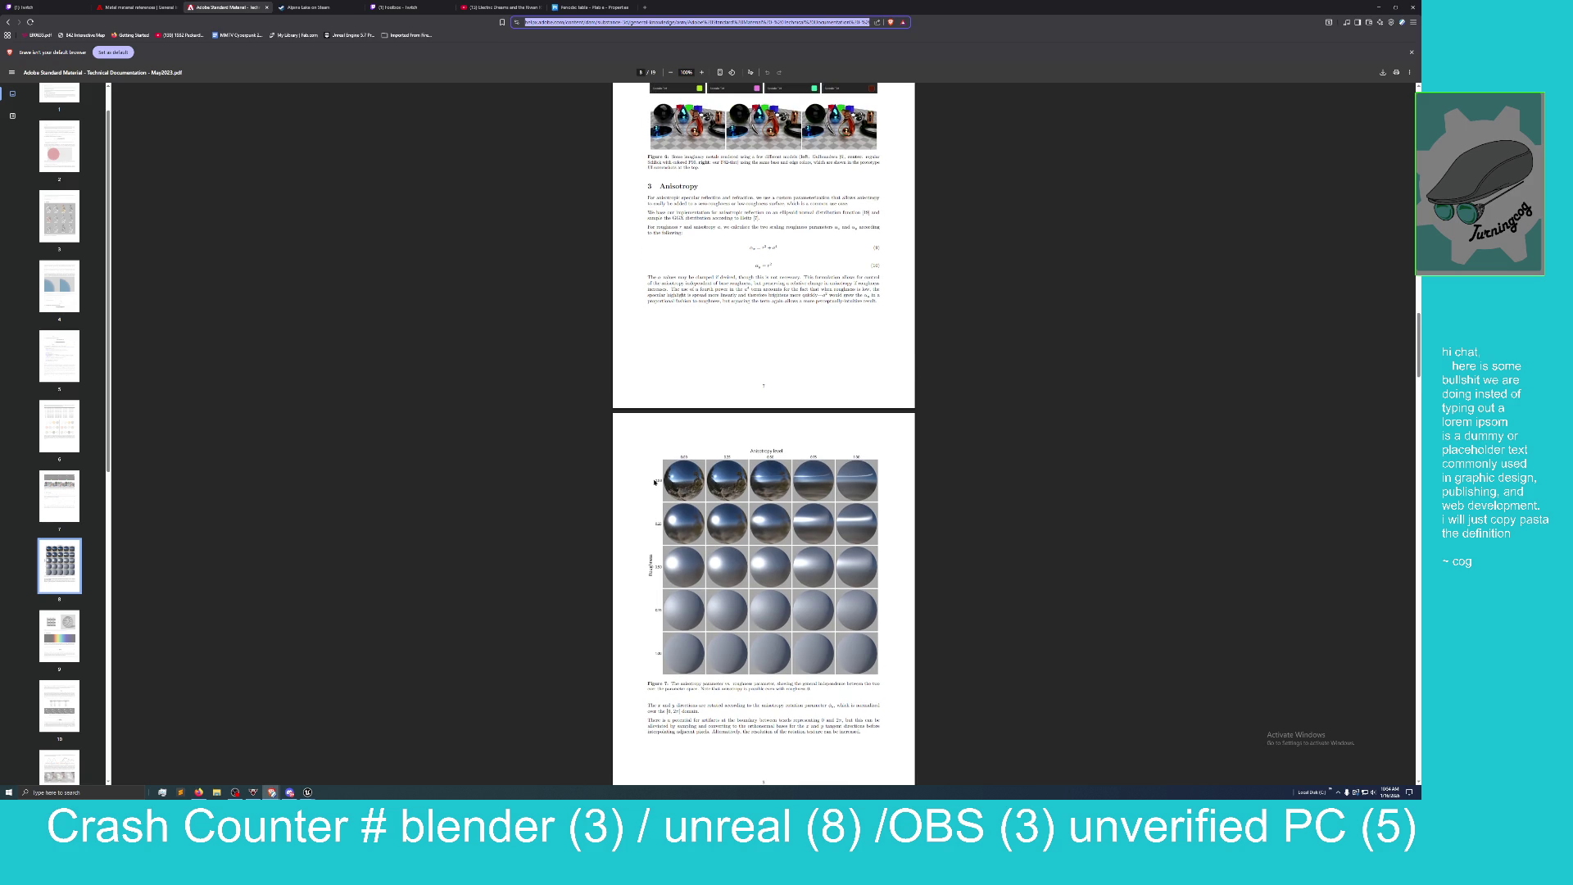
scroll(657, 472, "up", 4)
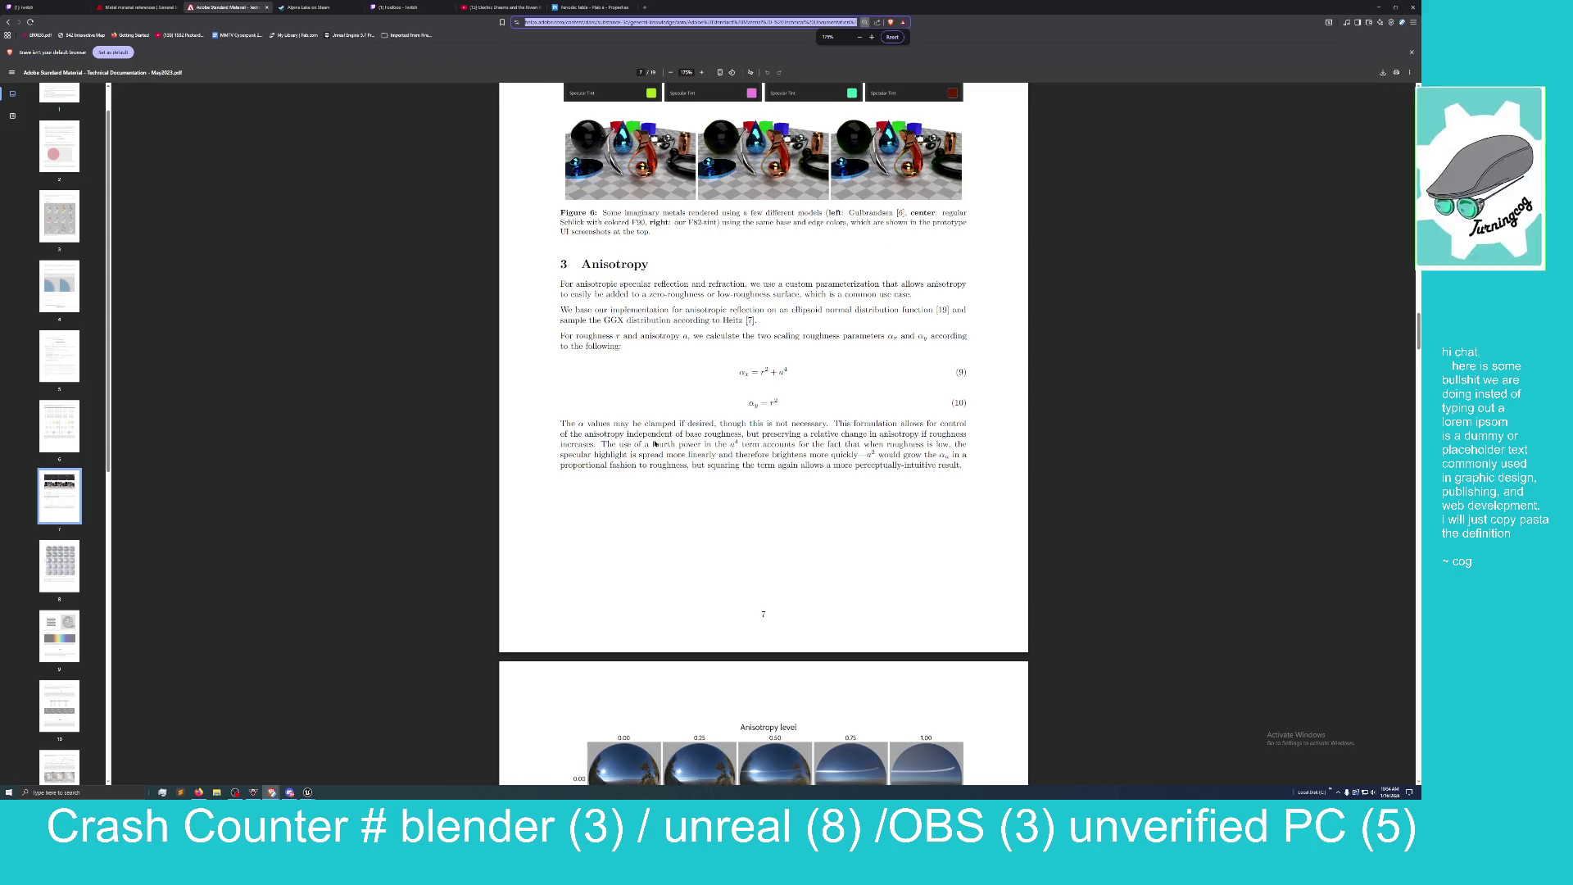
scroll(640, 412, "down", 1)
scroll(640, 412, "down", 4)
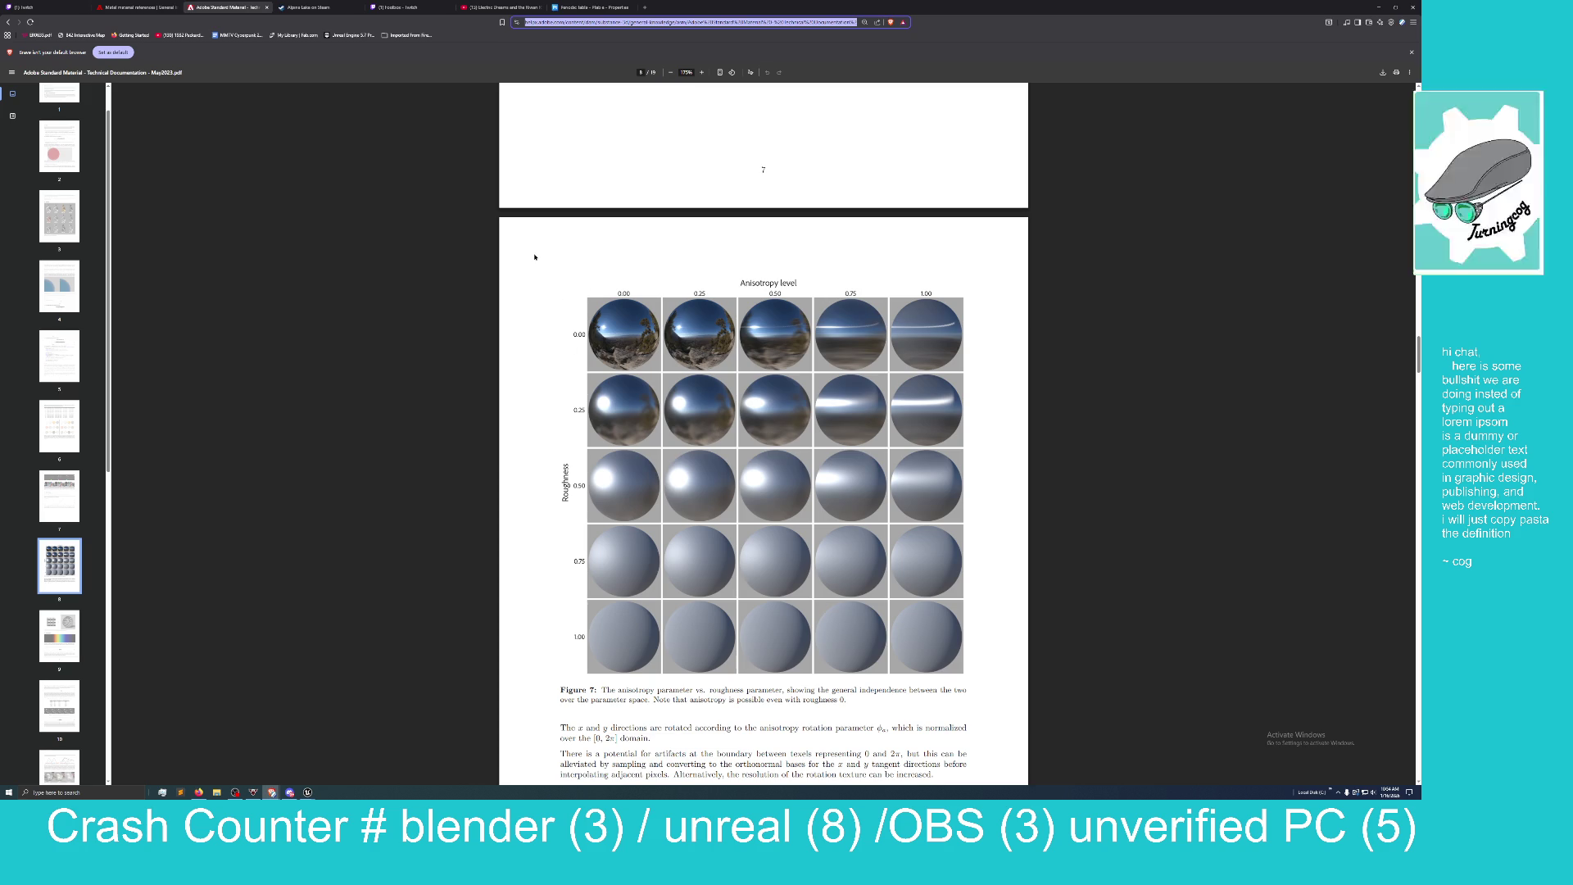
scroll(534, 256, "down", 1)
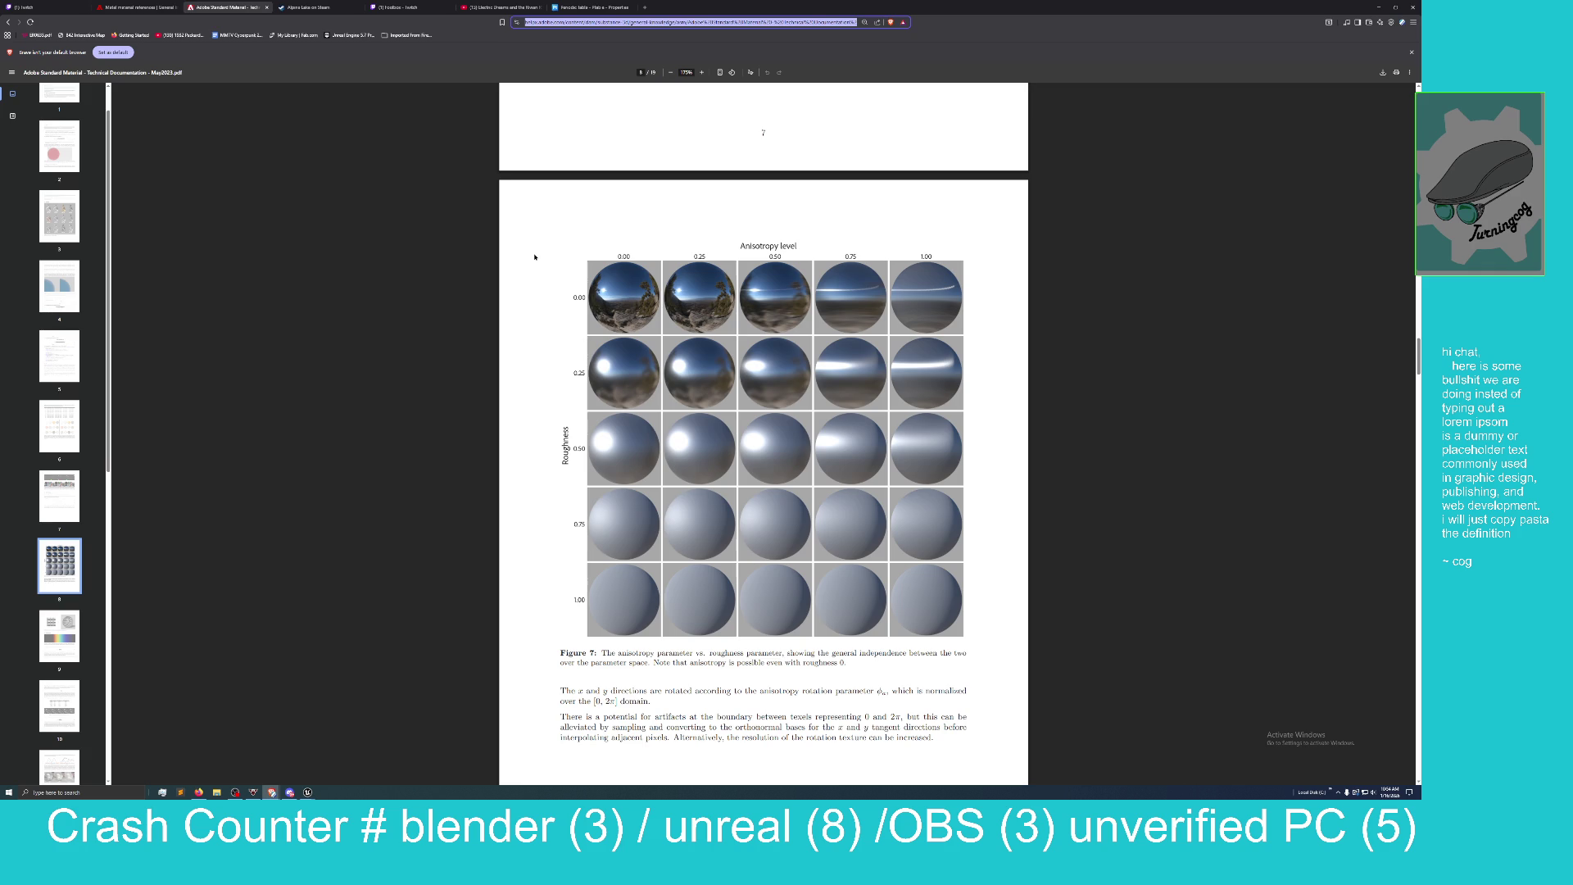
scroll(534, 256, "down", 1)
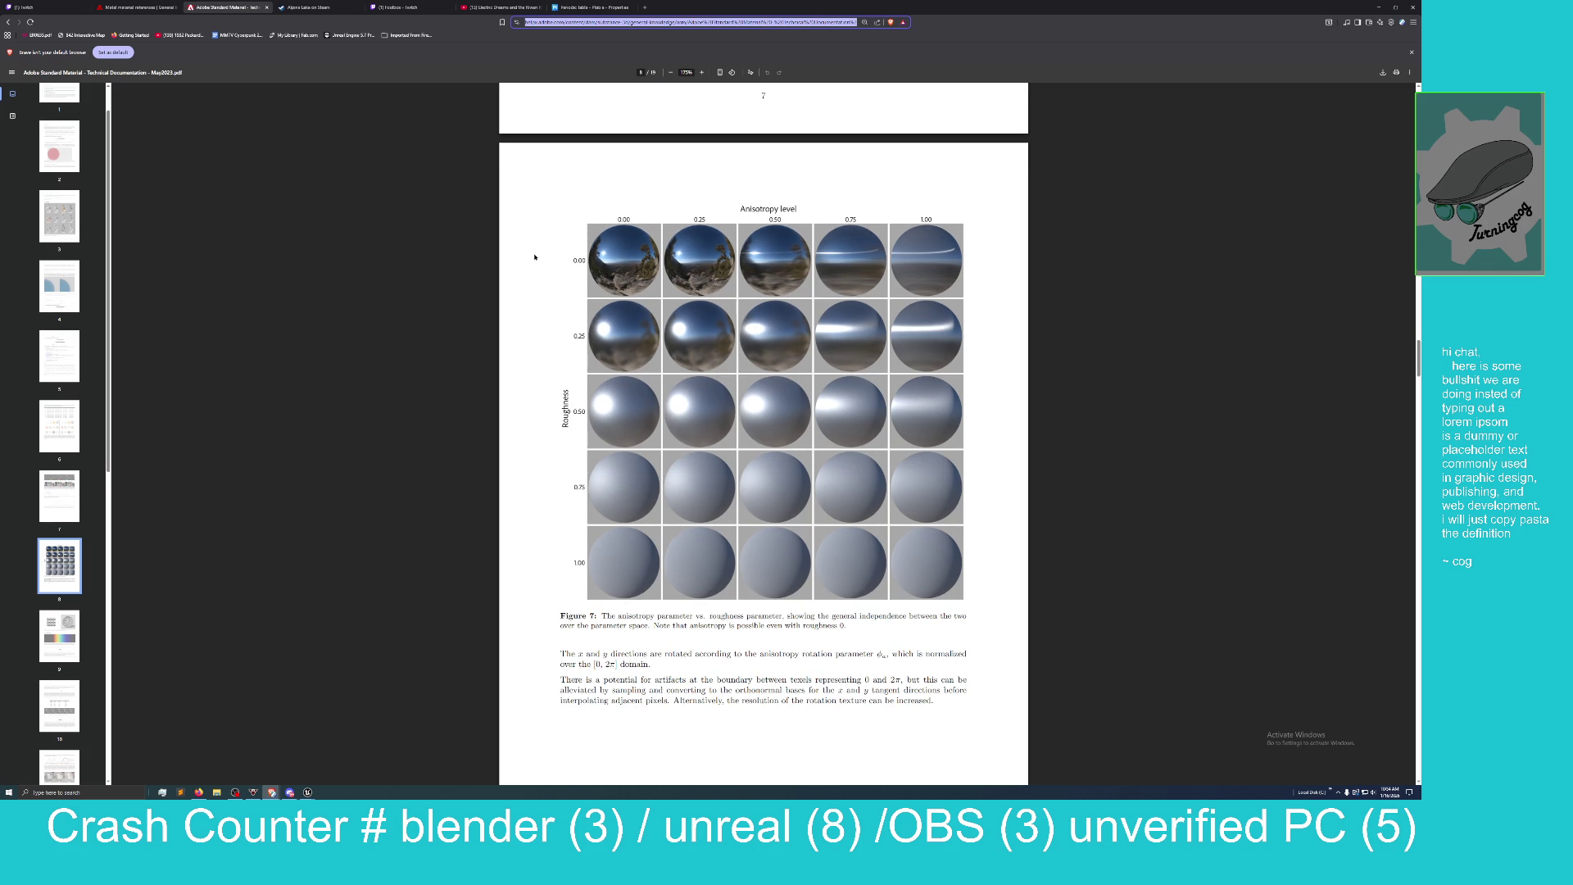
scroll(535, 257, "down", 2)
scroll(534, 256, "down", 9)
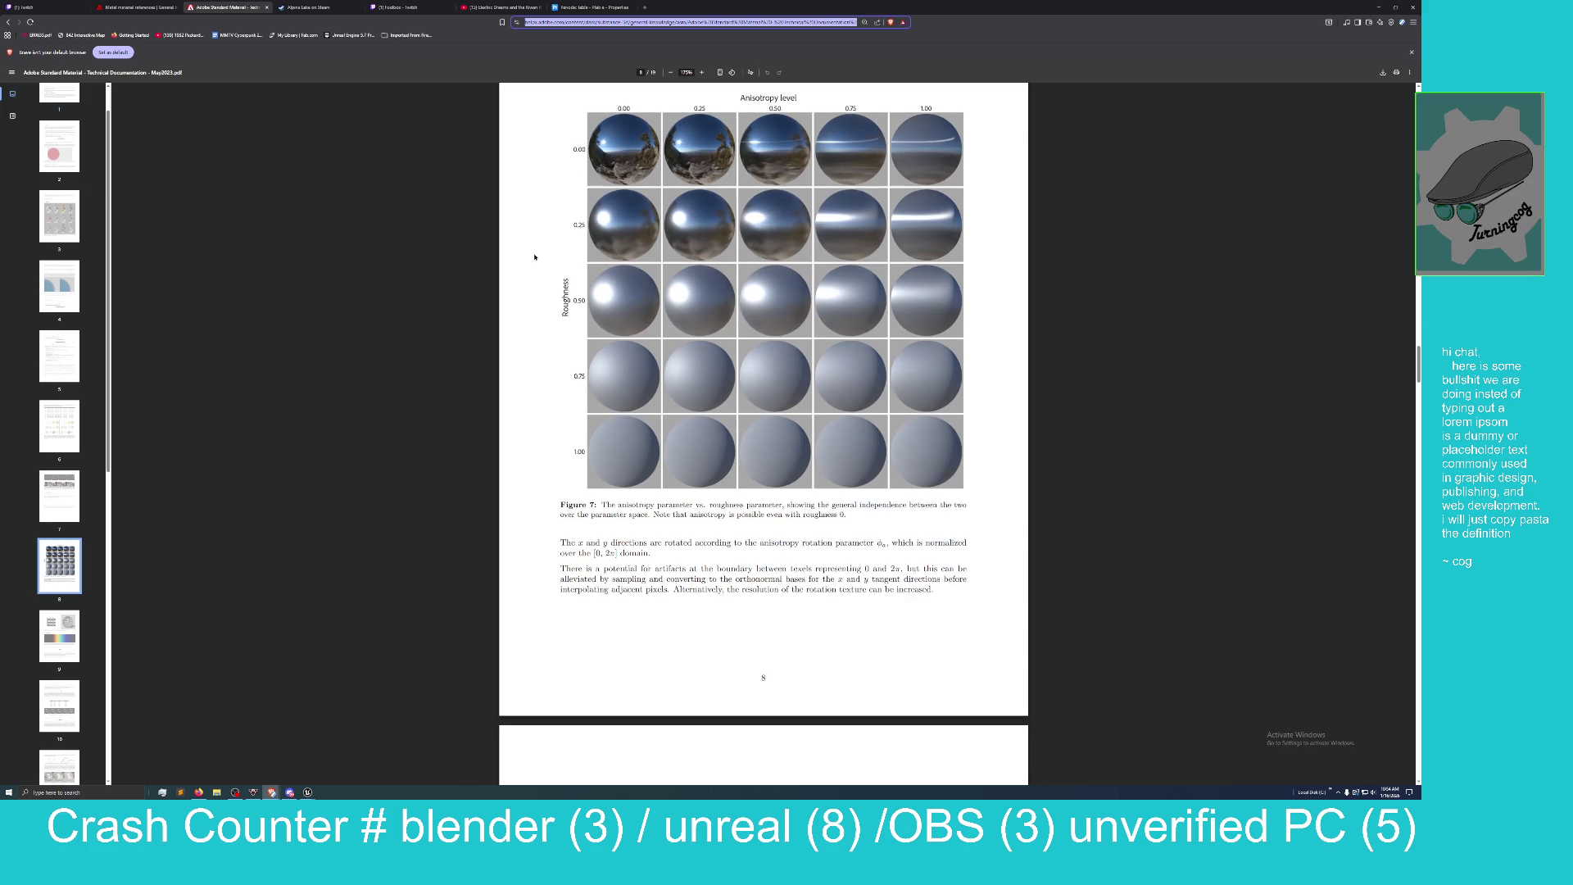
scroll(534, 256, "down", 3)
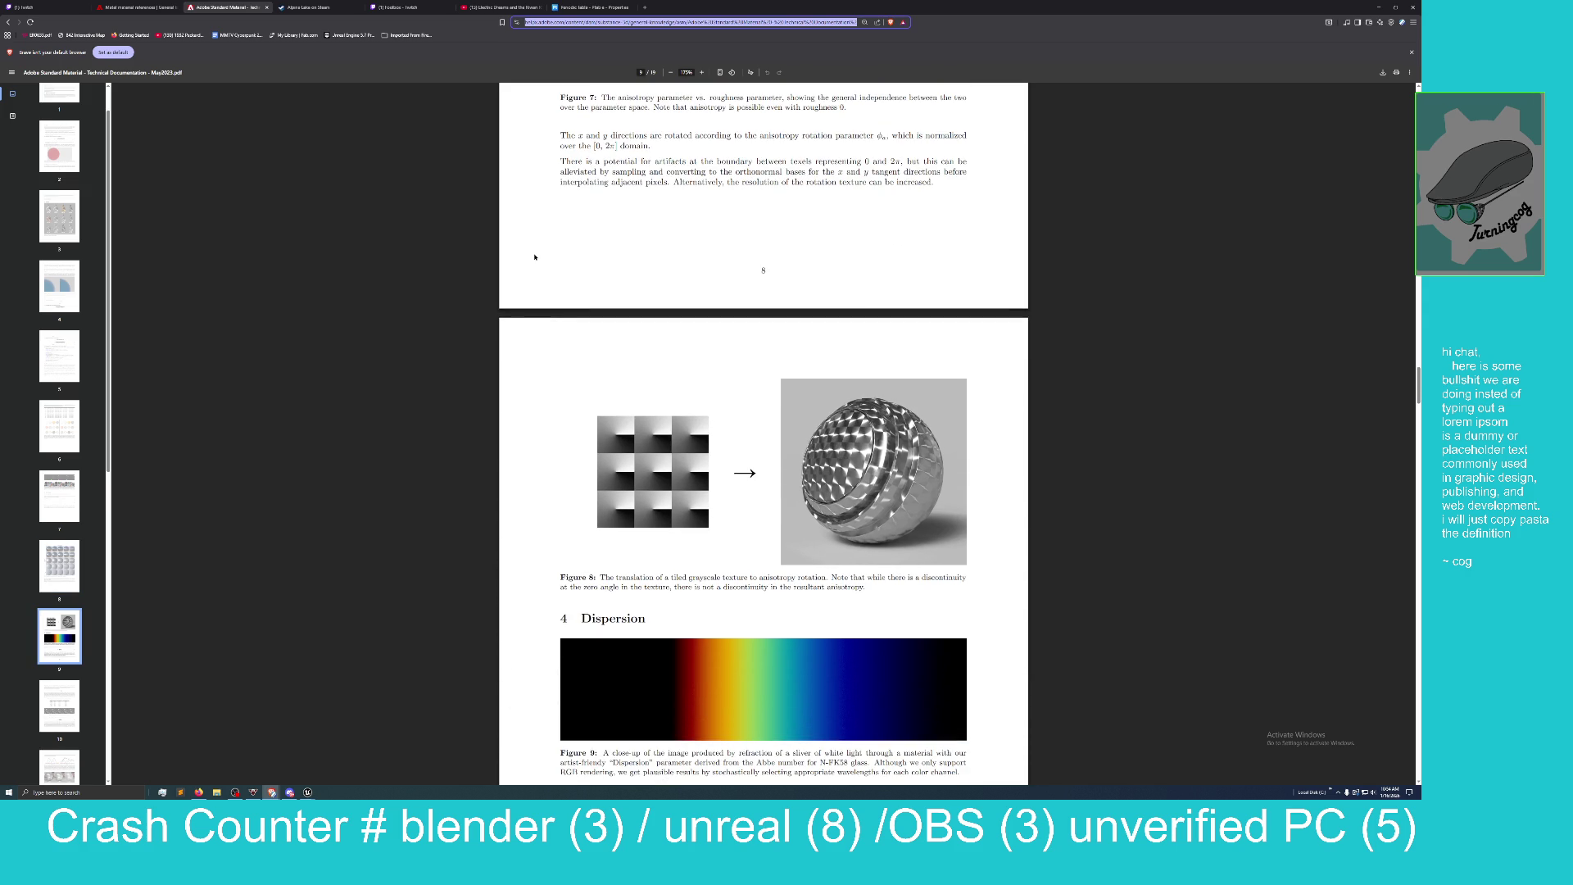
Scroll the PDF from Table 2 on page 10 to Figures 11 and 12 on page 11.
scroll(534, 257, "down", 1)
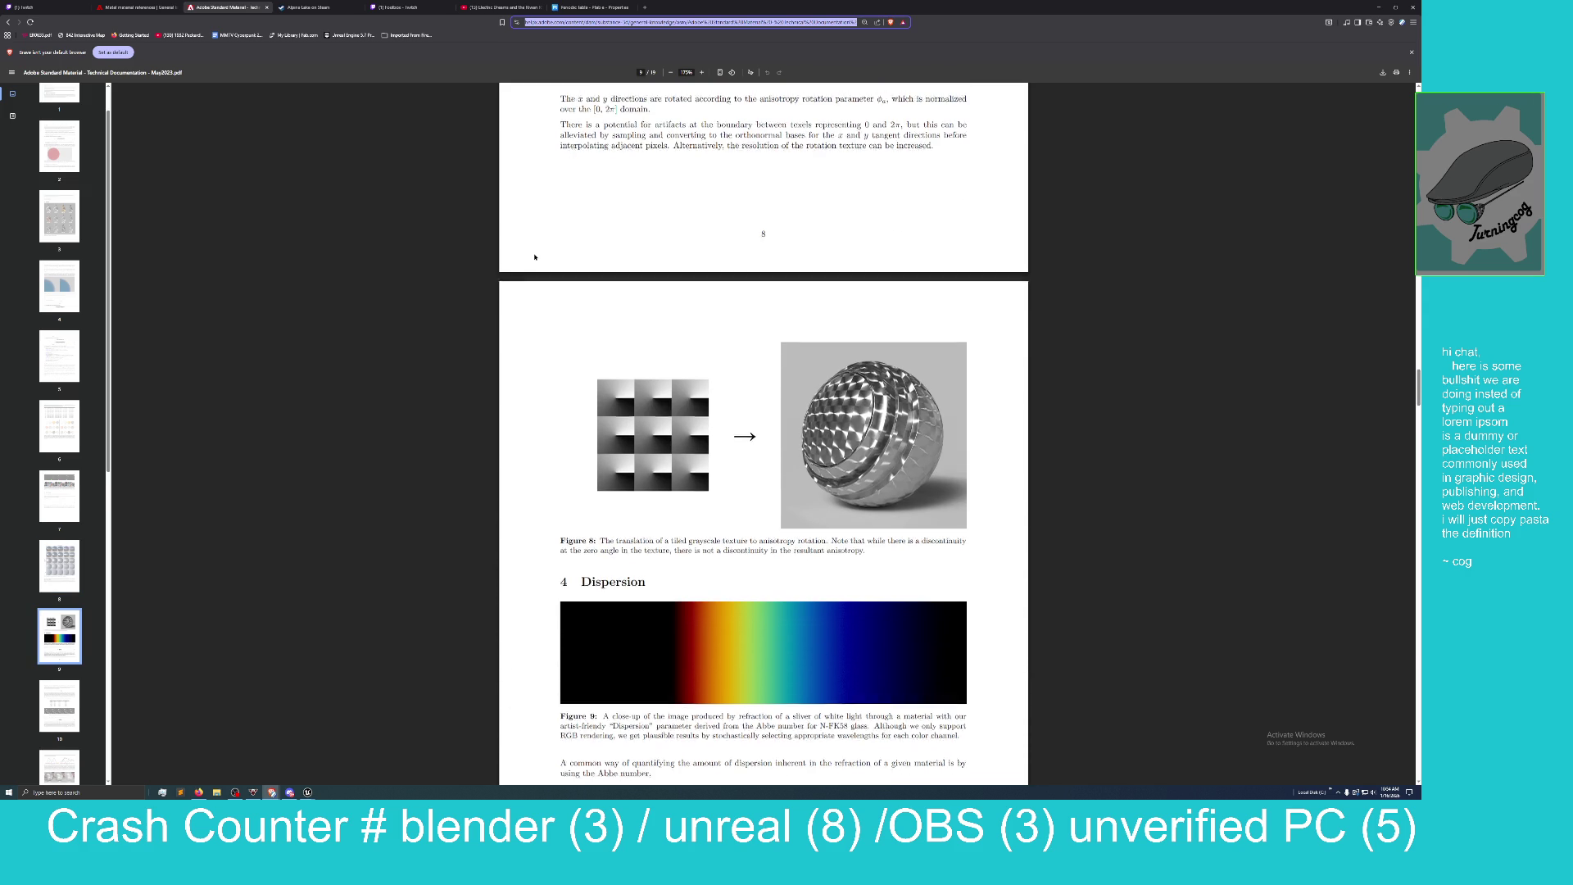
scroll(534, 256, "down", 1)
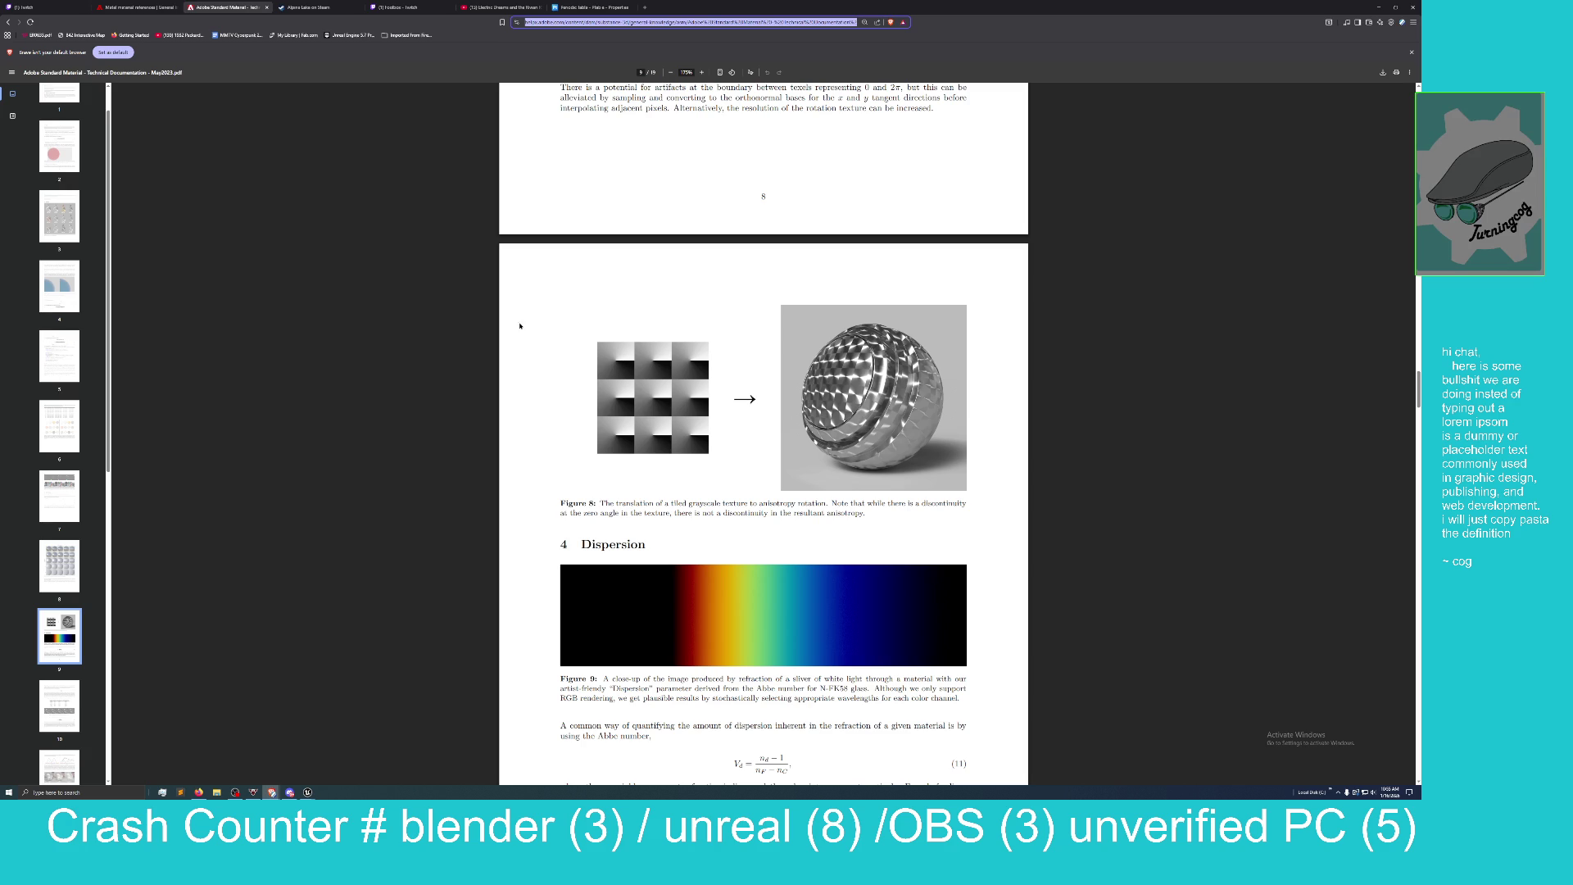
scroll(530, 303, "up", 2)
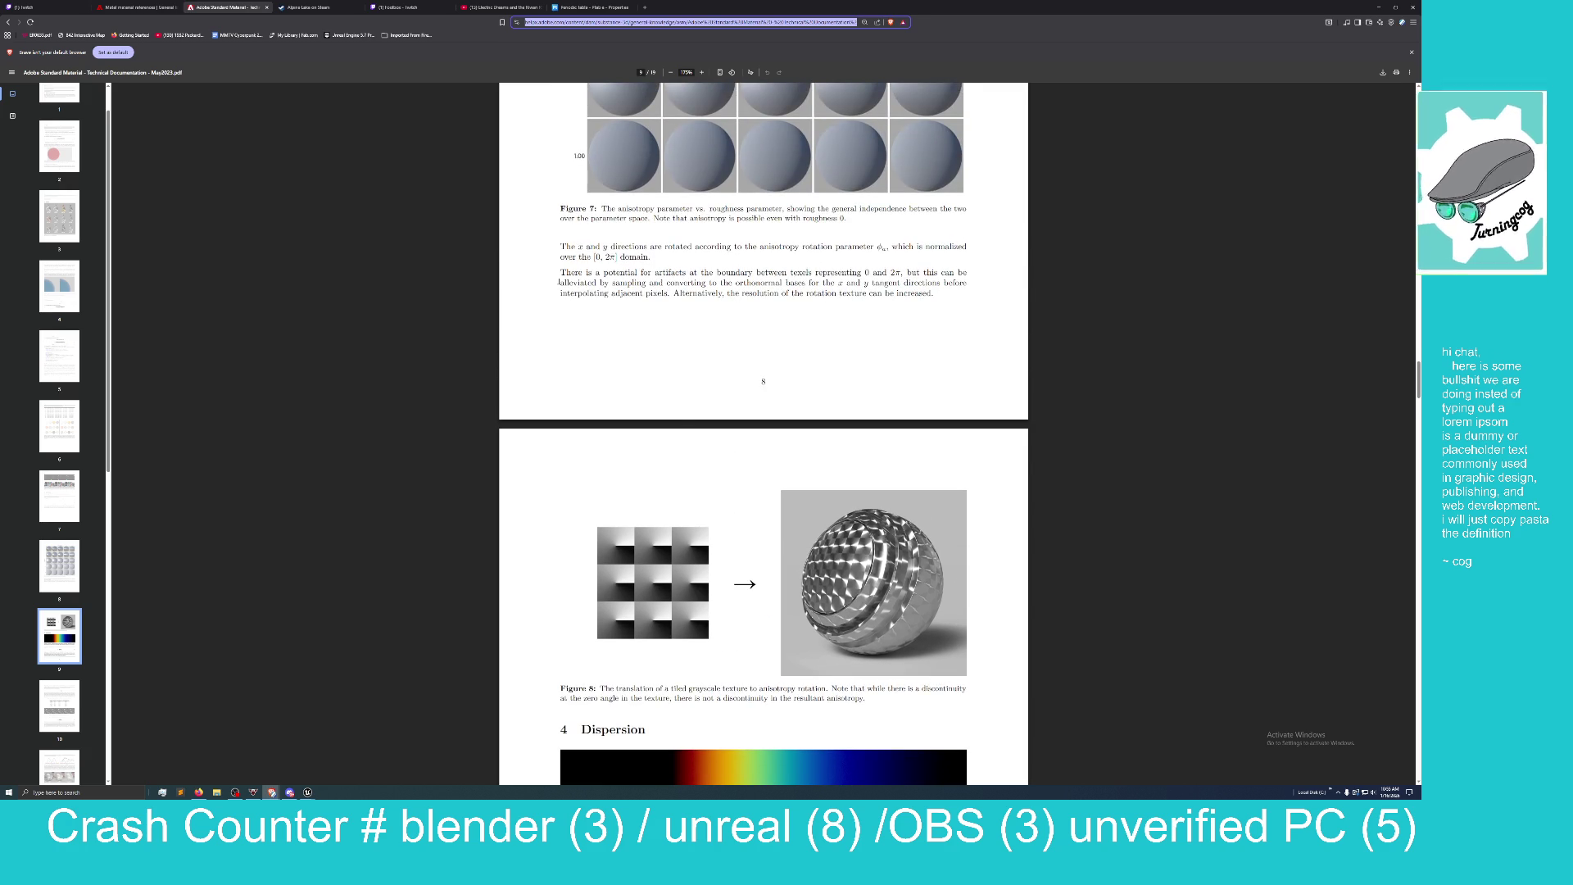
left_click(558, 281)
right_click(528, 250)
scroll(530, 245, "up", 5)
scroll(939, 180, "down", 1)
scroll(671, 305, "down", 7)
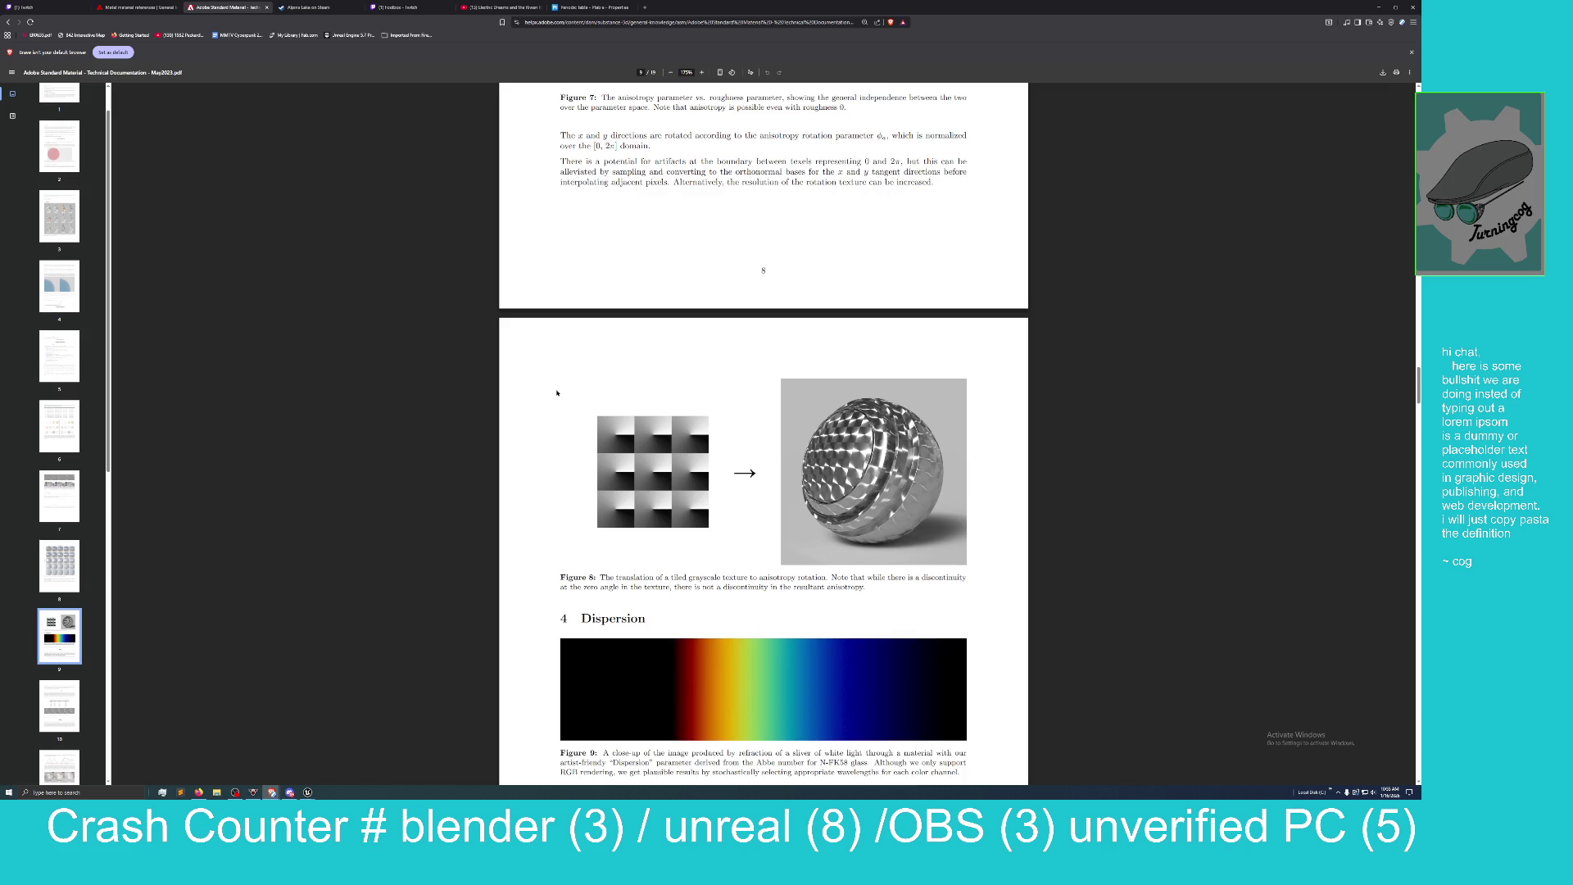
scroll(556, 377, "down", 1)
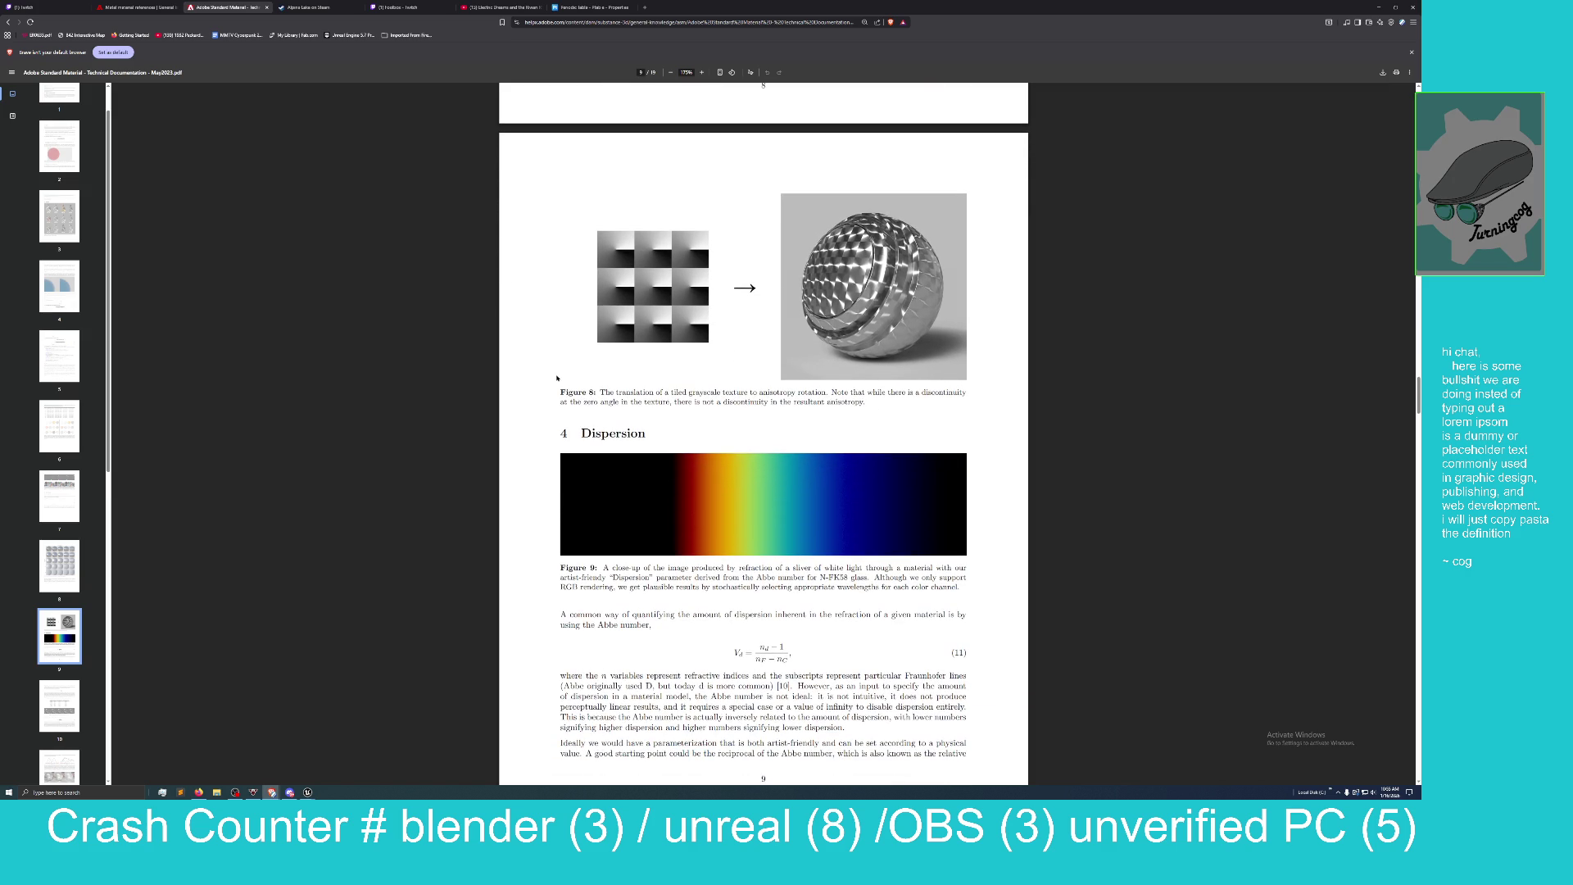
scroll(557, 377, "down", 1)
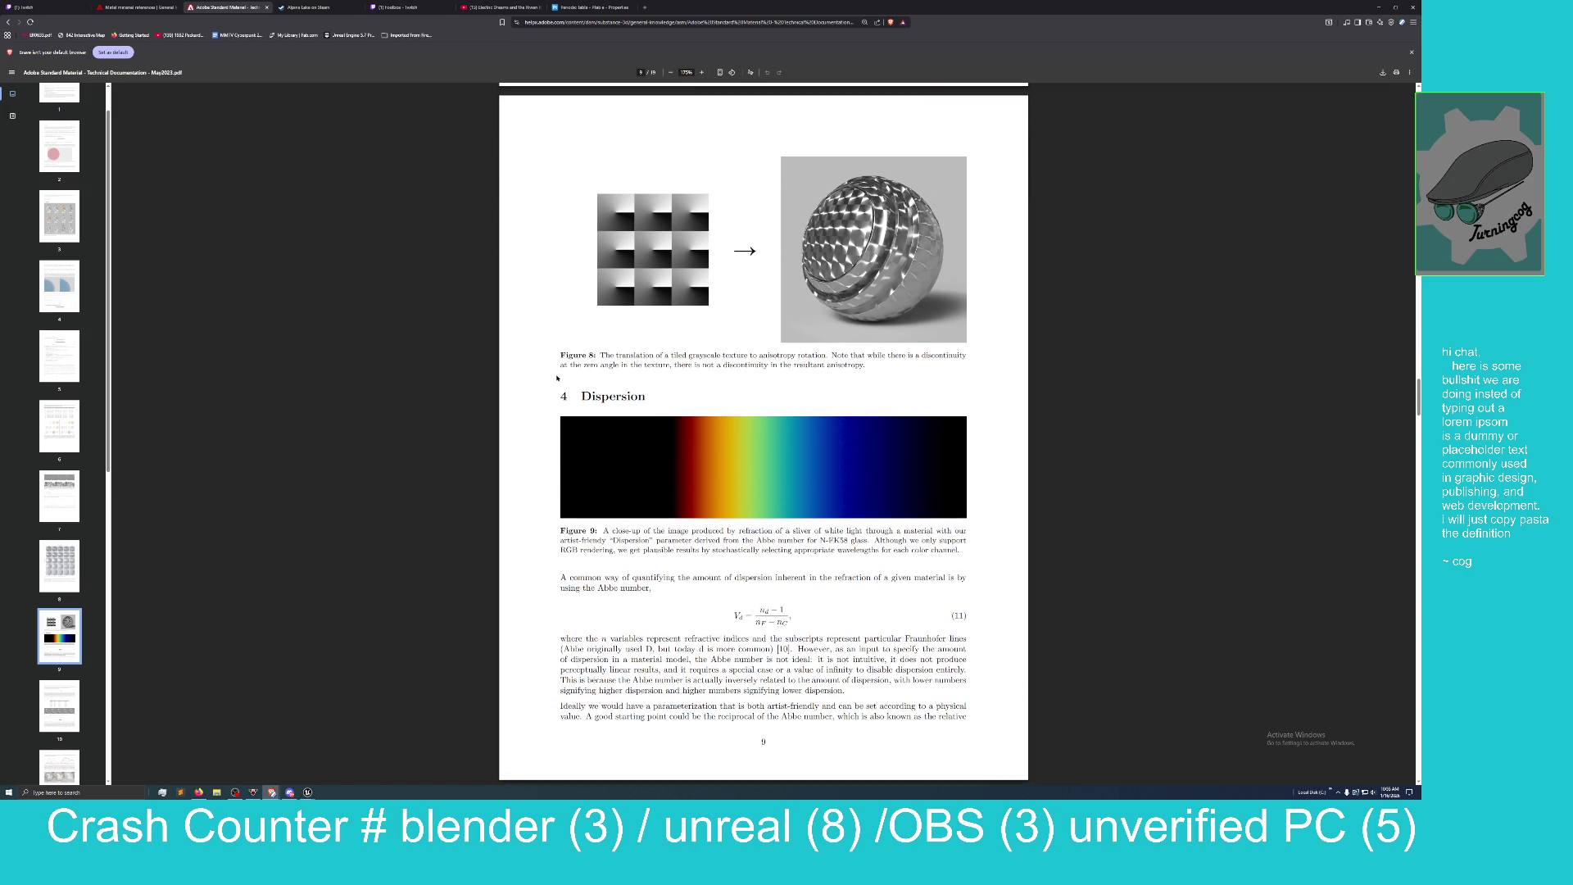
scroll(557, 378, "down", 1)
scroll(556, 378, "down", 2)
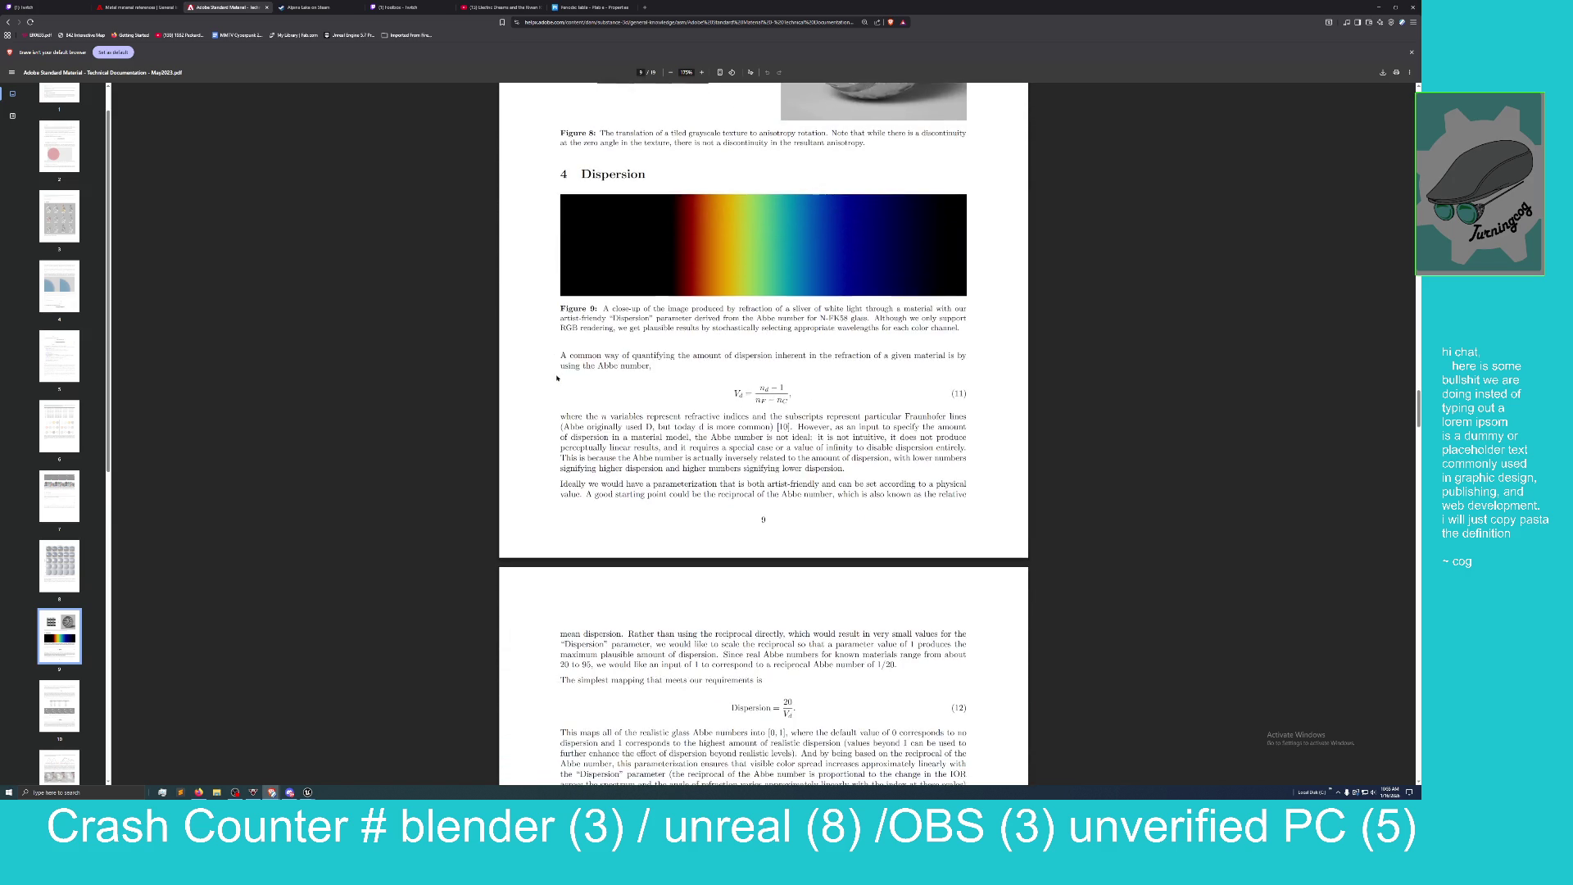
scroll(556, 377, "down", 1)
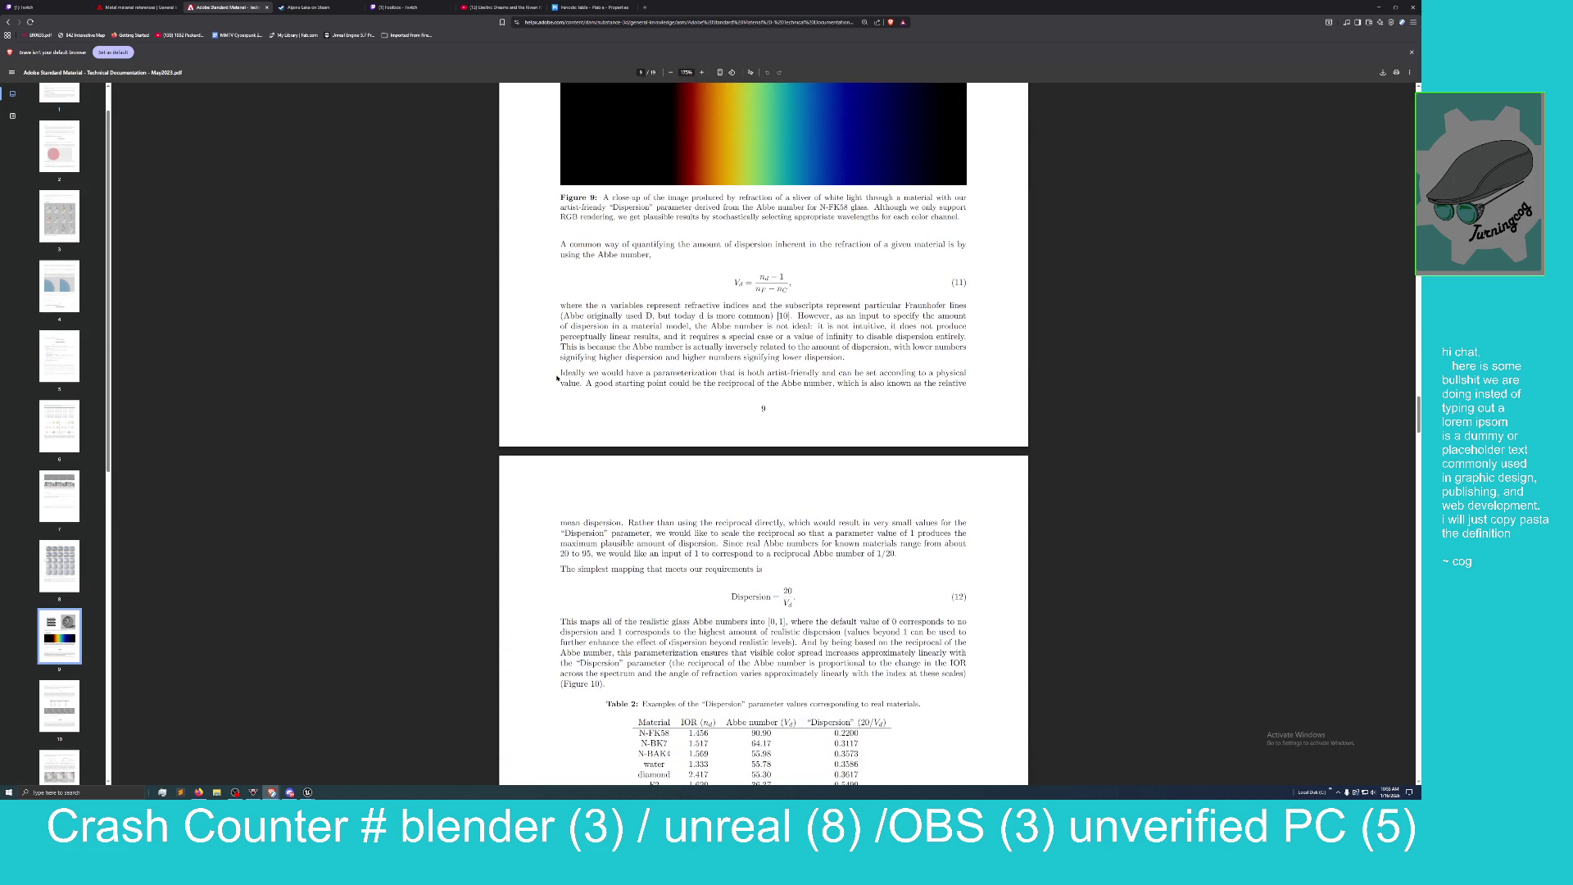
scroll(557, 378, "down", 1)
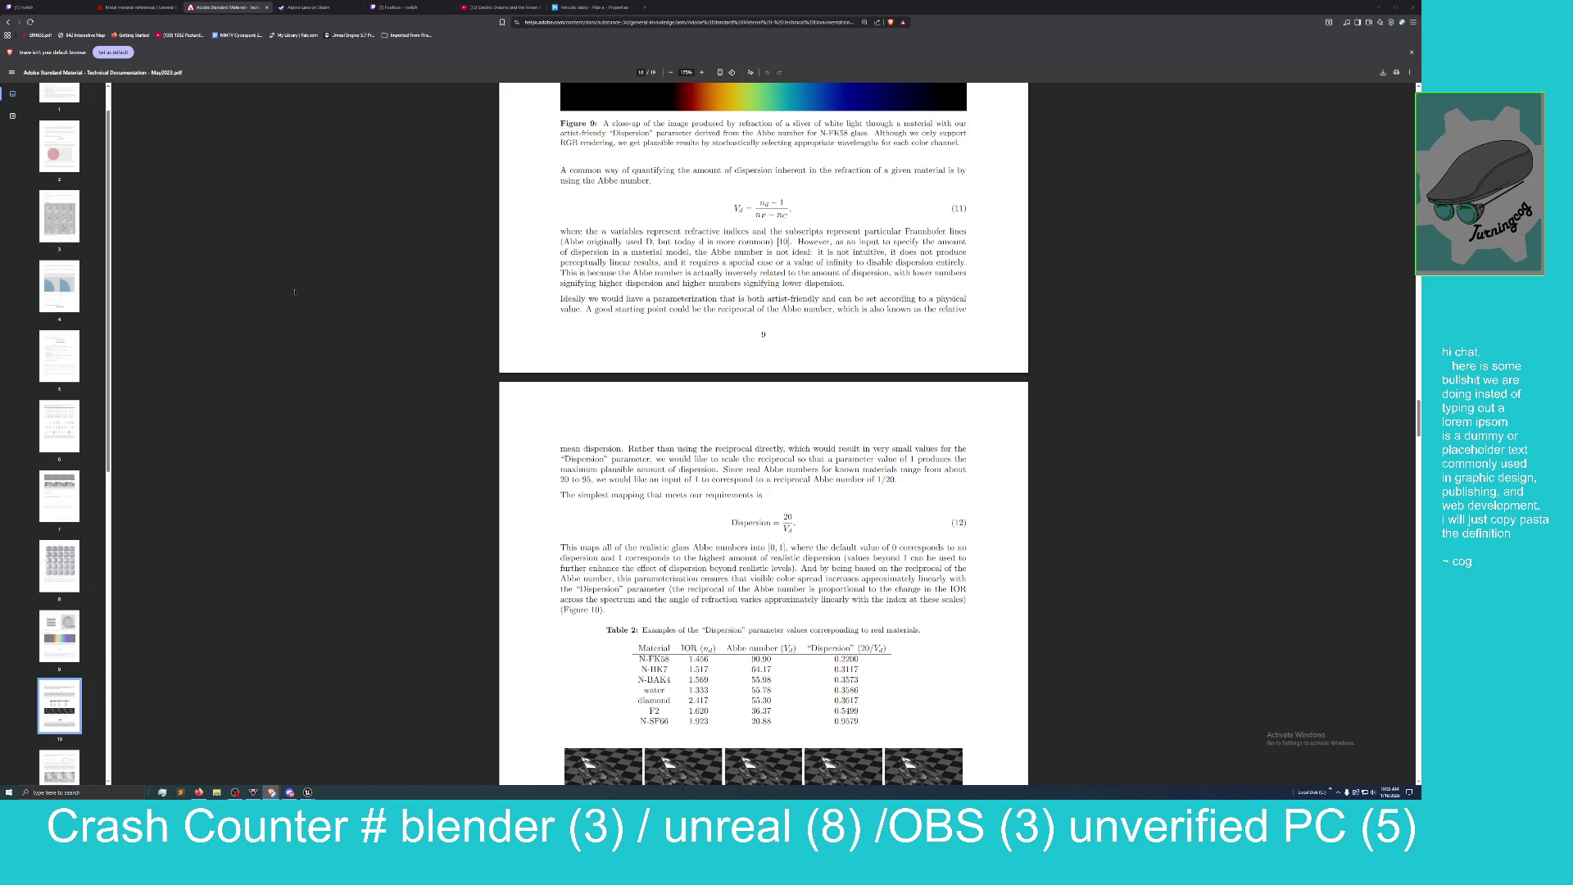
scroll(294, 291, "down", 1)
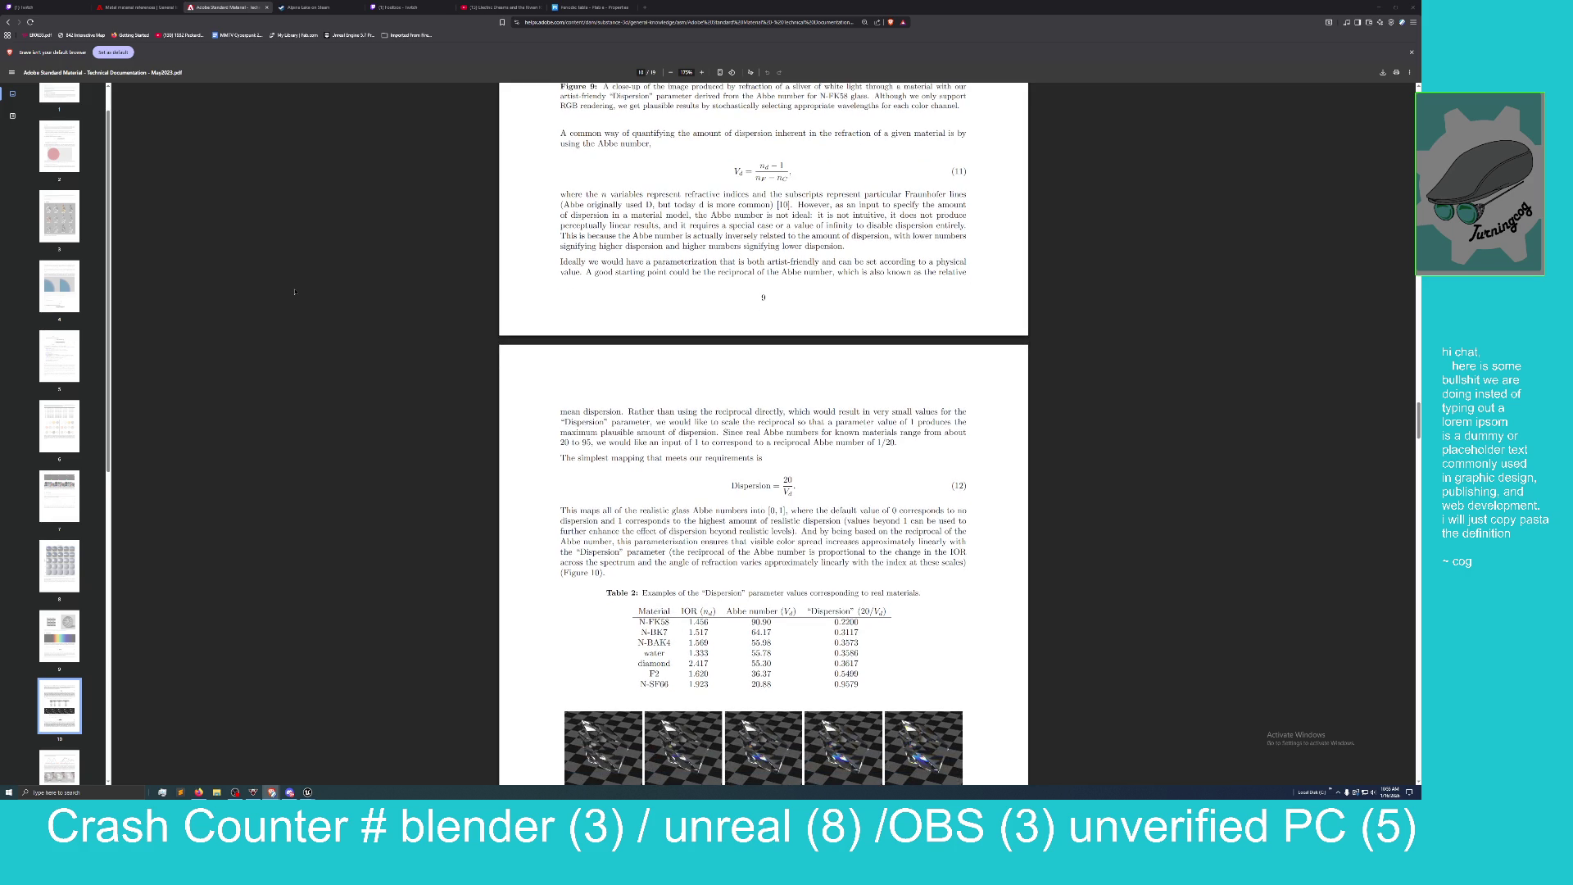
scroll(294, 292, "down", 1)
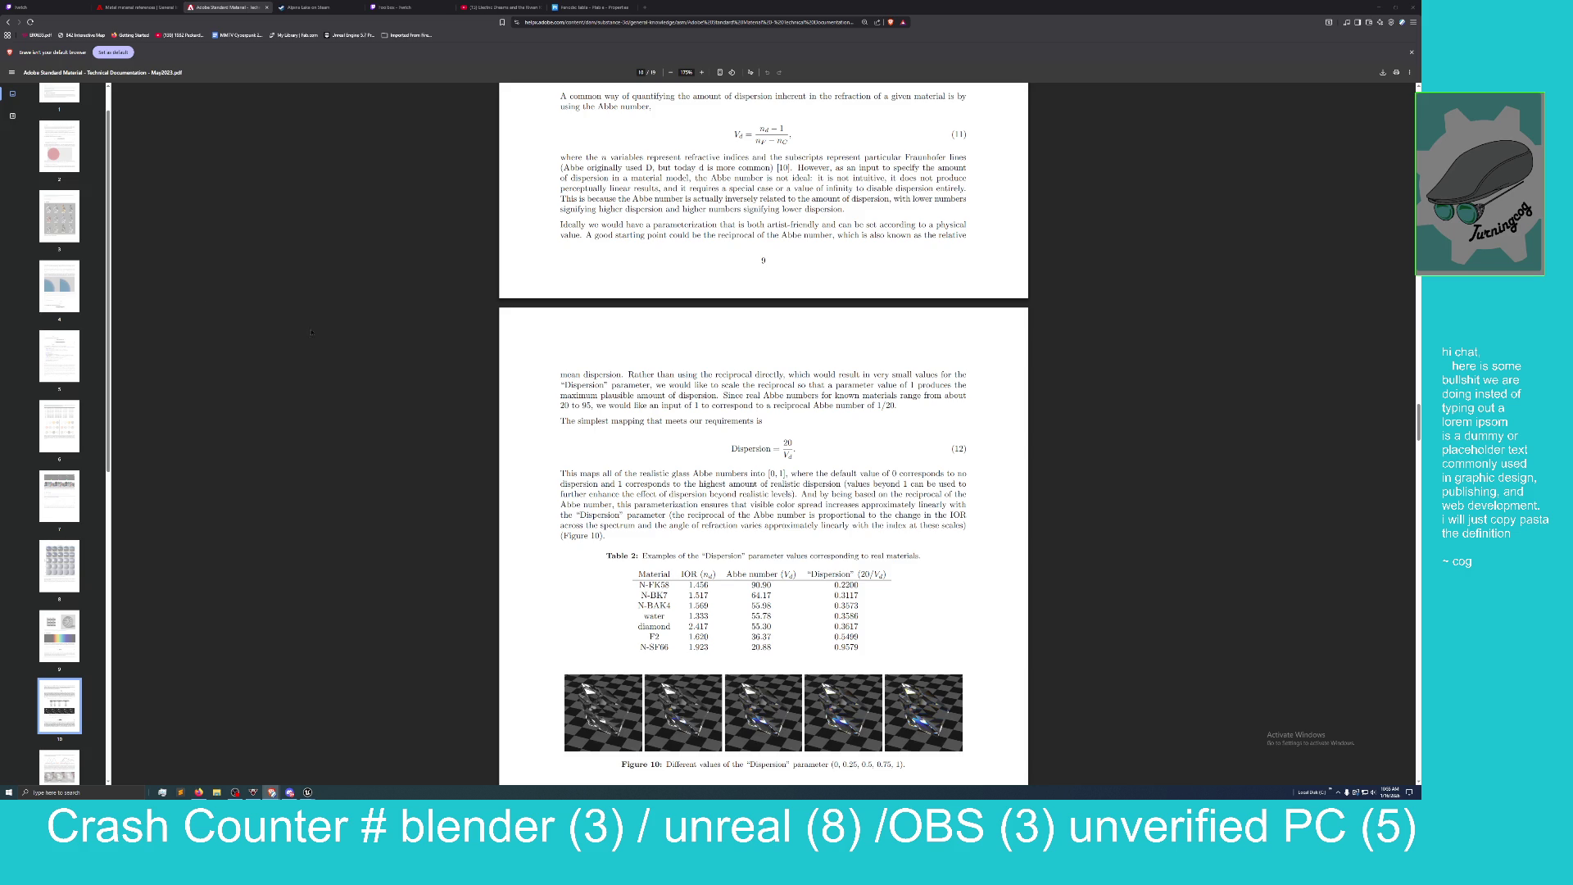
scroll(410, 354, "down", 5)
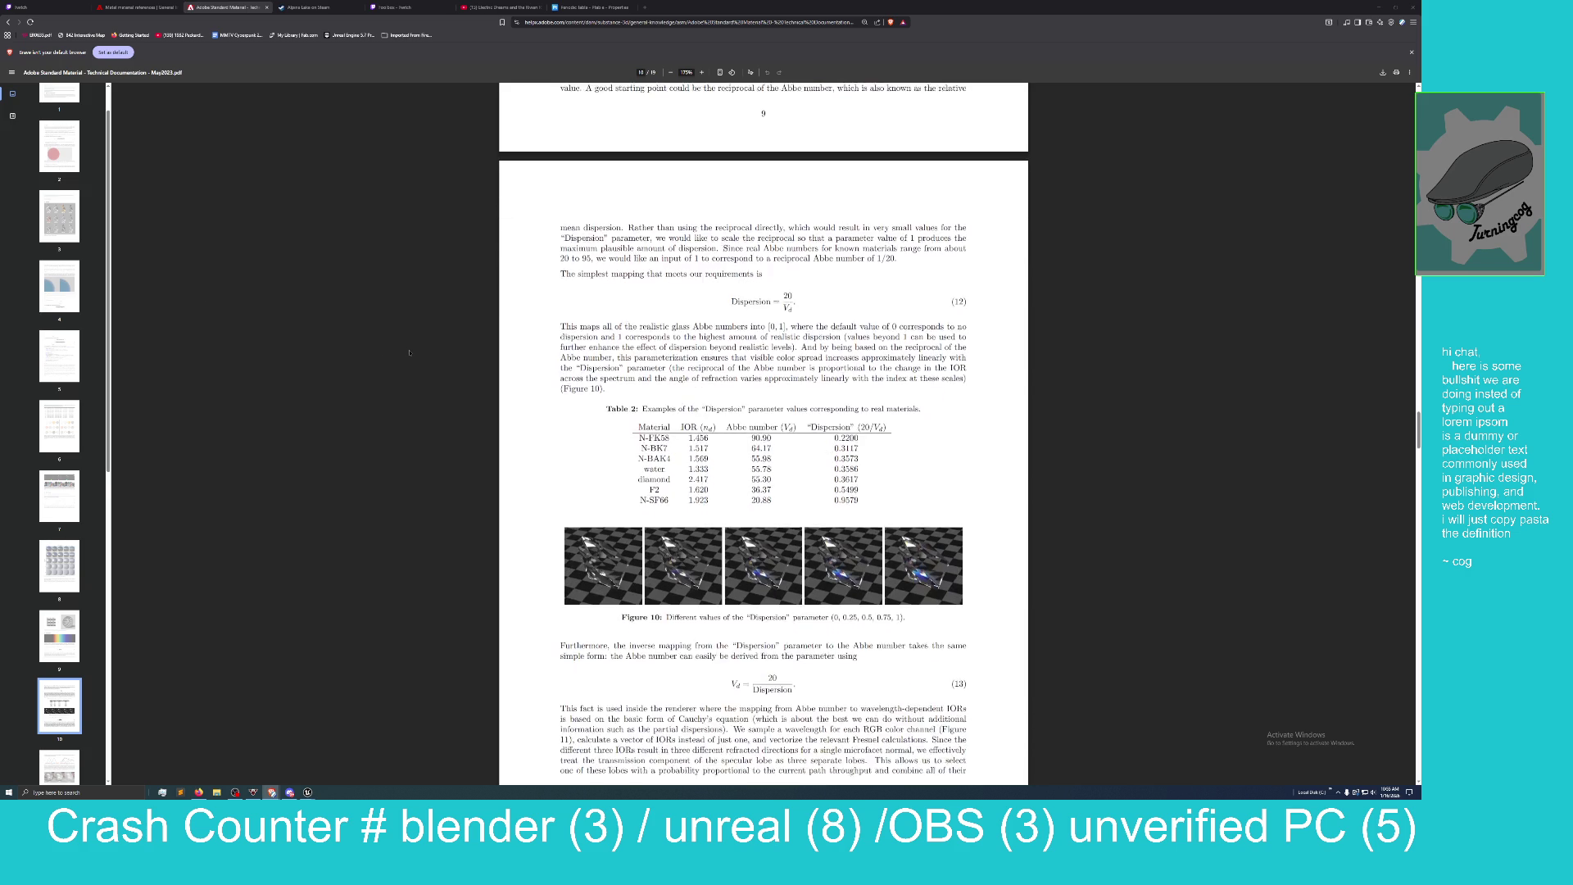
scroll(409, 353, "down", 7)
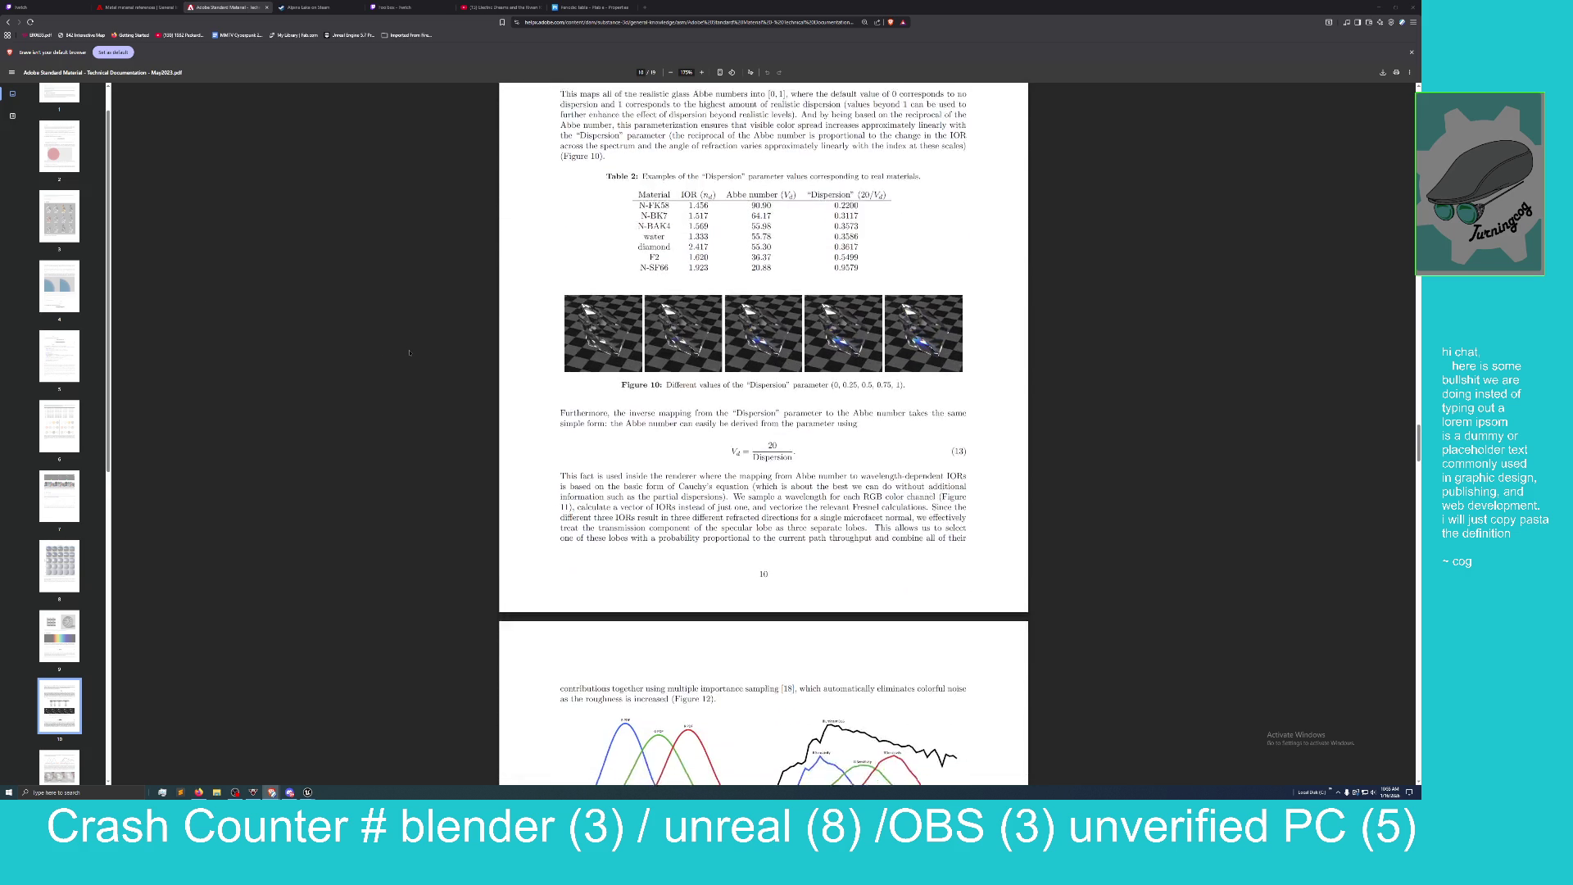
scroll(409, 352, "down", 12)
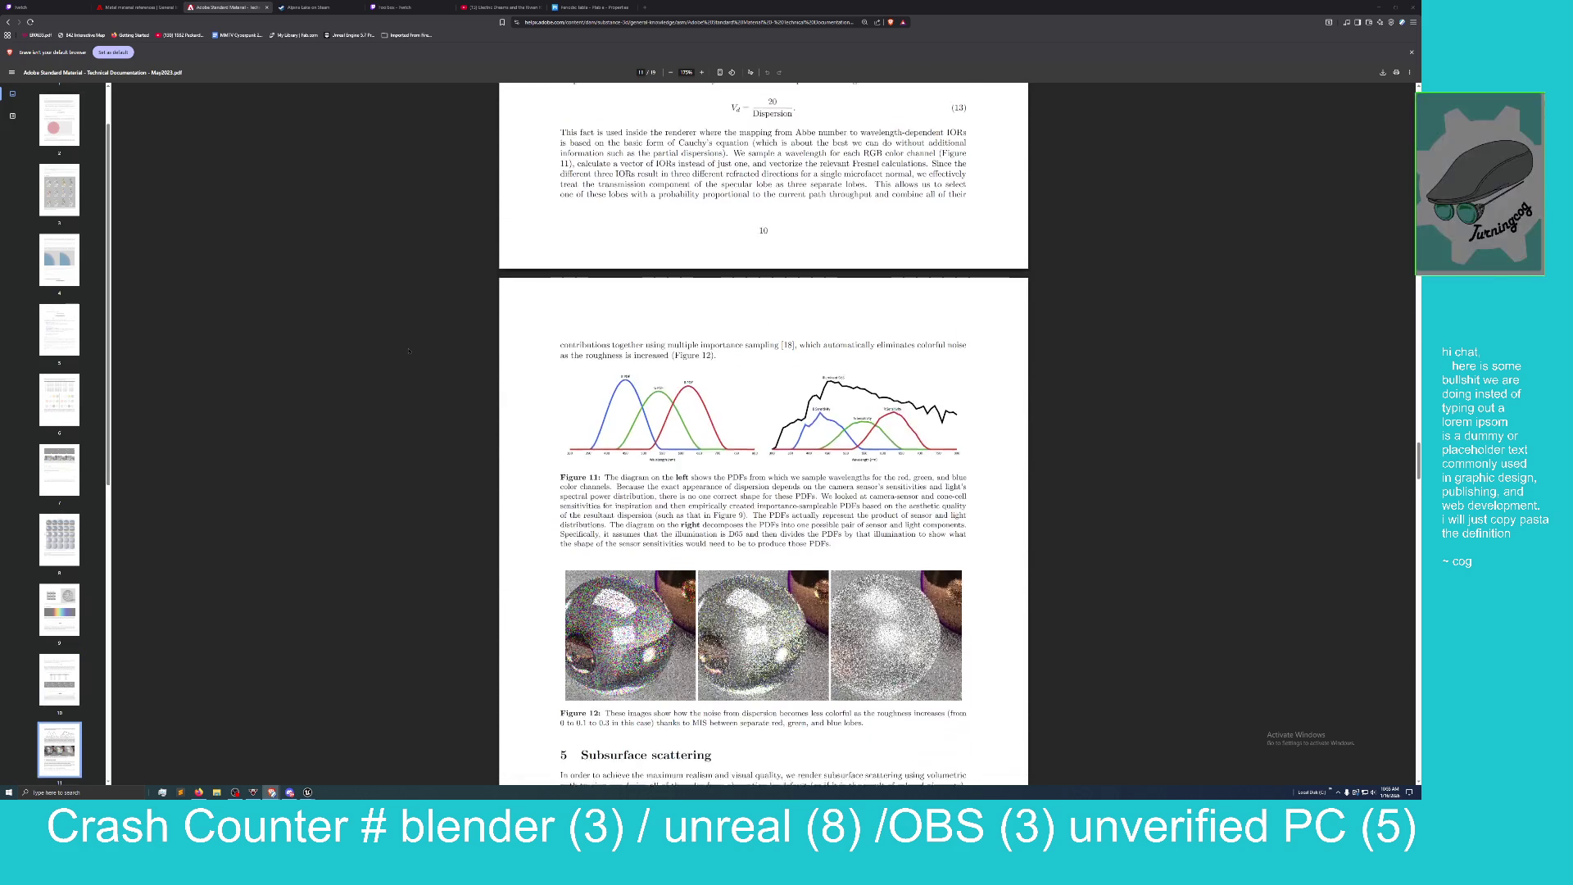
scroll(408, 351, "down", 12)
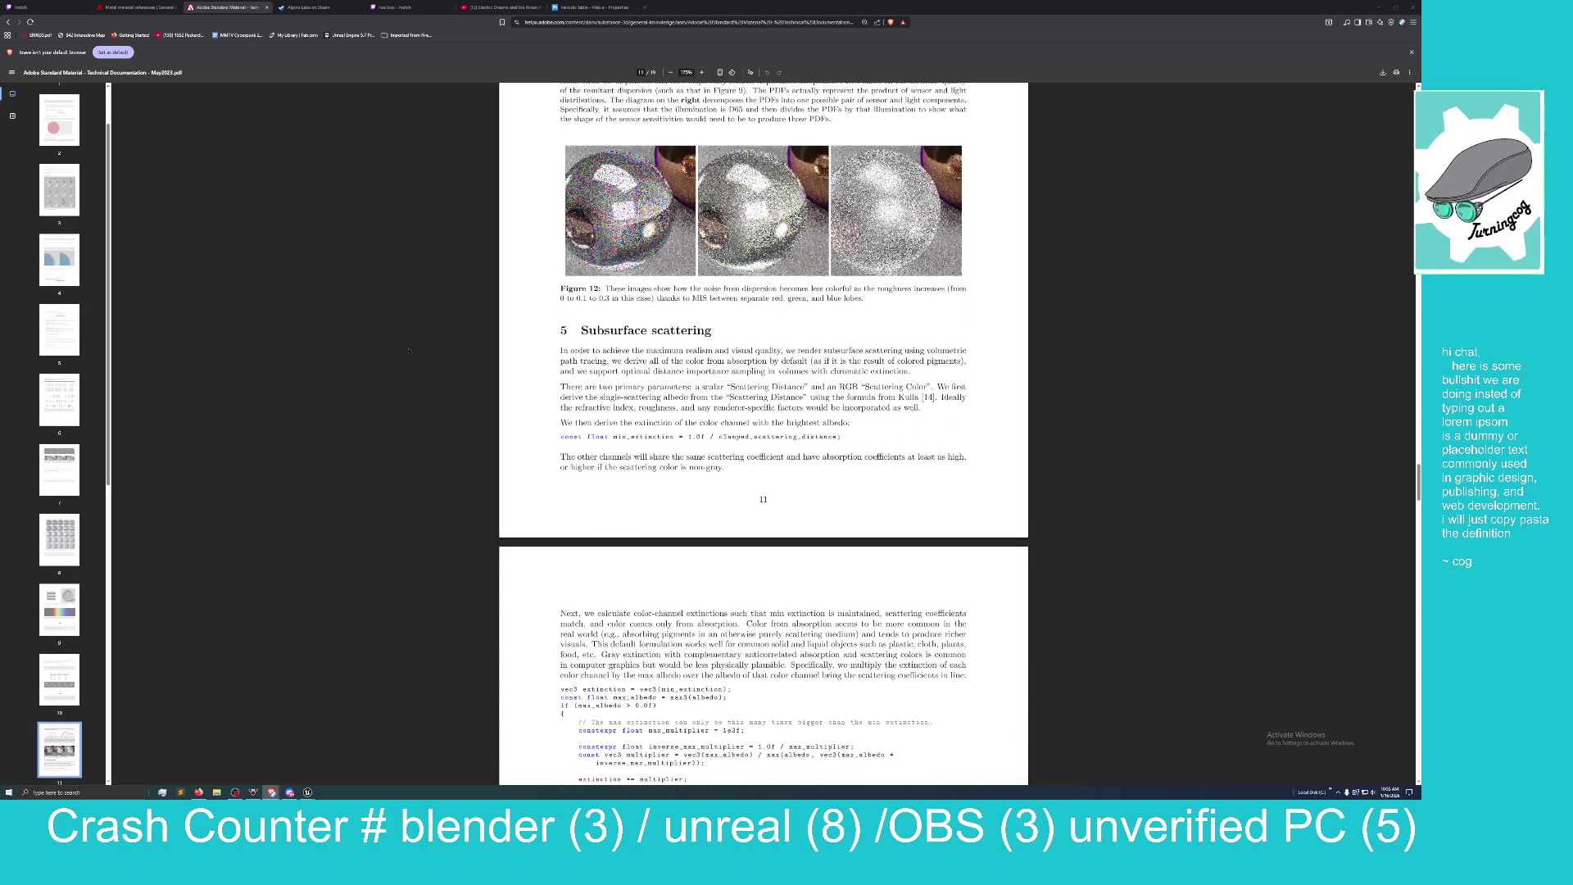
Scroll the PDF to page 15, where section 6 Sheen and Figure 17 appear.
scroll(408, 351, "down", 14)
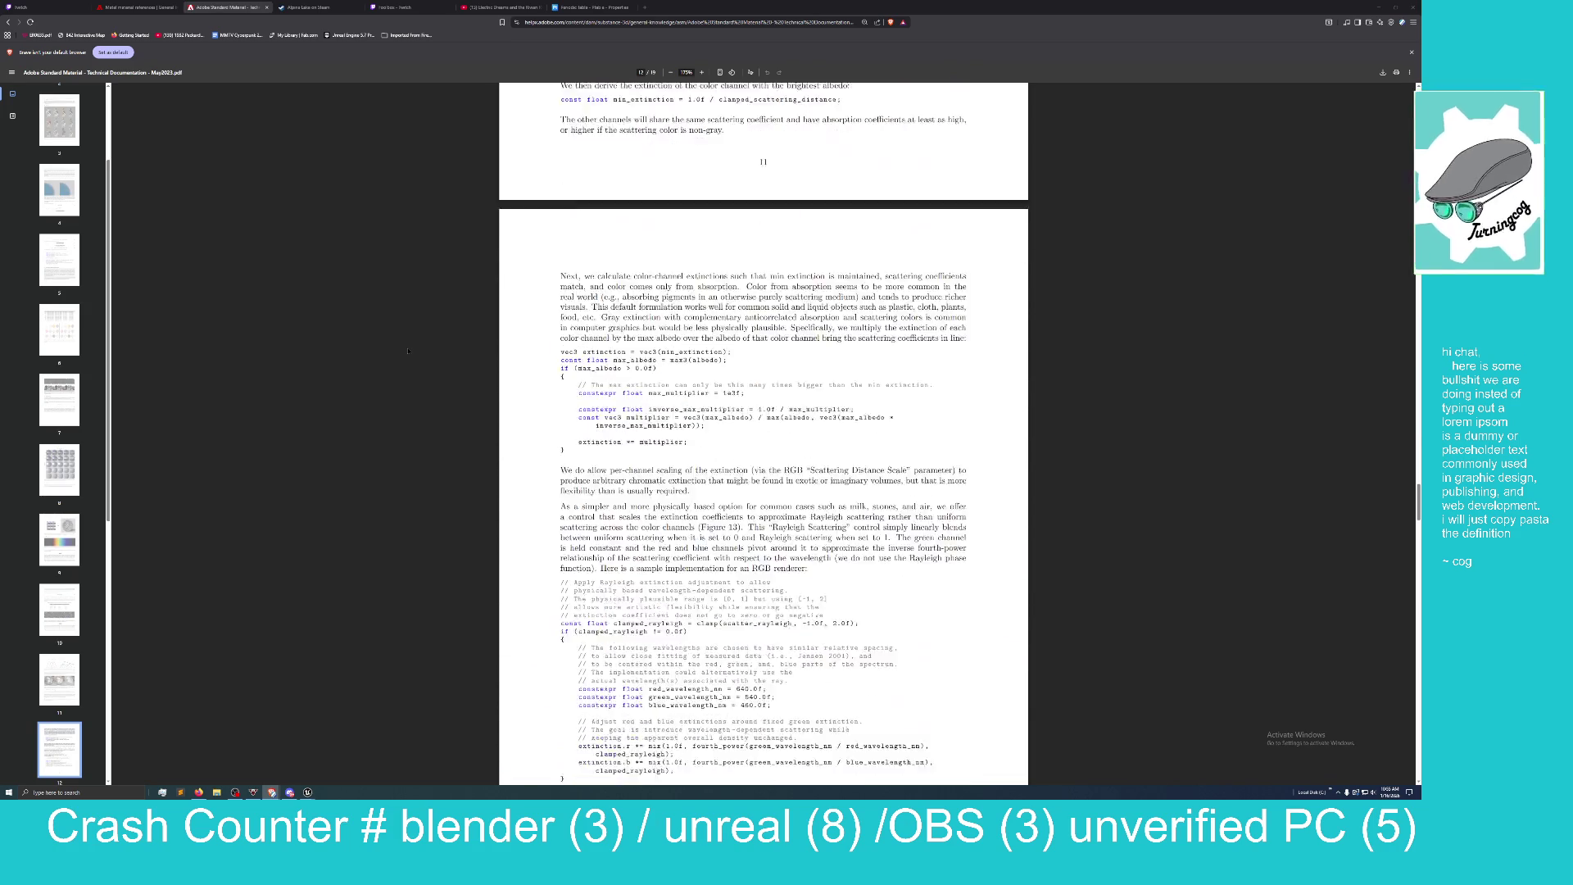
scroll(408, 350, "down", 12)
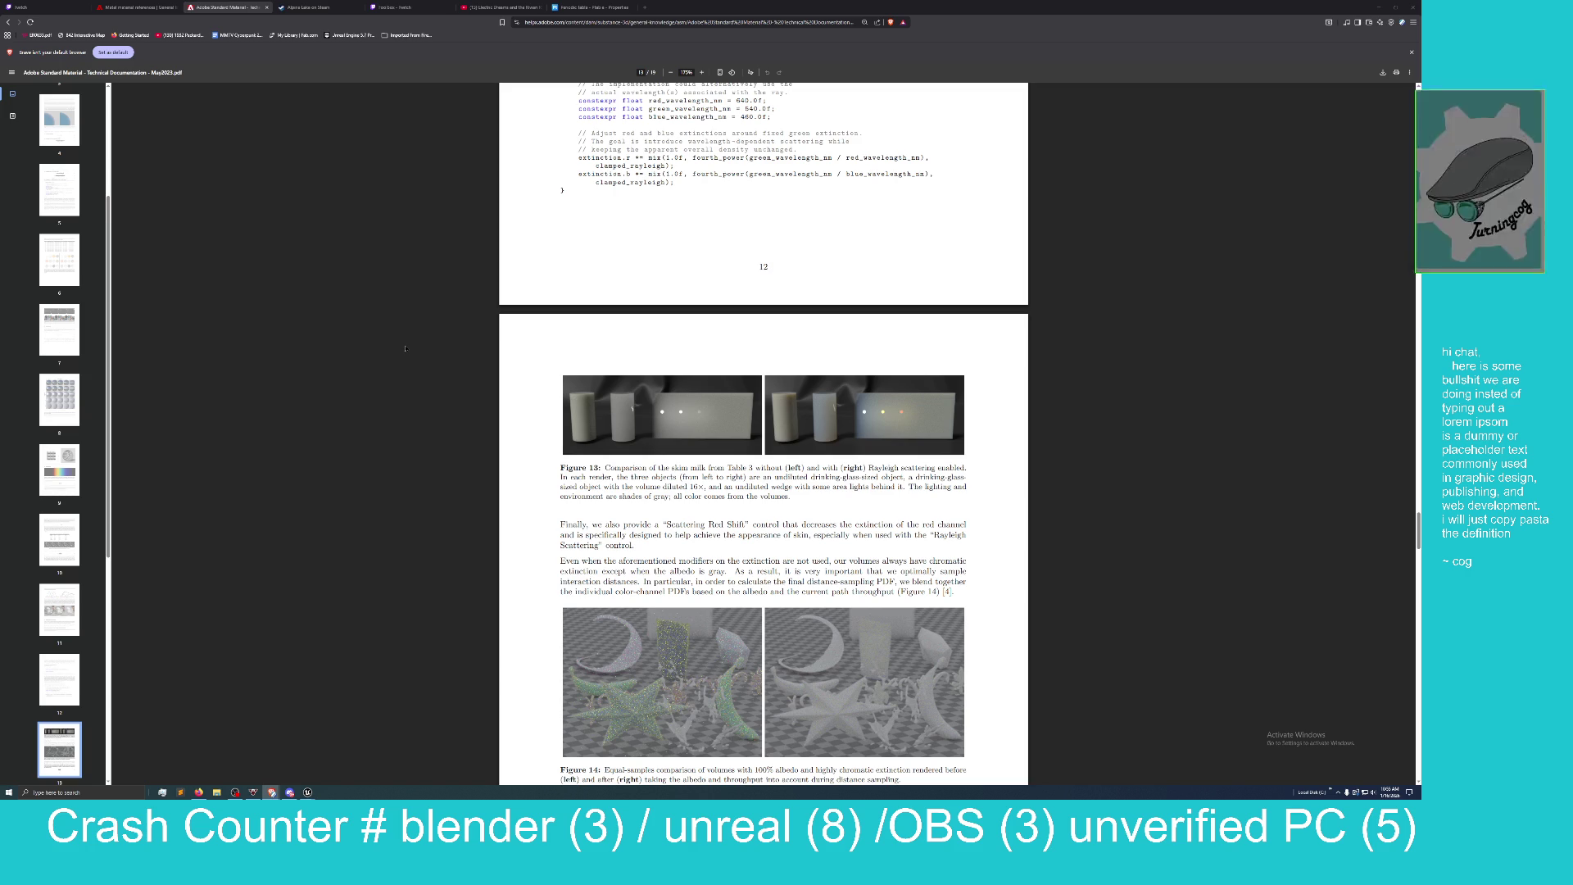
scroll(406, 349, "down", 2)
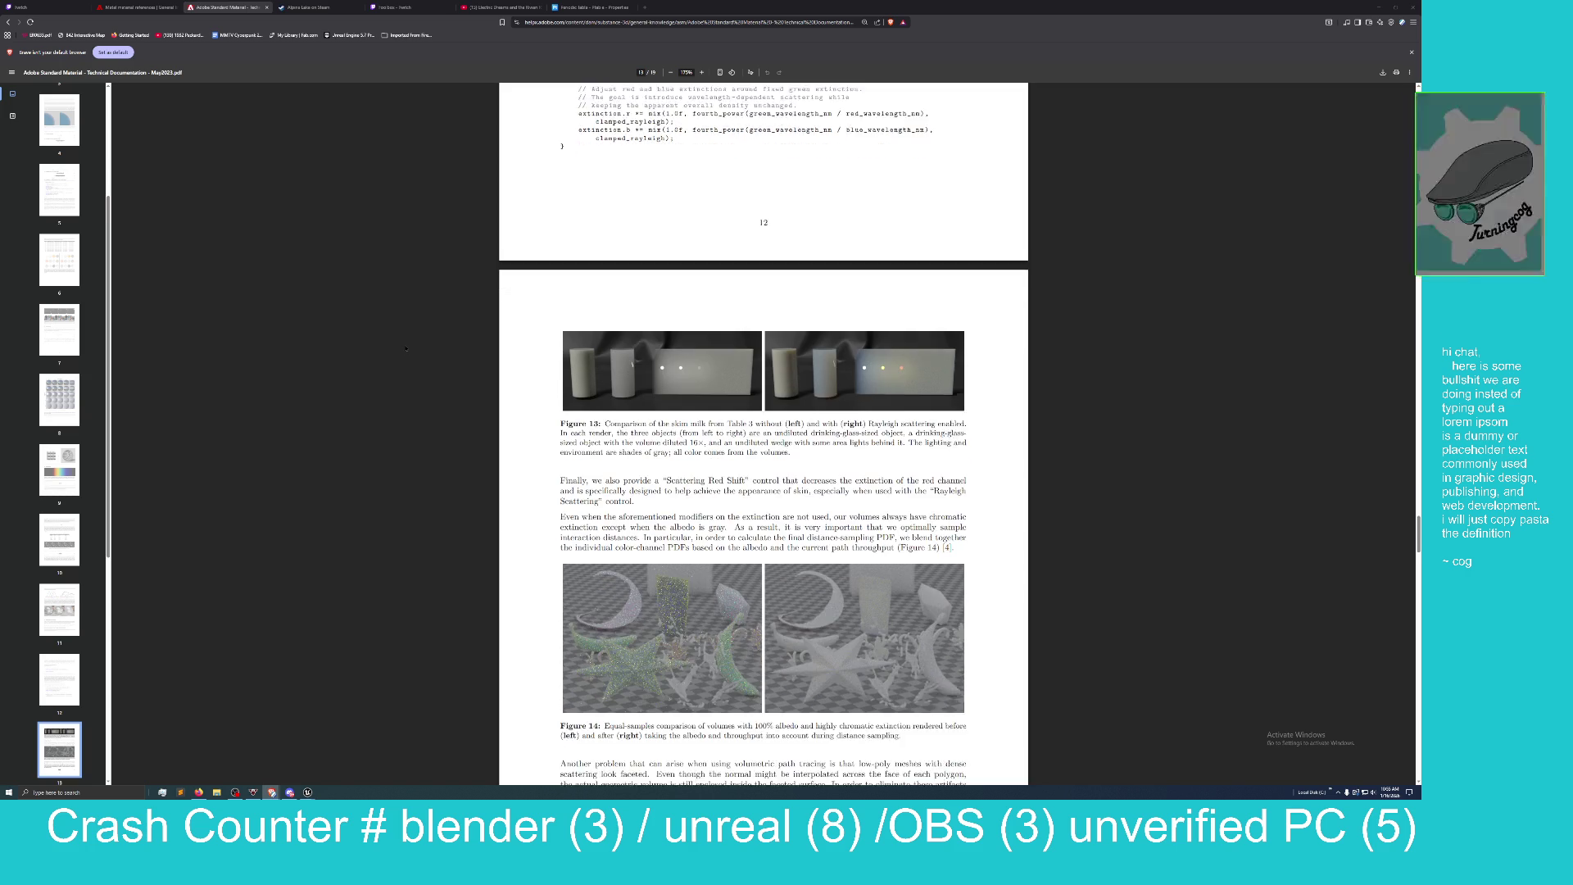
scroll(406, 349, "down", 4)
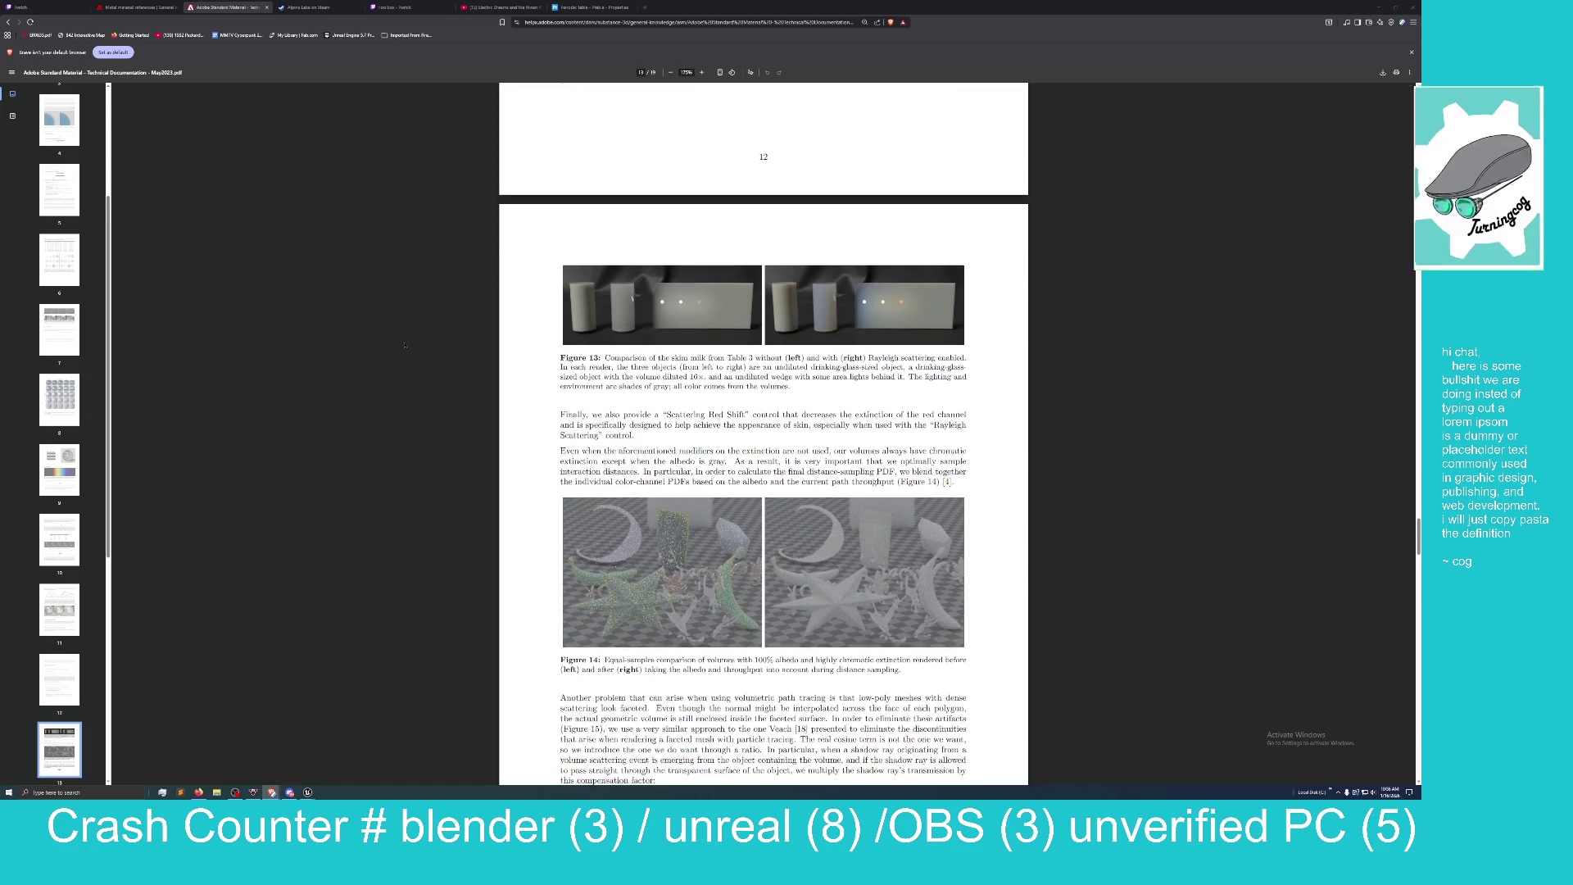
scroll(404, 345, "down", 7)
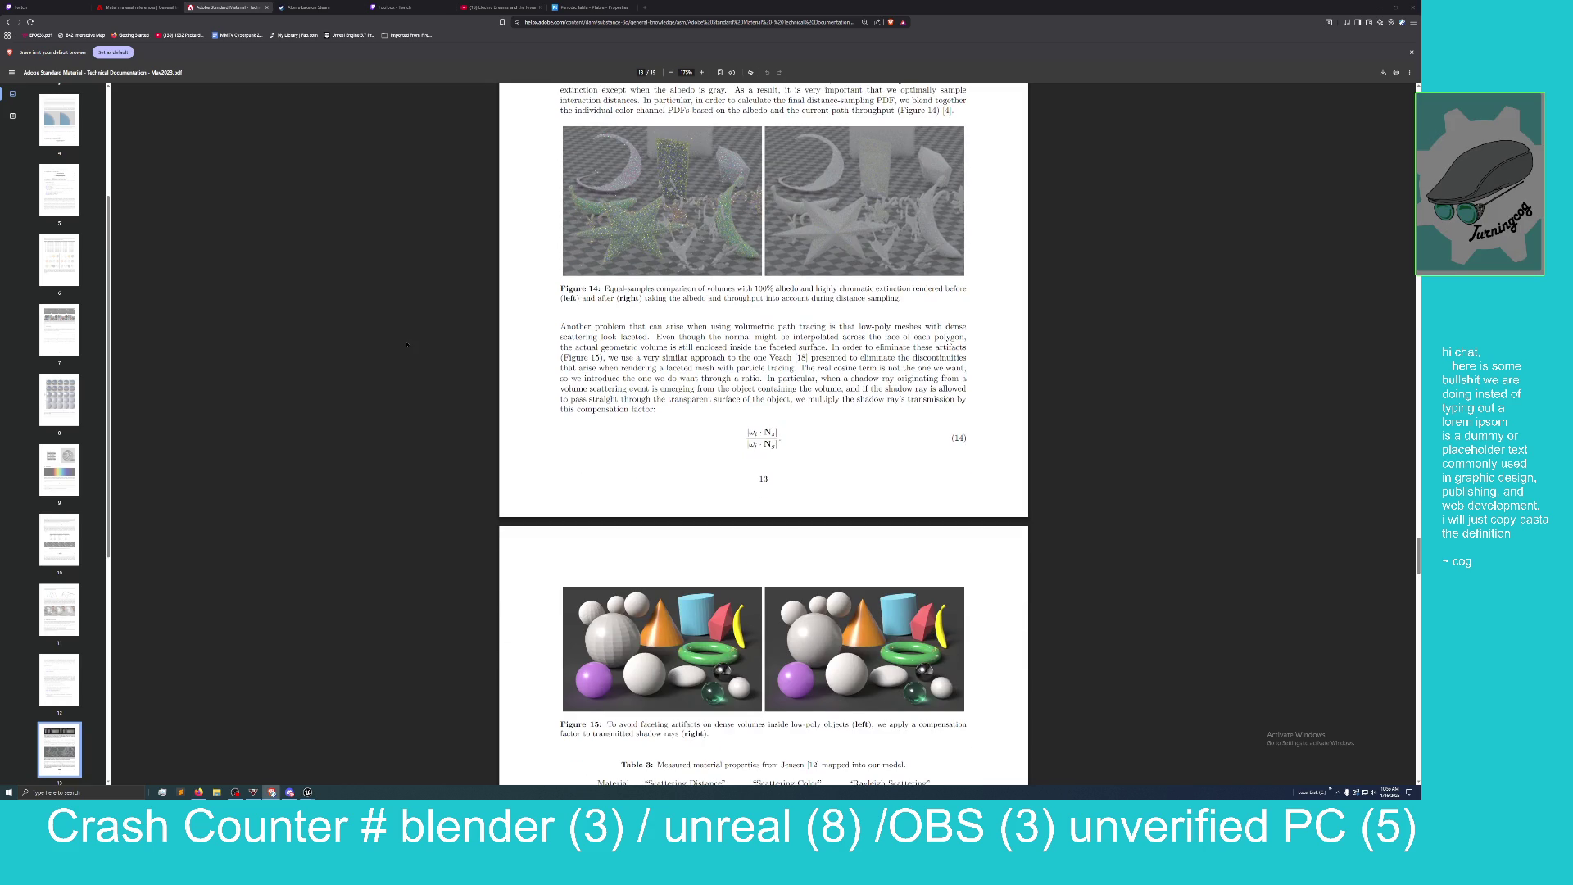
scroll(408, 345, "down", 6)
scroll(407, 345, "down", 2)
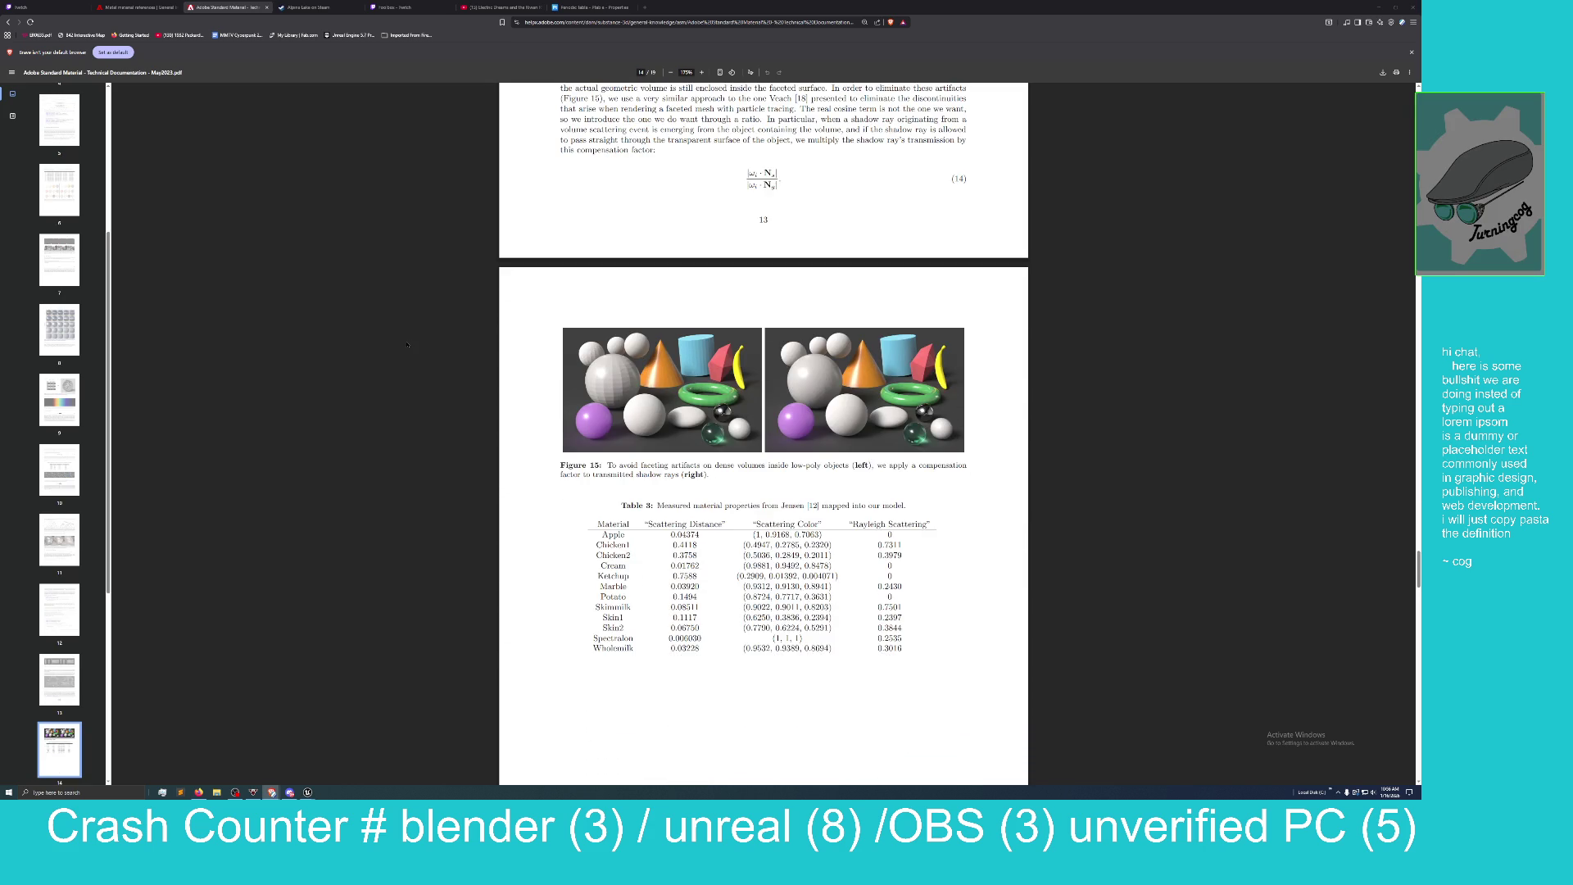
scroll(407, 345, "down", 4)
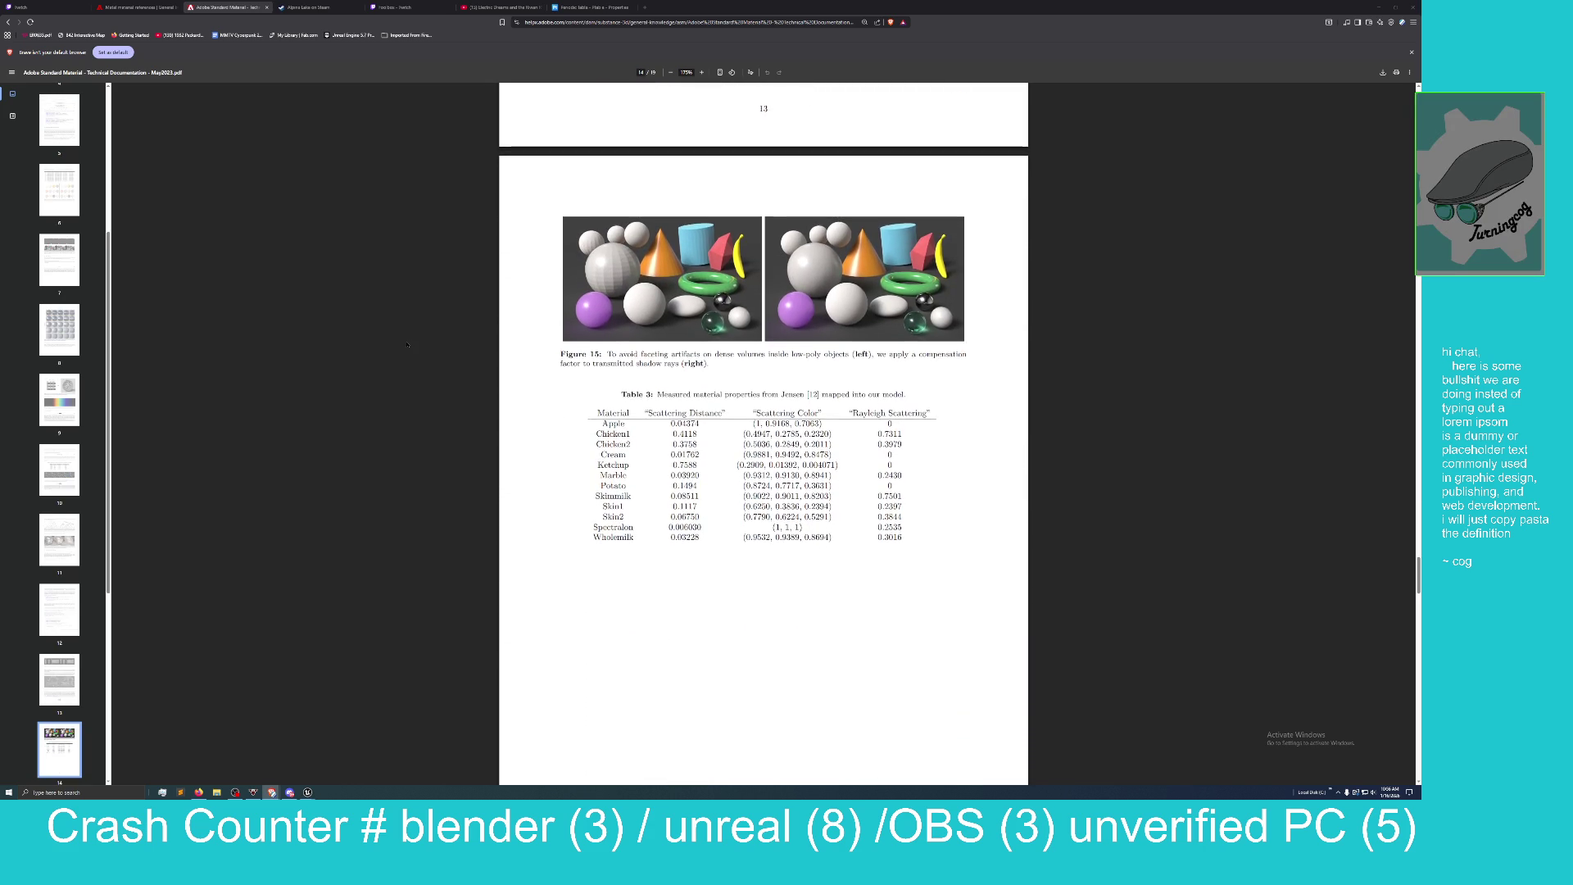
scroll(407, 345, "down", 1)
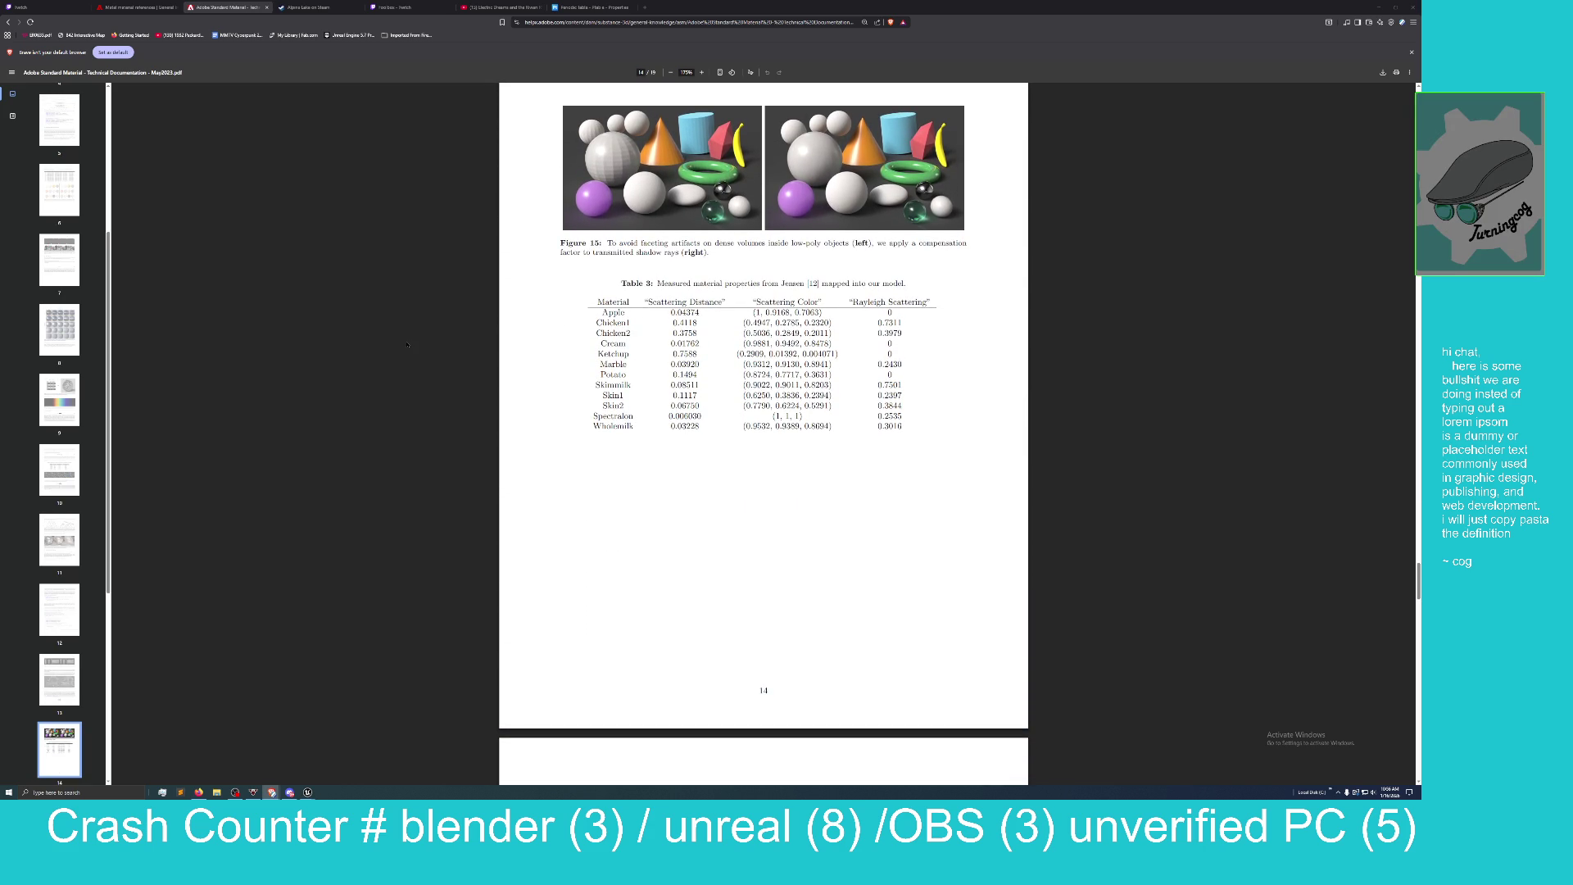
scroll(407, 345, "down", 18)
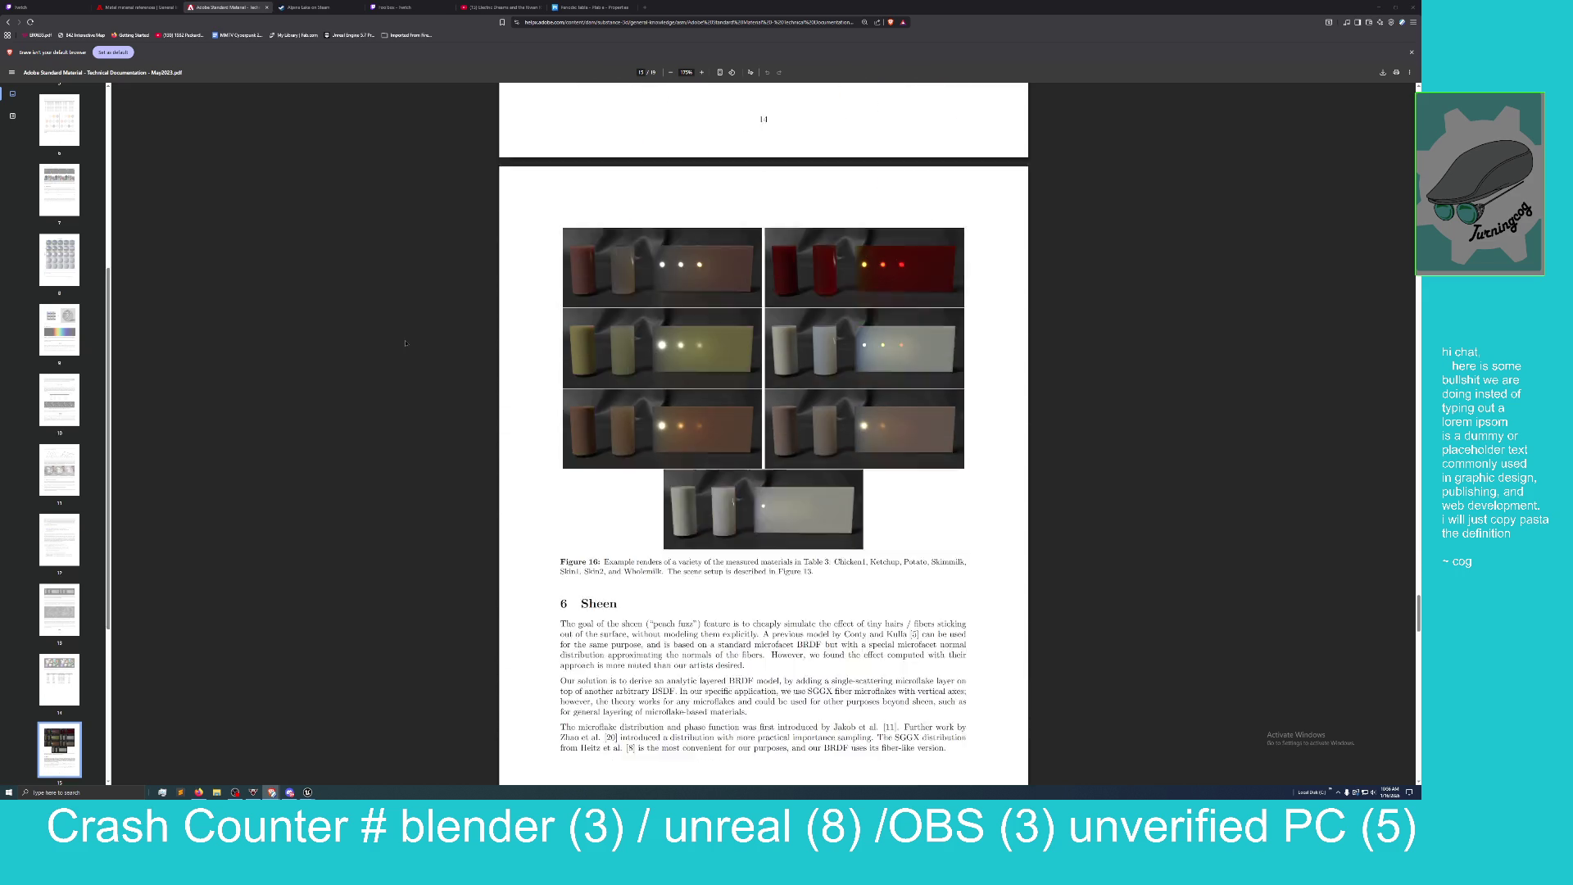
scroll(406, 344, "down", 20)
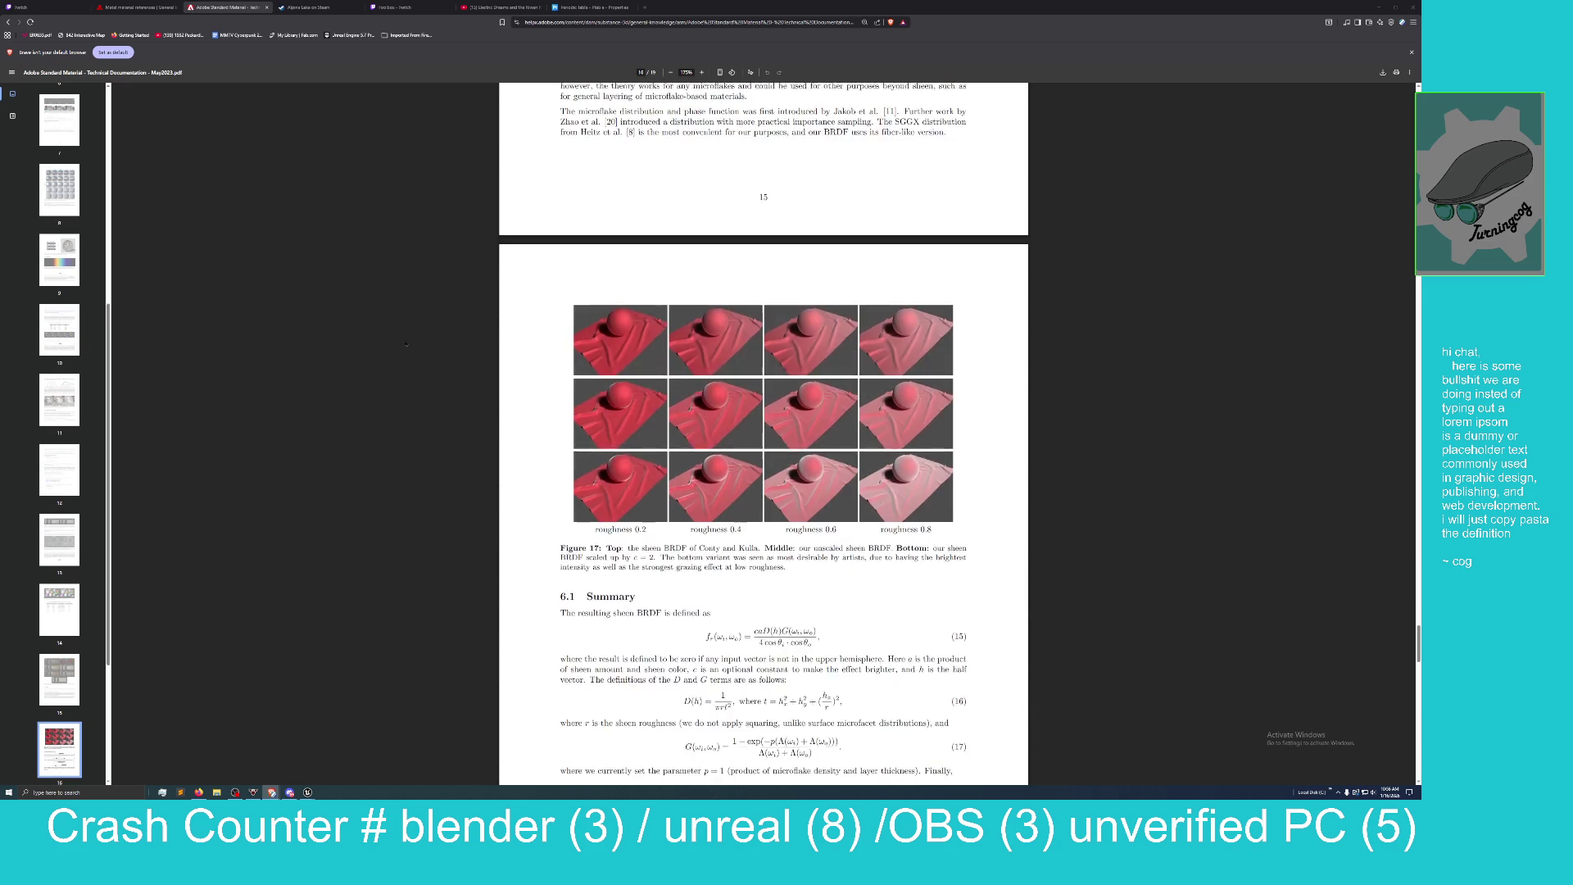
scroll(405, 344, "down", 16)
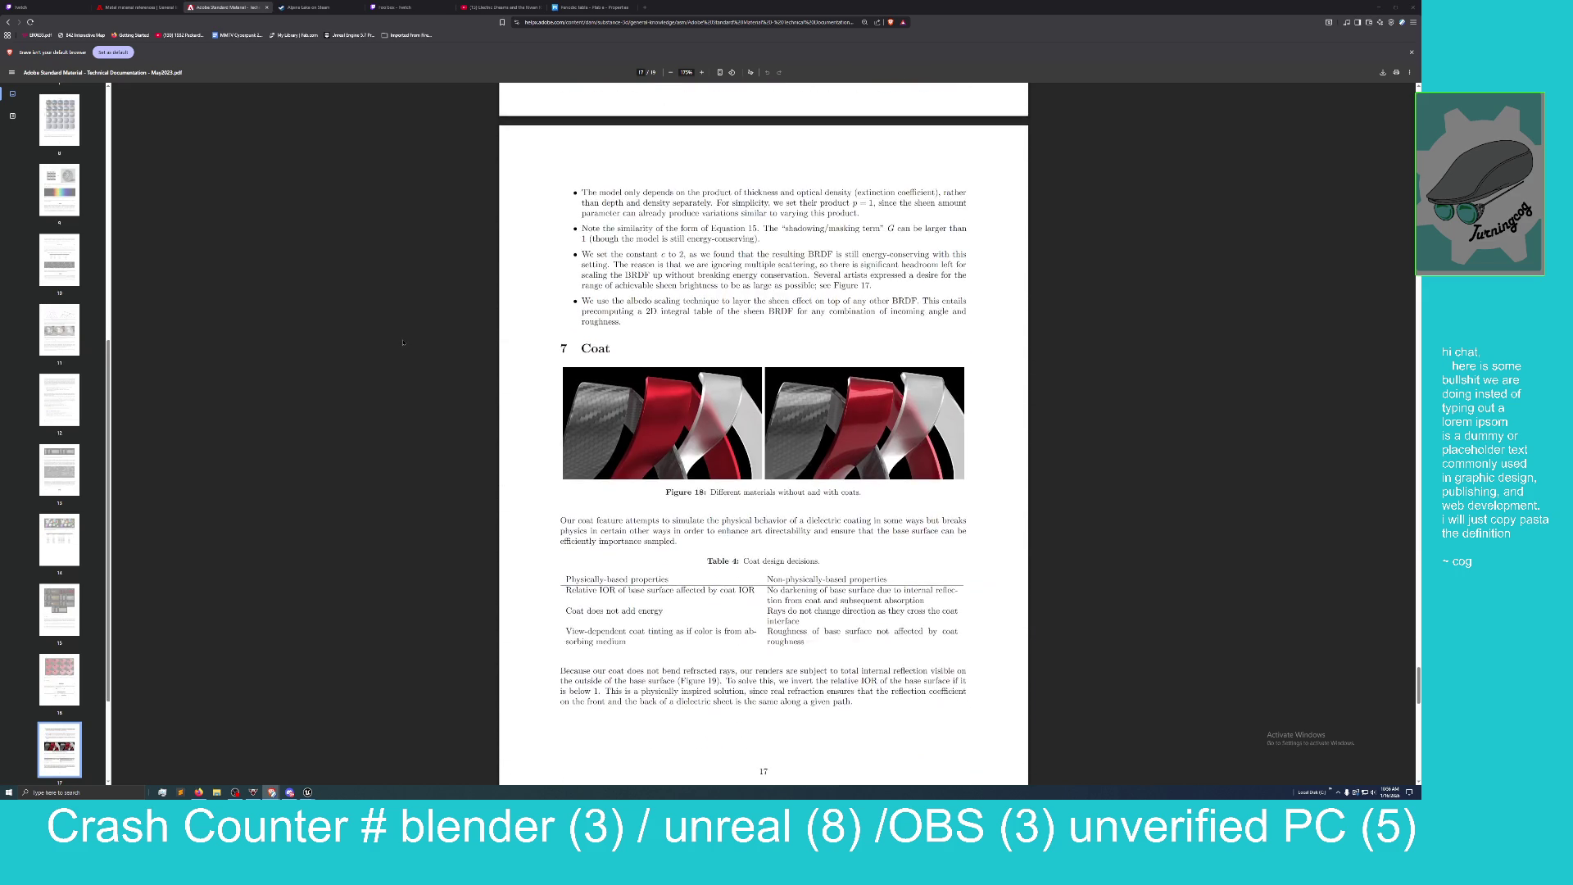
scroll(402, 342, "down", 13)
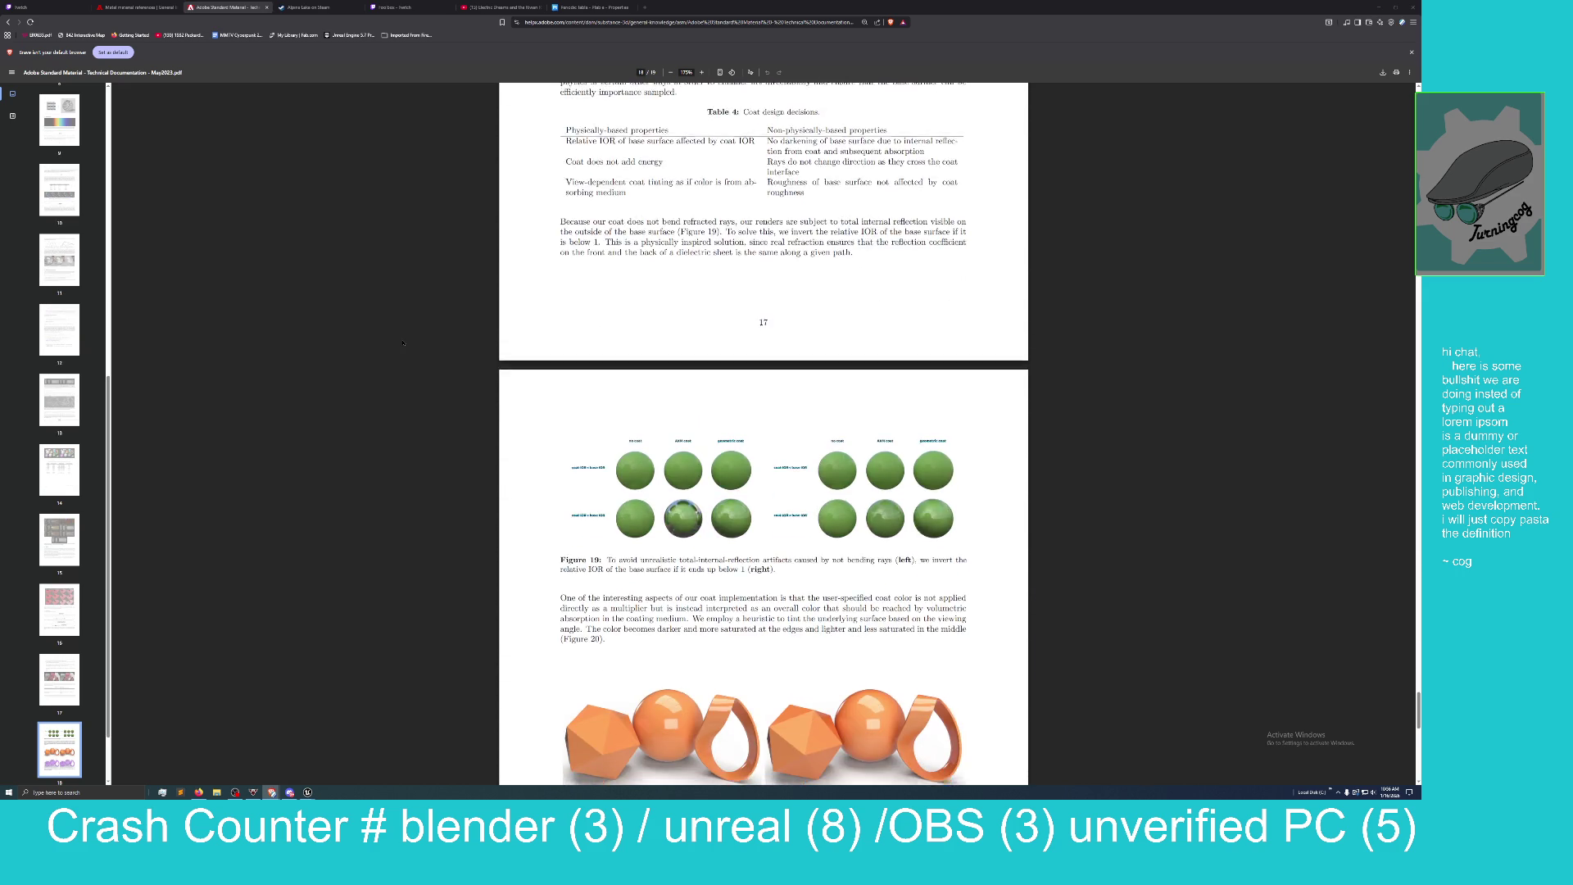
scroll(402, 342, "down", 16)
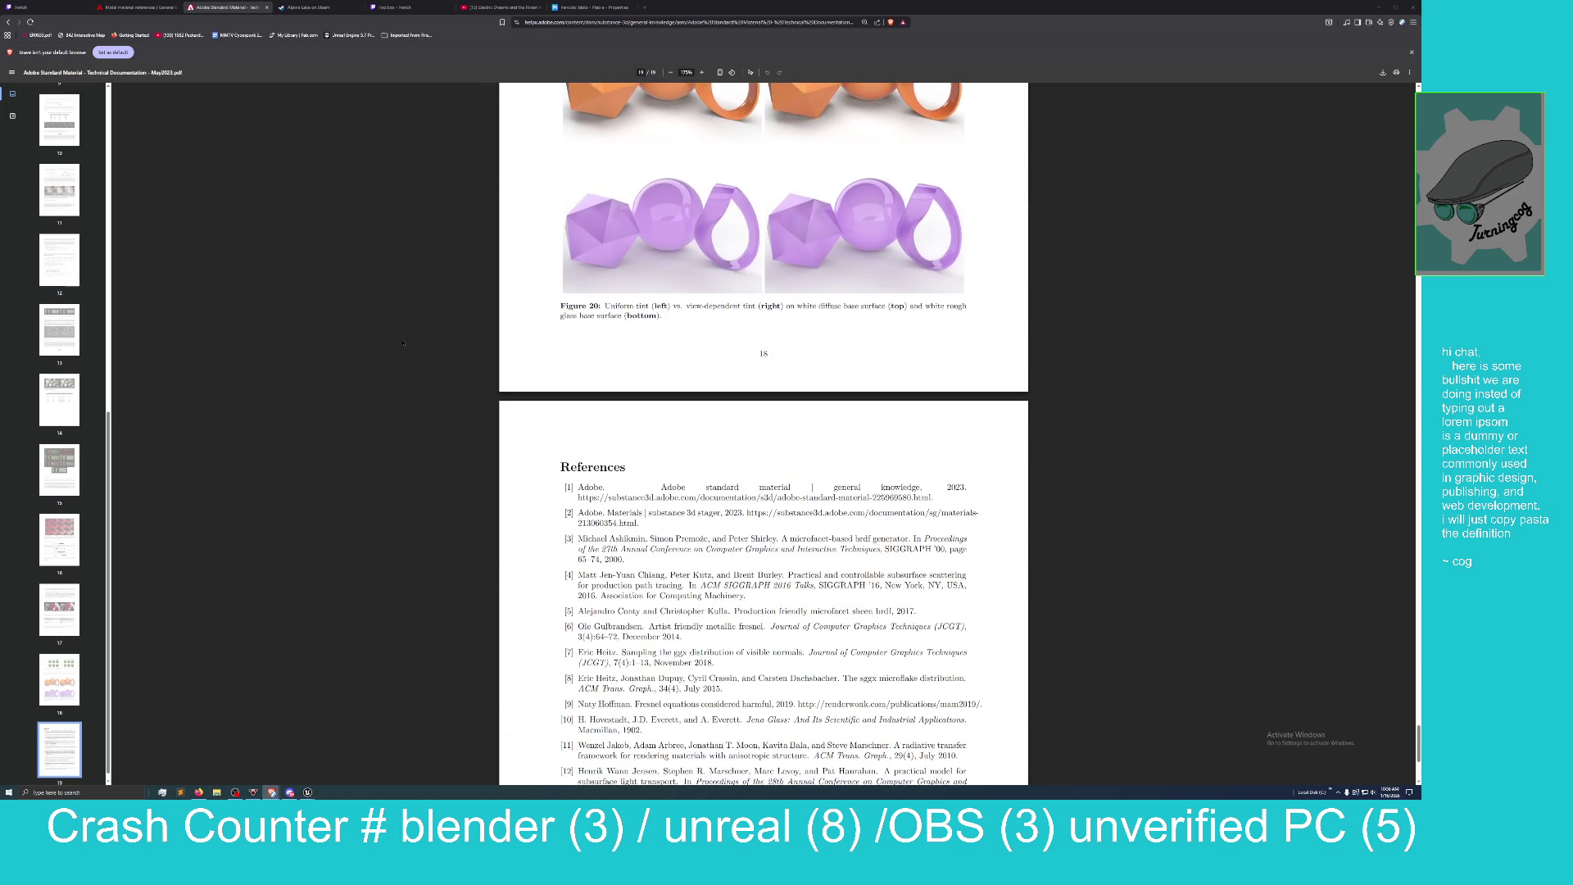
scroll(402, 343, "down", 4)
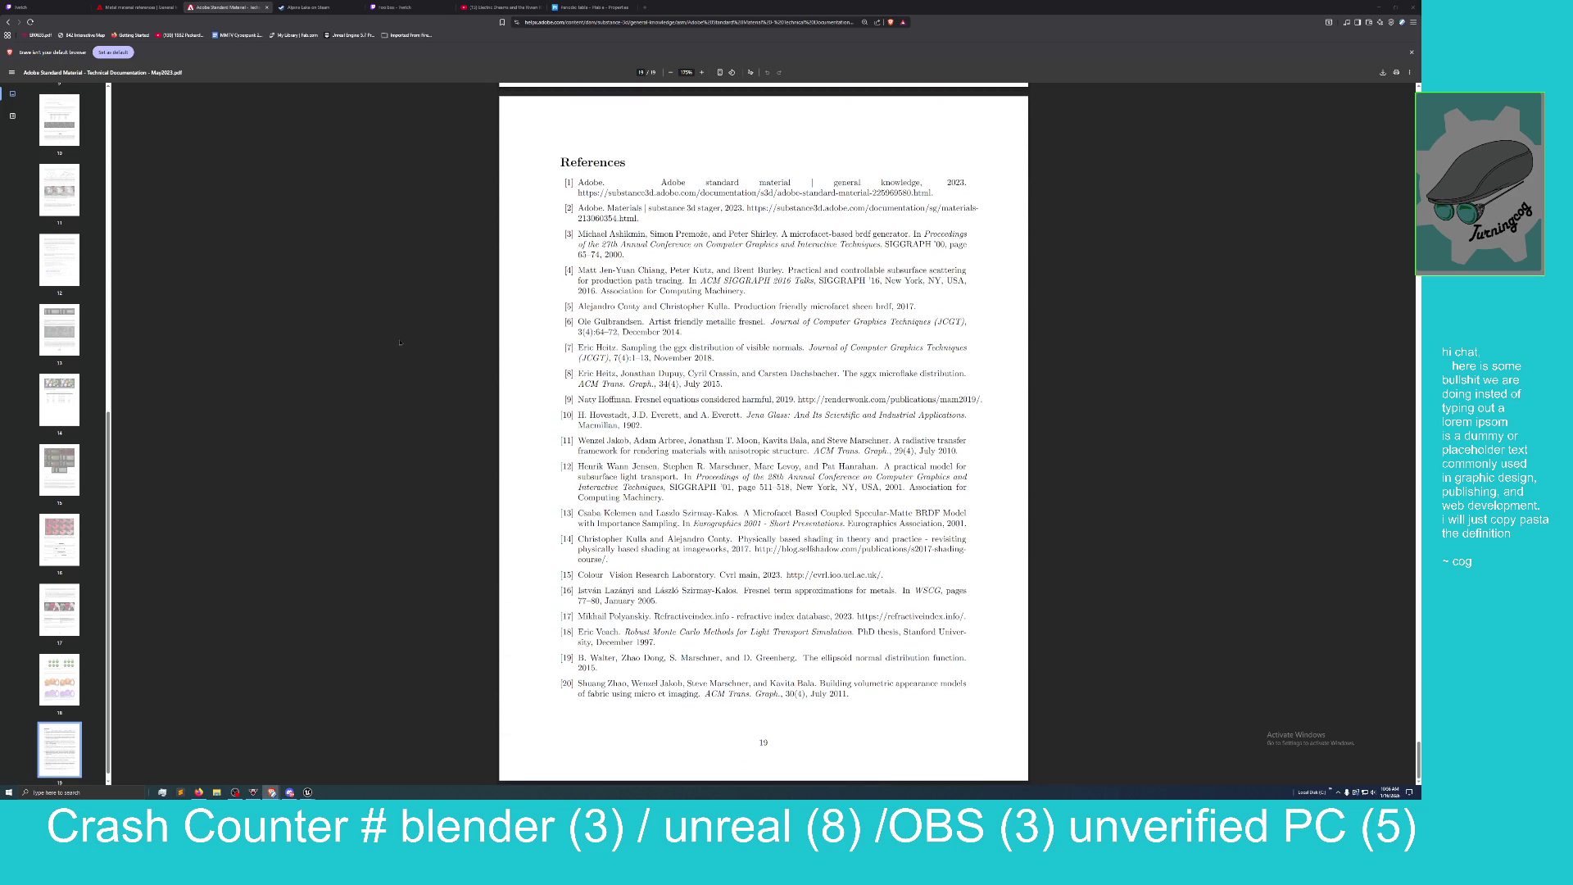
scroll(398, 342, "up", 16)
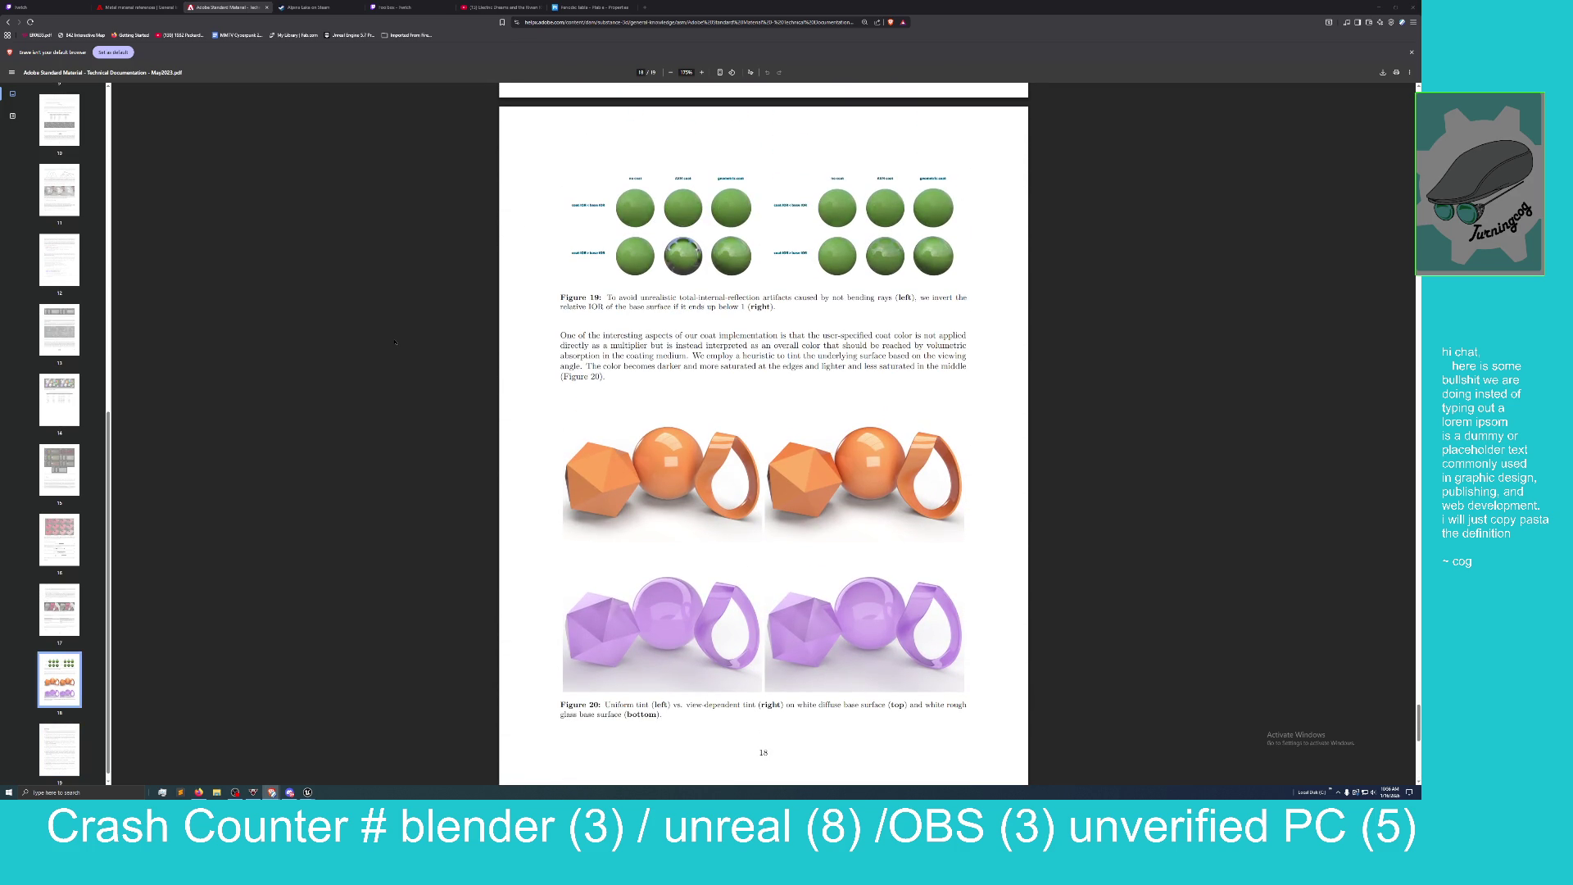
scroll(394, 343, "up", 1)
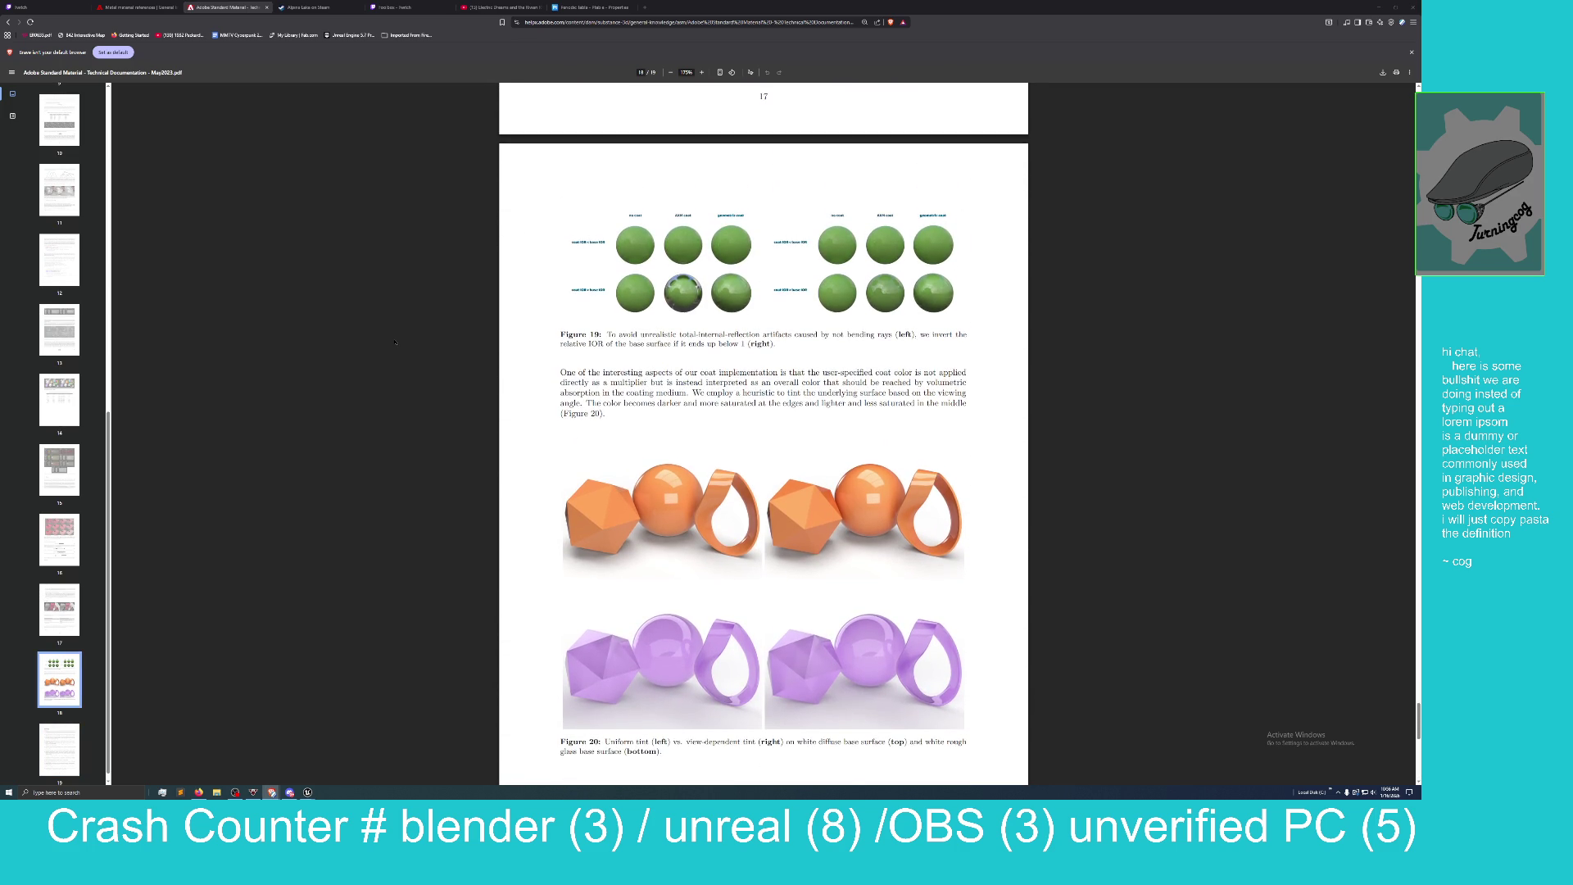
scroll(394, 342, "up", 1)
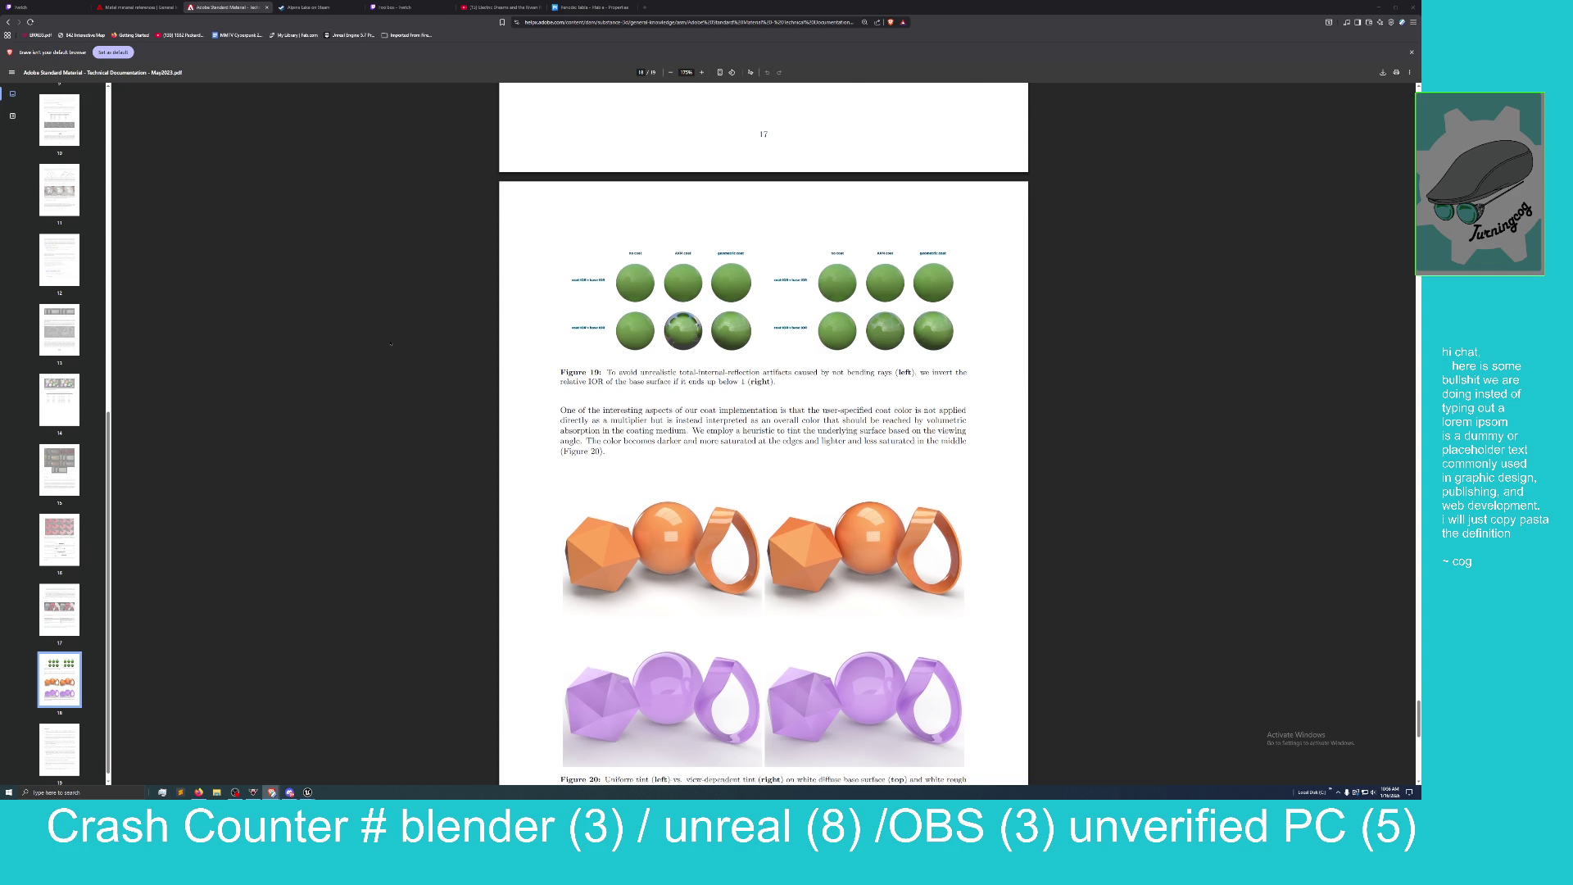
scroll(391, 344, "up", 14)
scroll(384, 345, "up", 2)
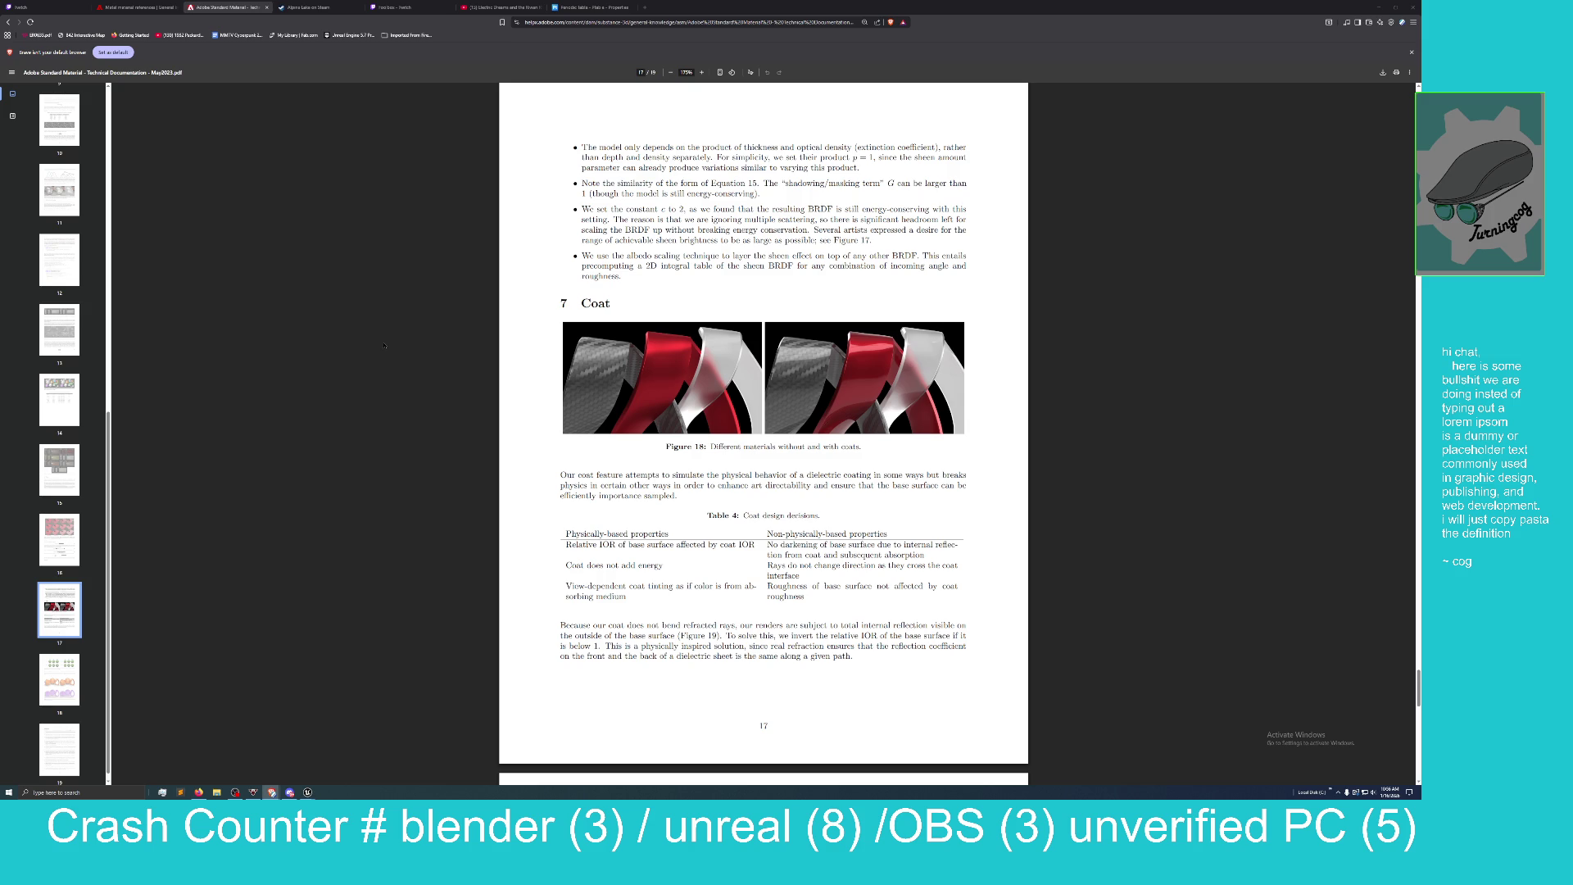
scroll(384, 344, "up", 10)
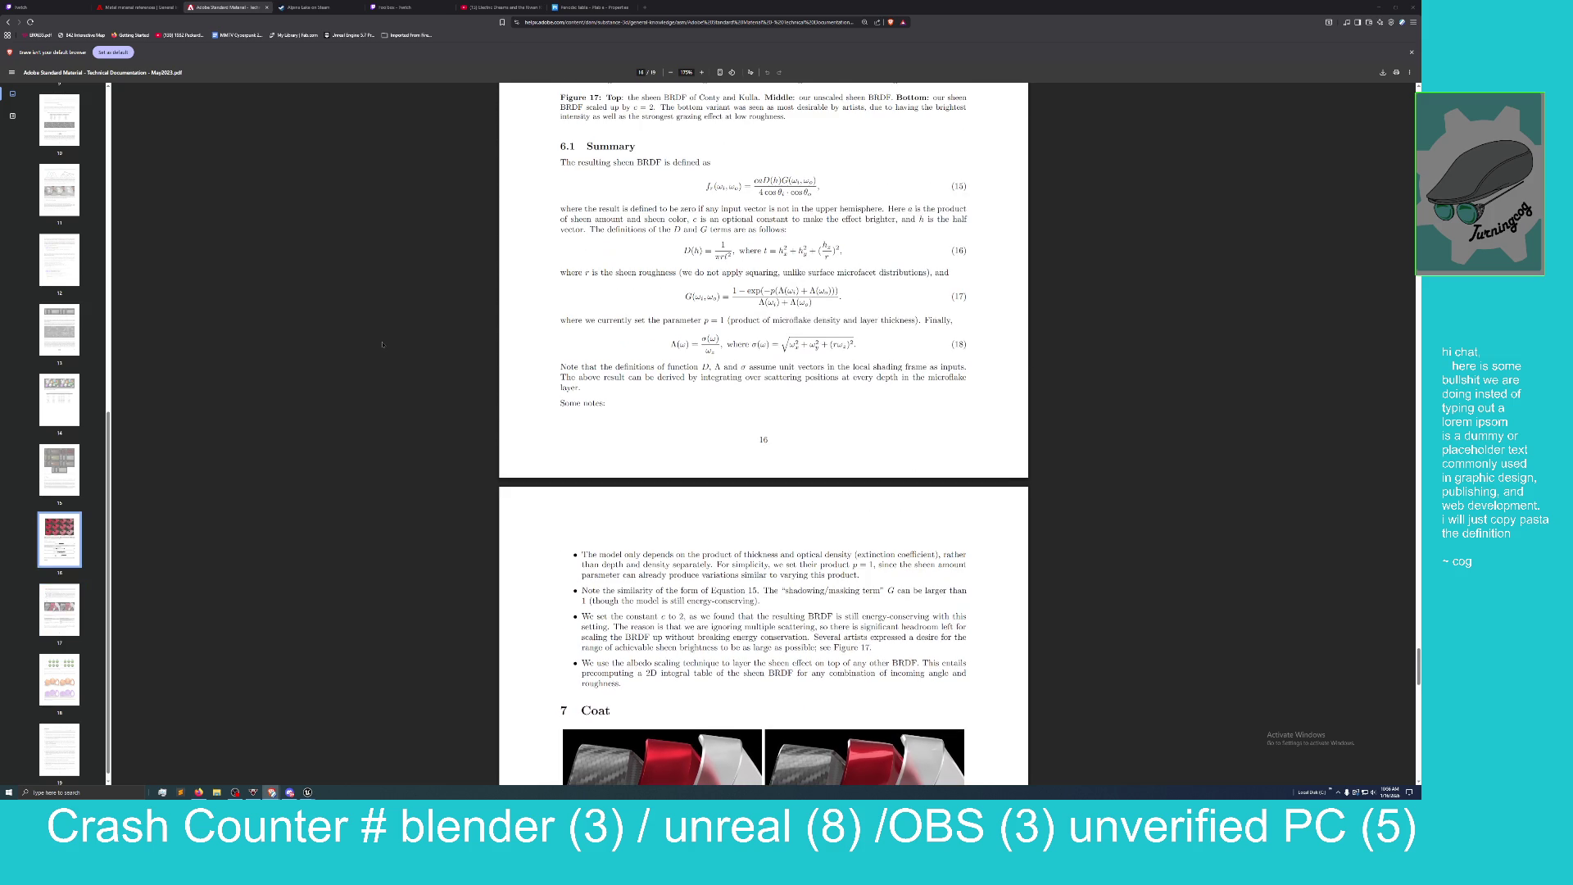
scroll(382, 344, "up", 6)
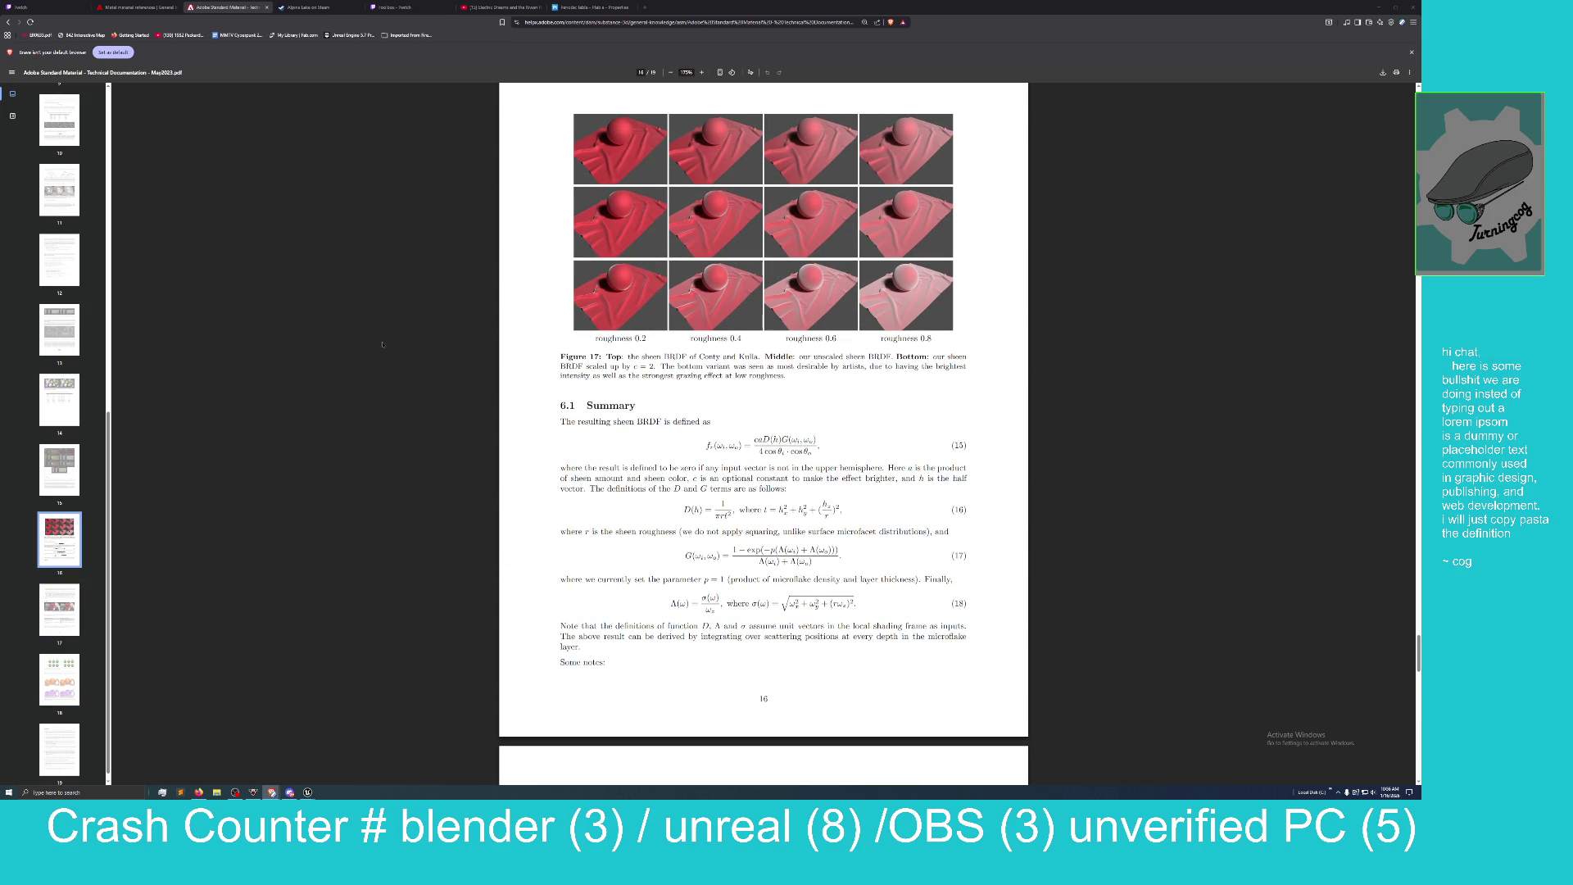
scroll(381, 344, "up", 5)
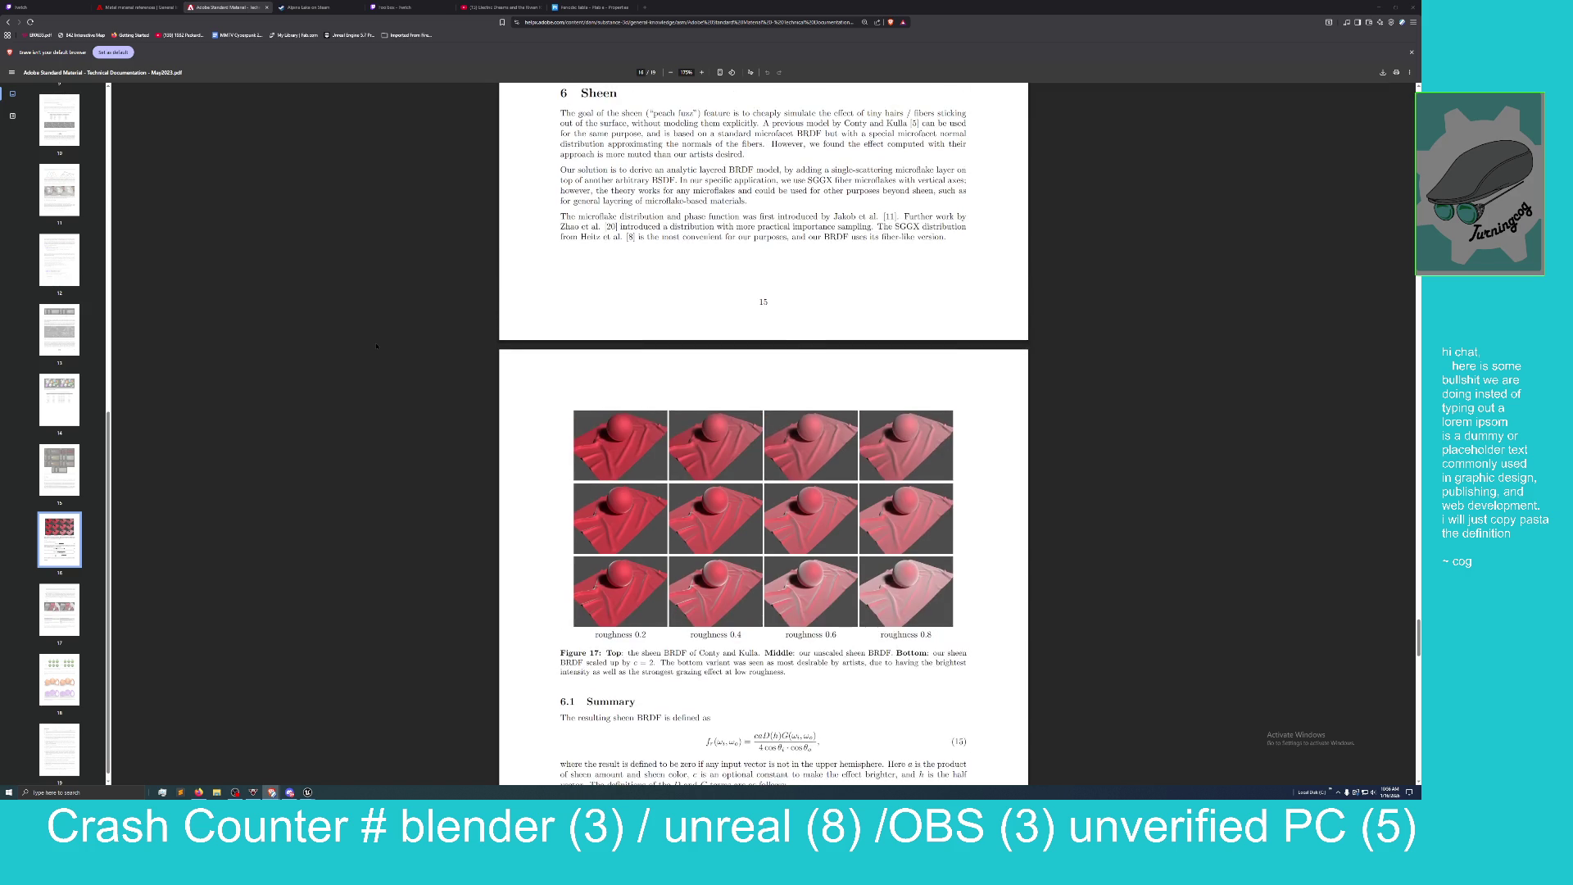
scroll(377, 347, "down", 1)
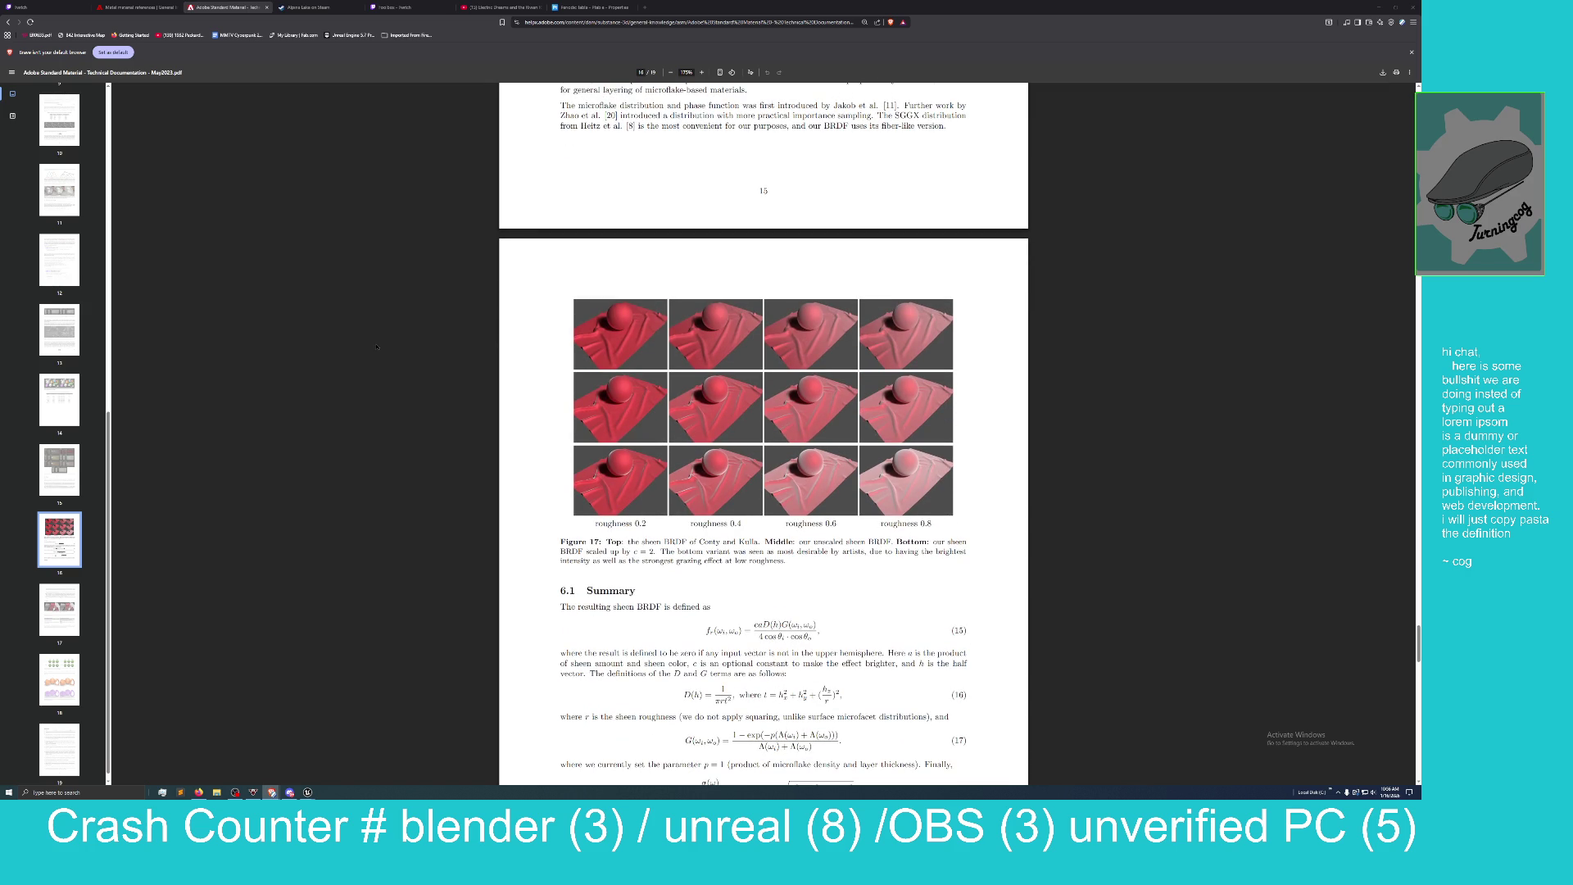
scroll(377, 347, "up", 1)
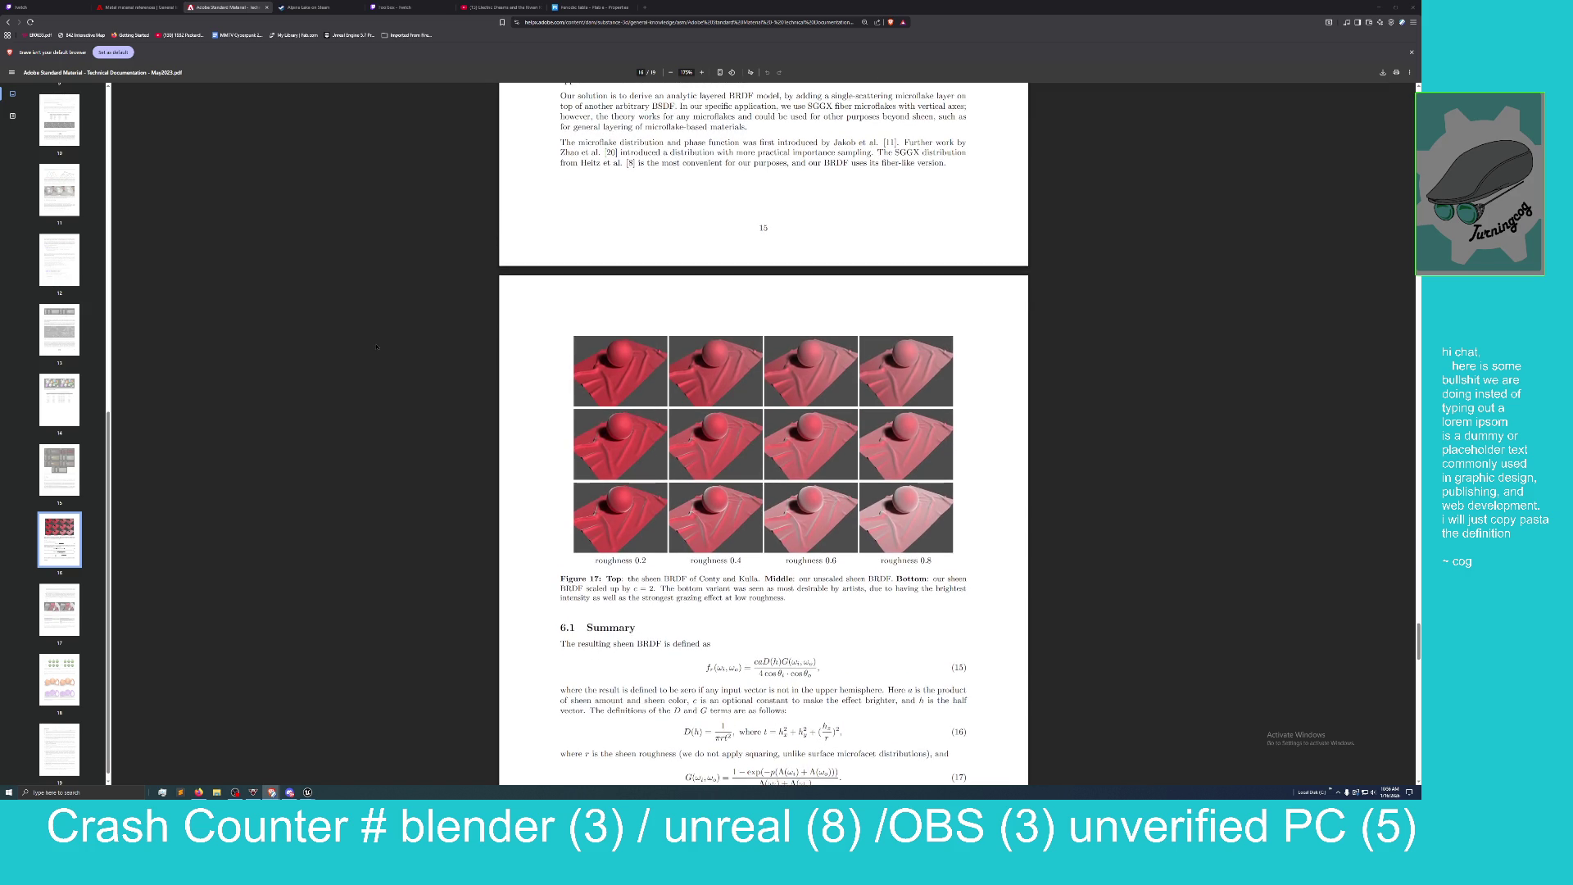
scroll(375, 346, "up", 5)
scroll(371, 348, "up", 3)
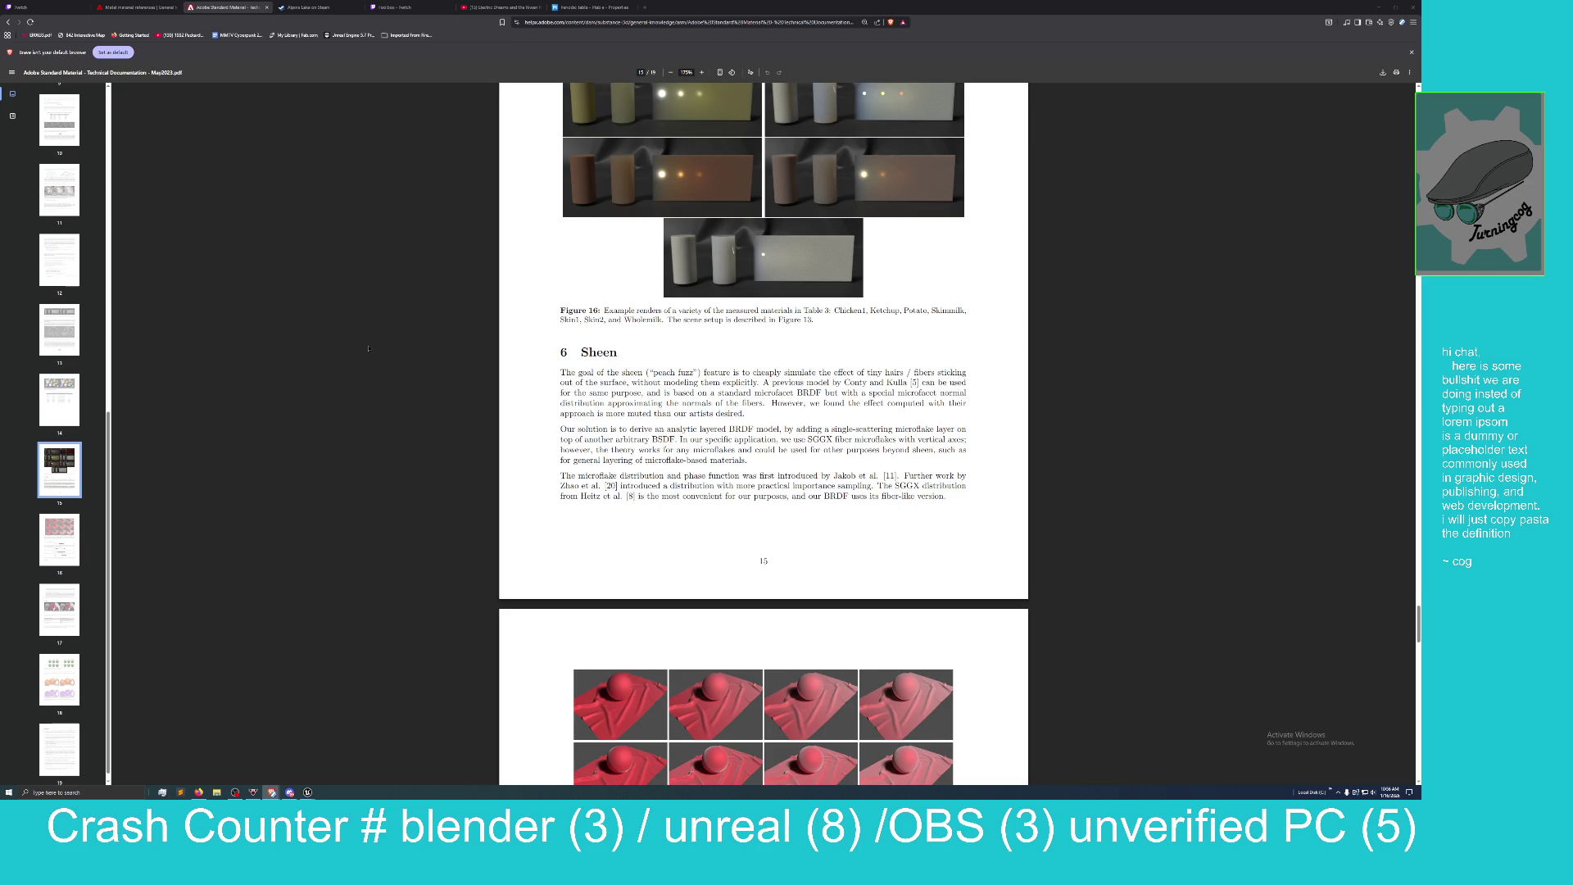
scroll(368, 348, "down", 4)
scroll(369, 349, "down", 1)
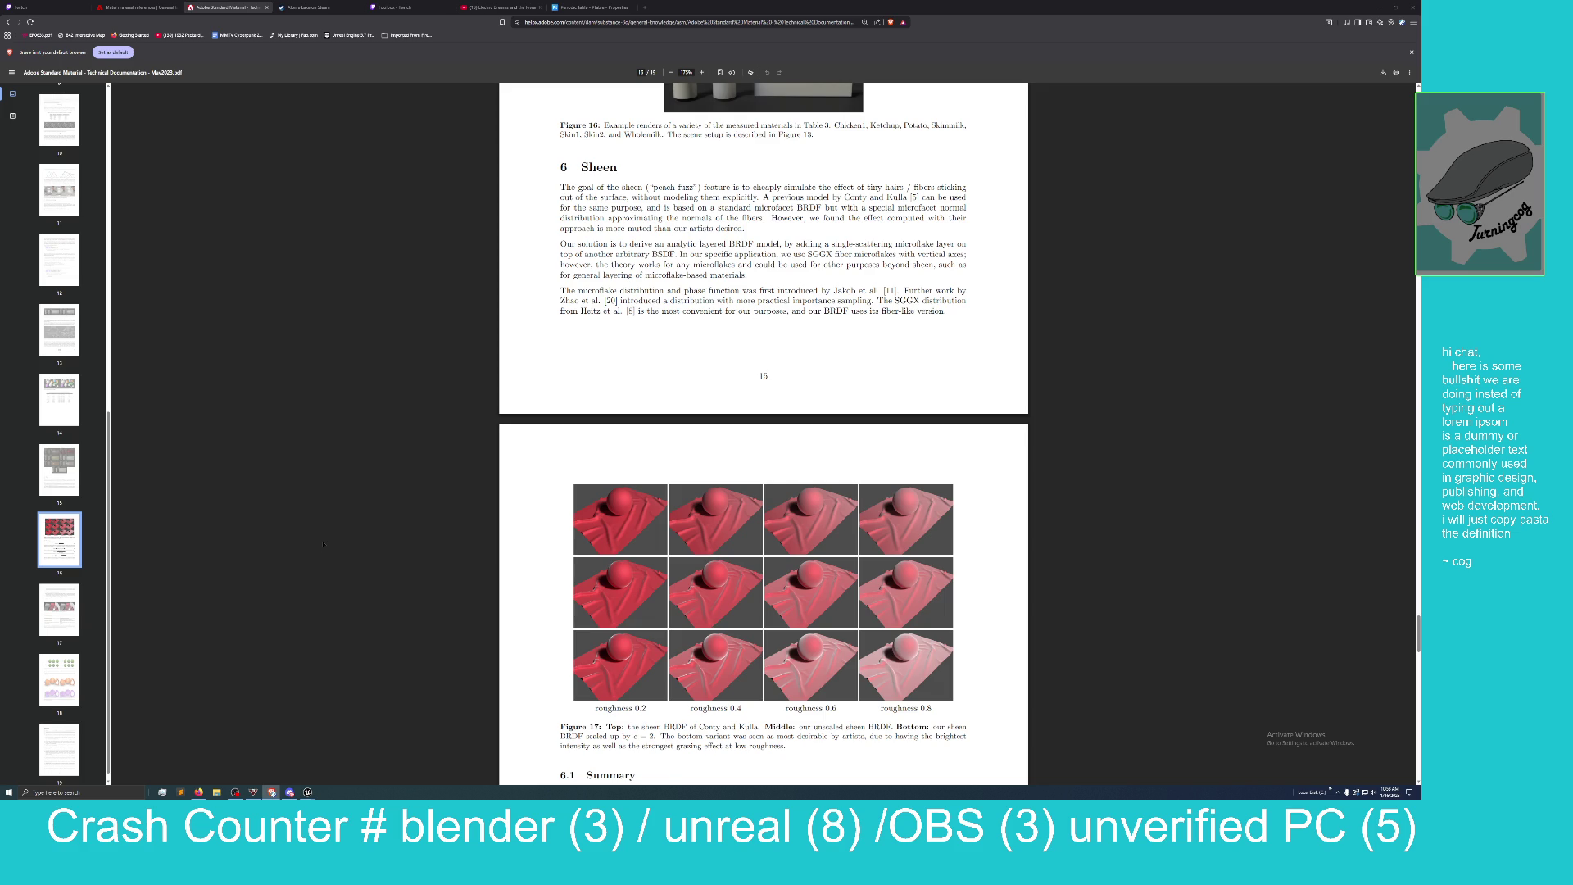
Scroll past the Coat section and page 18 to the References on page 19.
scroll(333, 526, "down", 1)
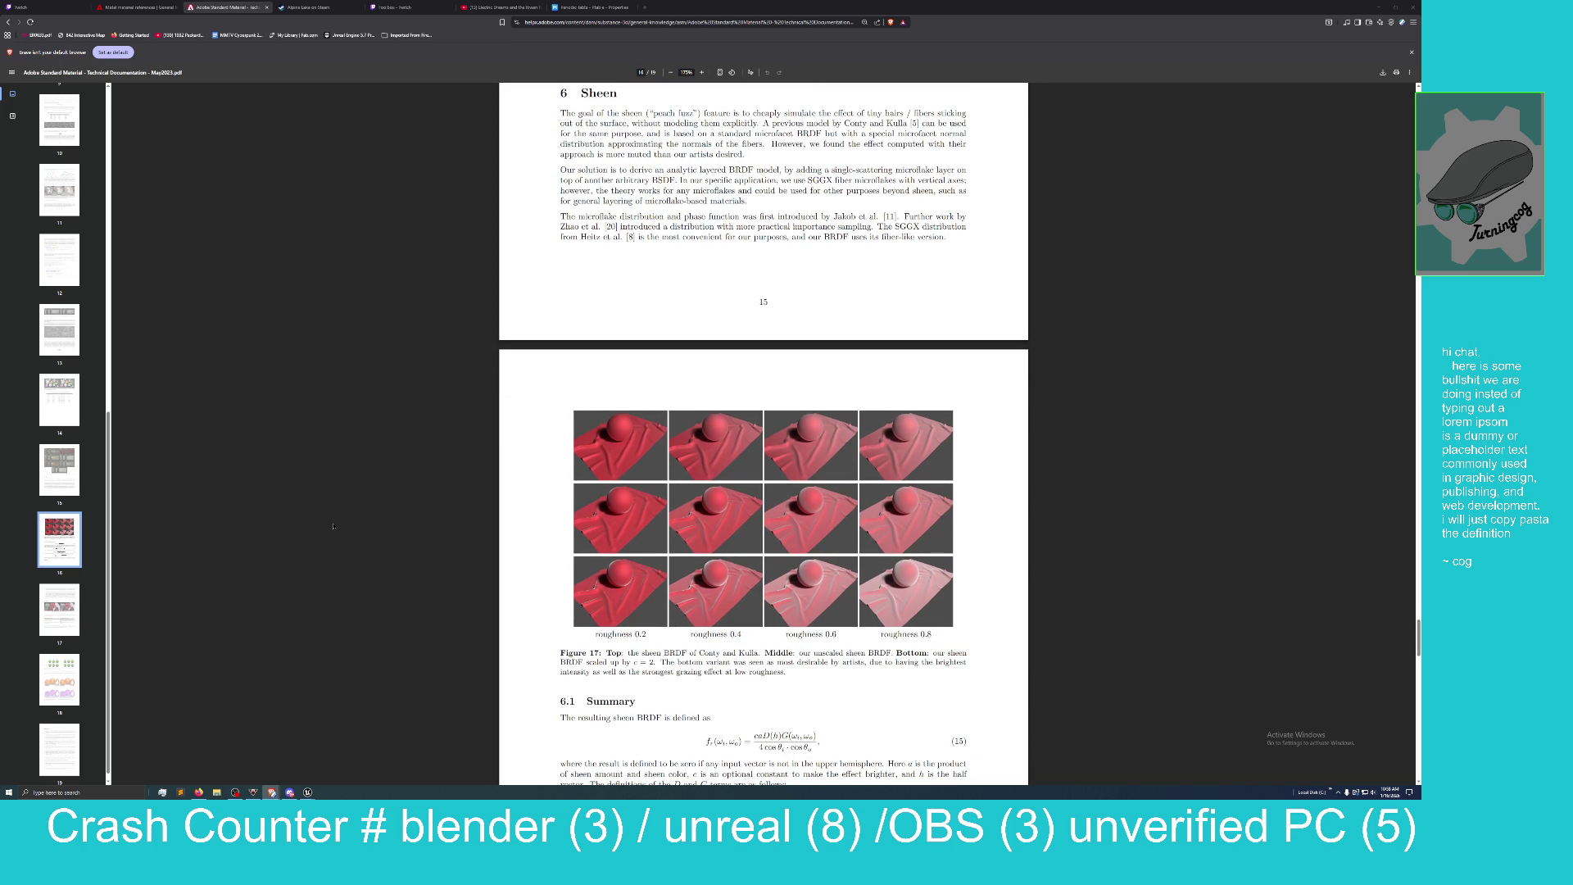
scroll(333, 526, "down", 3)
scroll(332, 525, "down", 1)
scroll(332, 526, "up", 1)
scroll(334, 526, "down", 8)
scroll(334, 526, "down", 20)
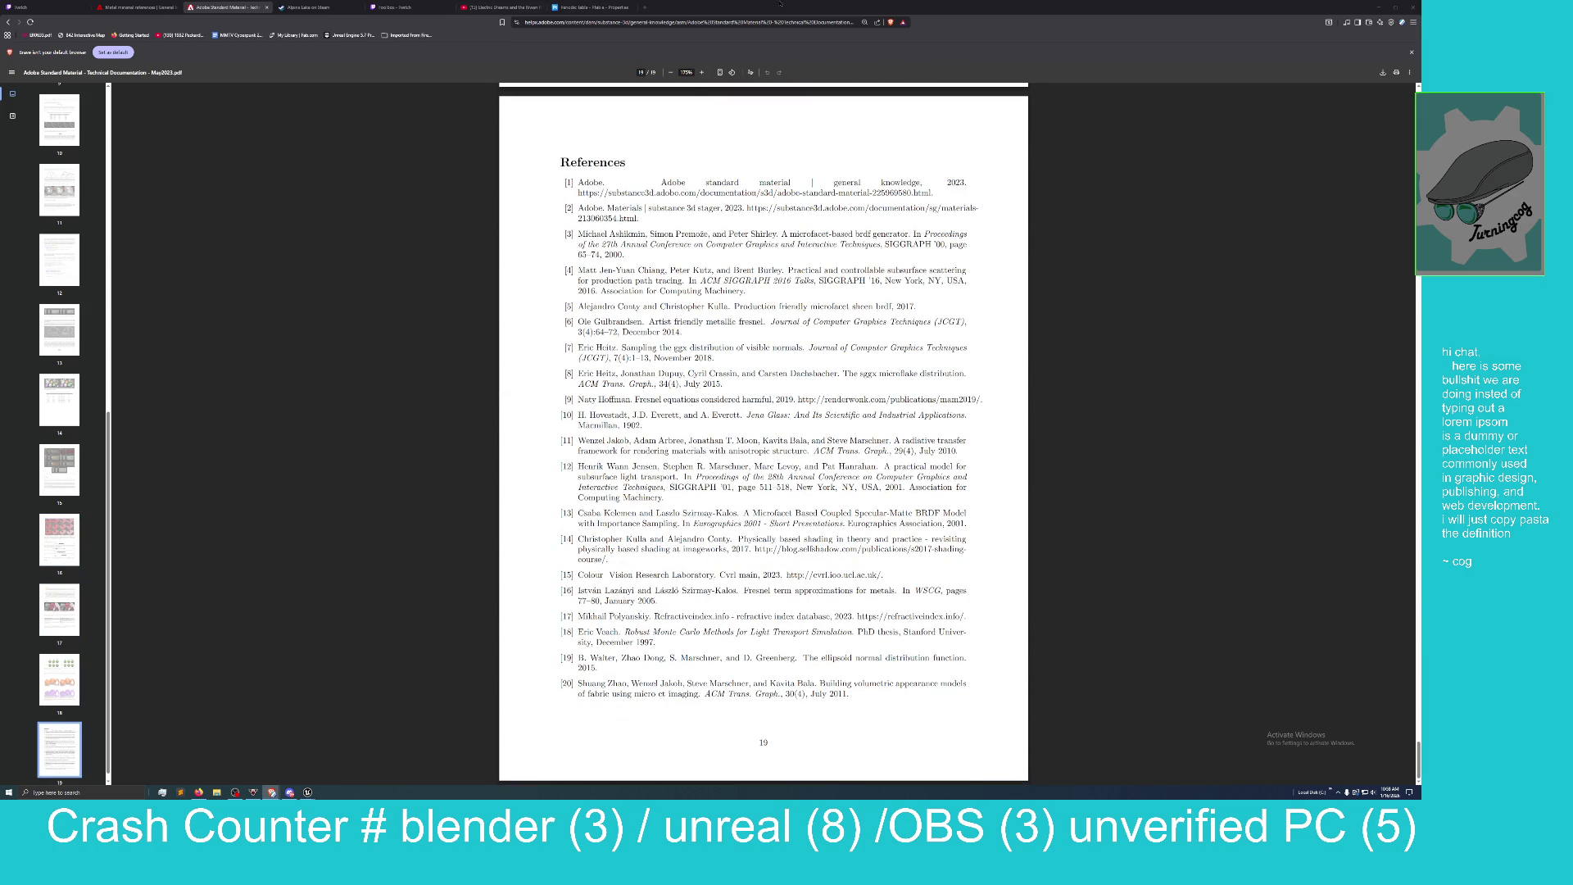
Shrink the browser on the metal references page, move it aside, and return to Unreal's Content Browser.
mouse_move(746, 11)
left_mouse_down()
mouse_move(700, 62)
mouse_move(131, 152)
mouse_move(389, 129)
left_mouse_up()
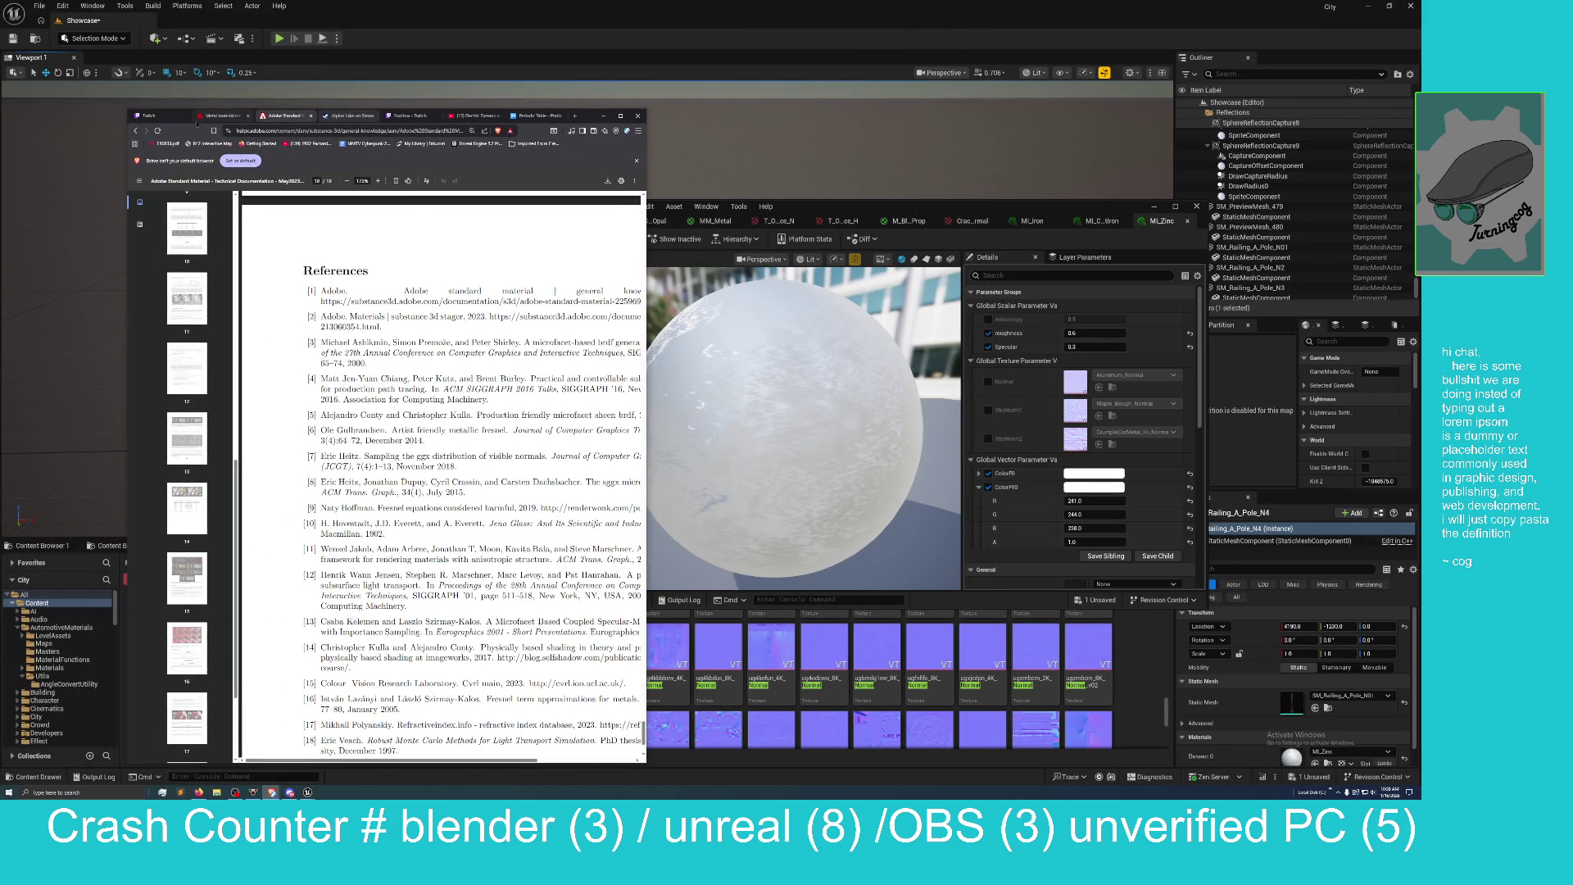
left_click(223, 116)
mouse_move(588, 119)
left_mouse_down()
mouse_move(541, 154)
mouse_move(309, 42)
mouse_move(0, 155)
left_mouse_up()
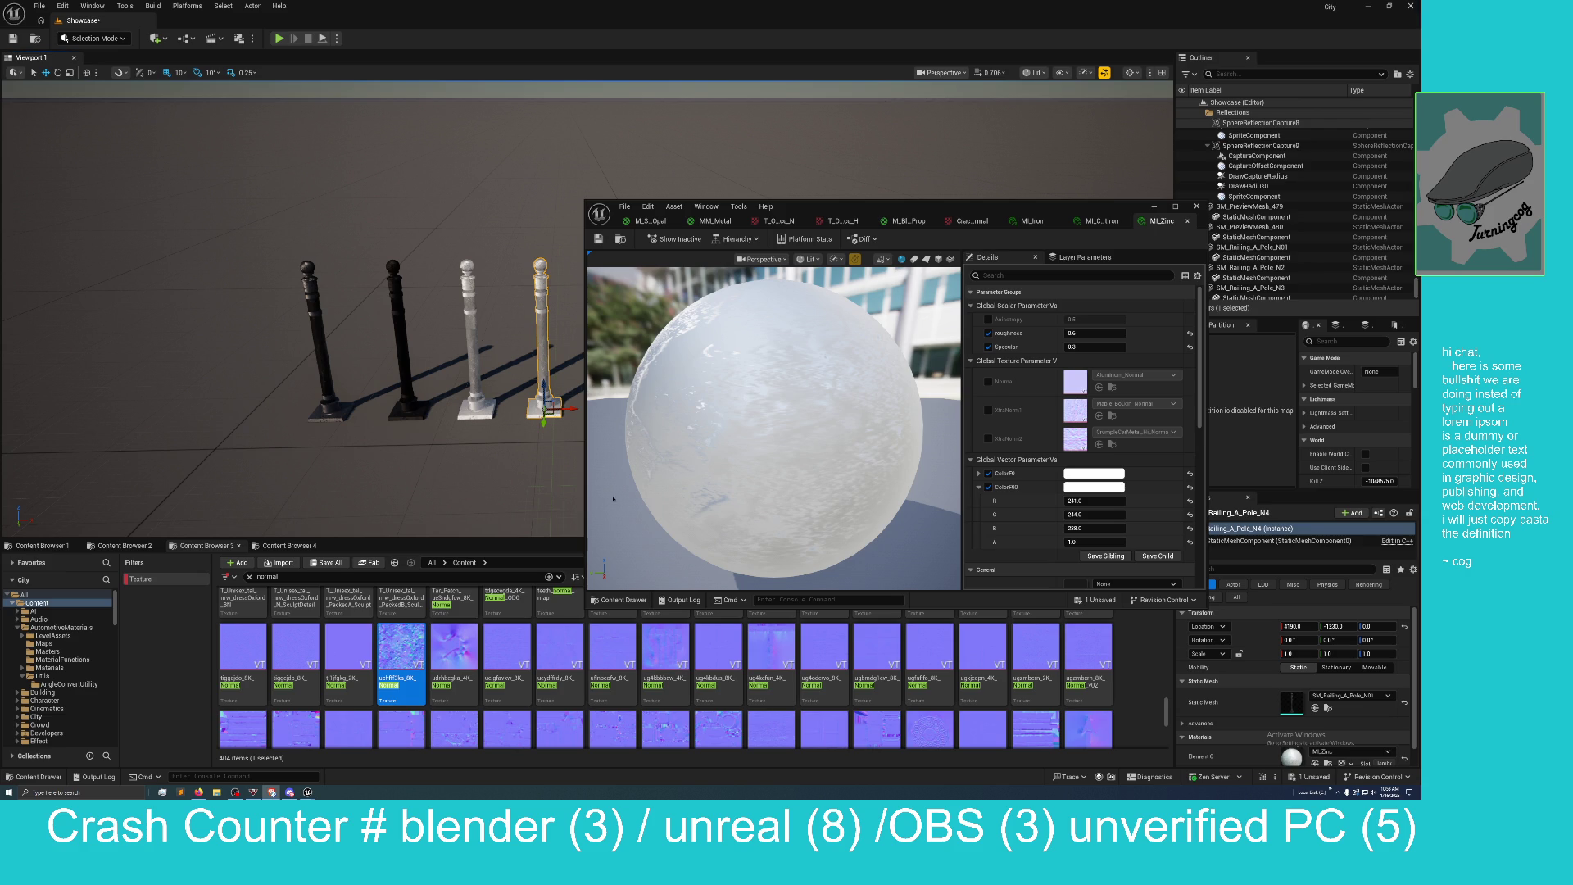
left_click(292, 552)
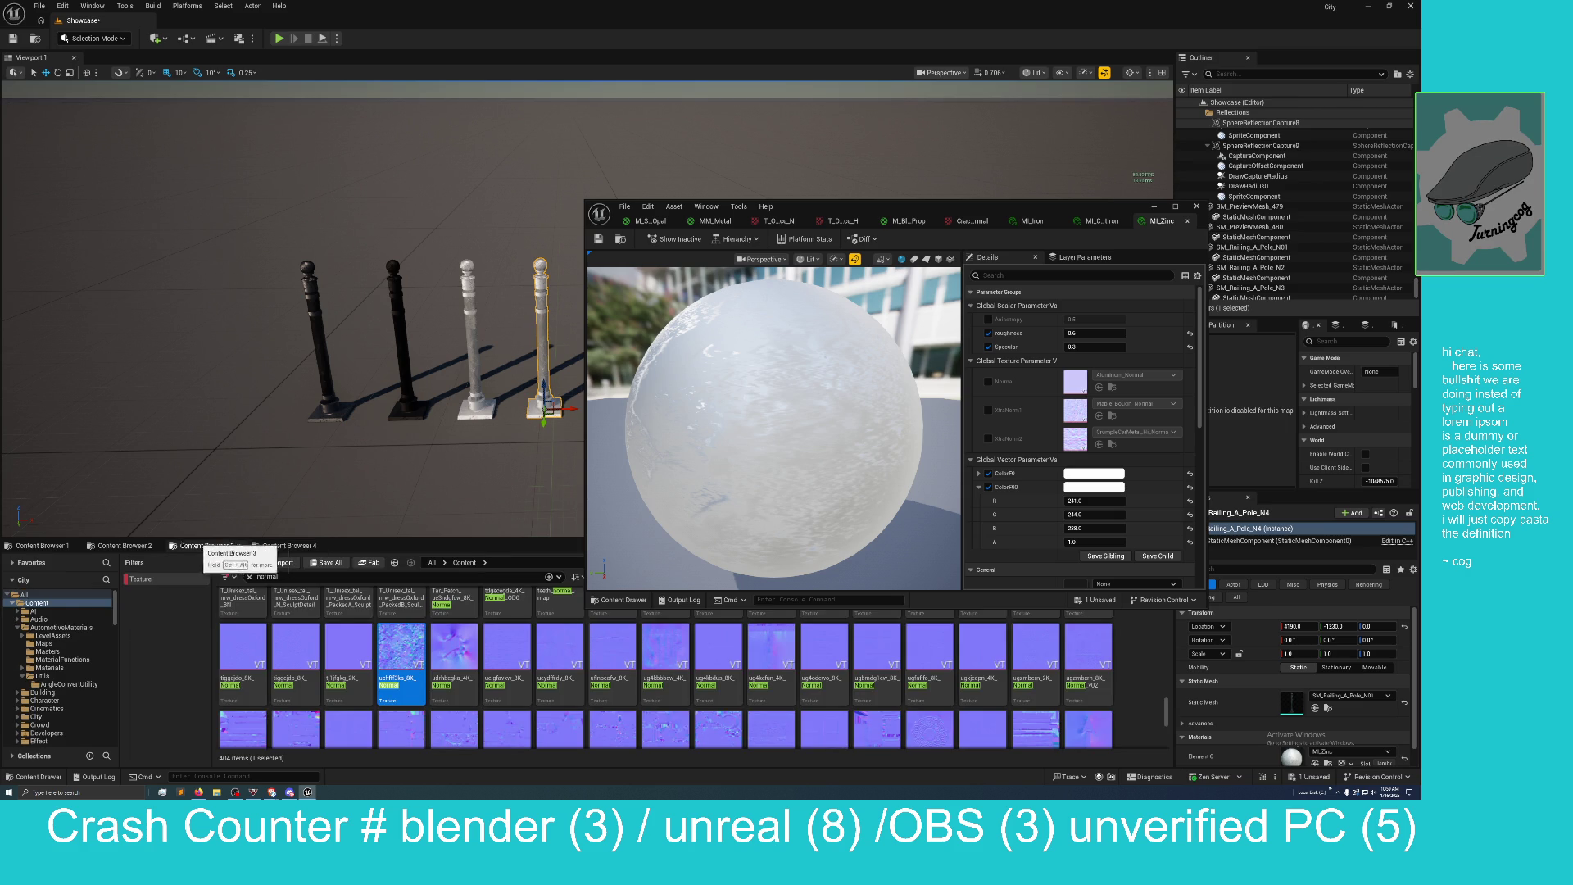
Go to the Substrate_Materials folder and open MM_Metal in the material editor via Edit.
left_click(123, 546)
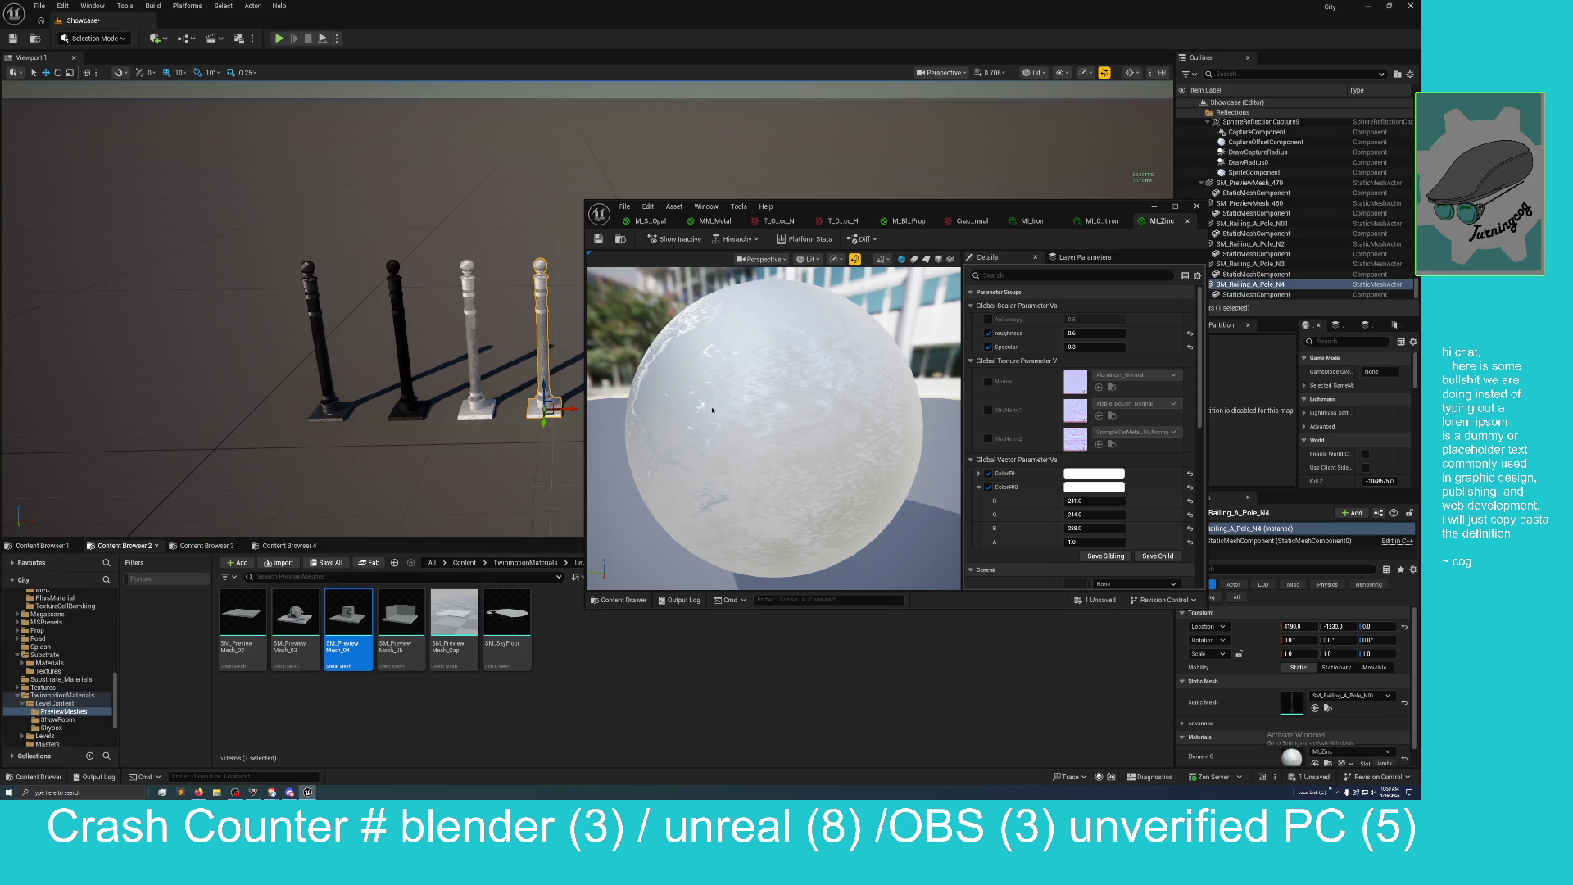
left_click(205, 545)
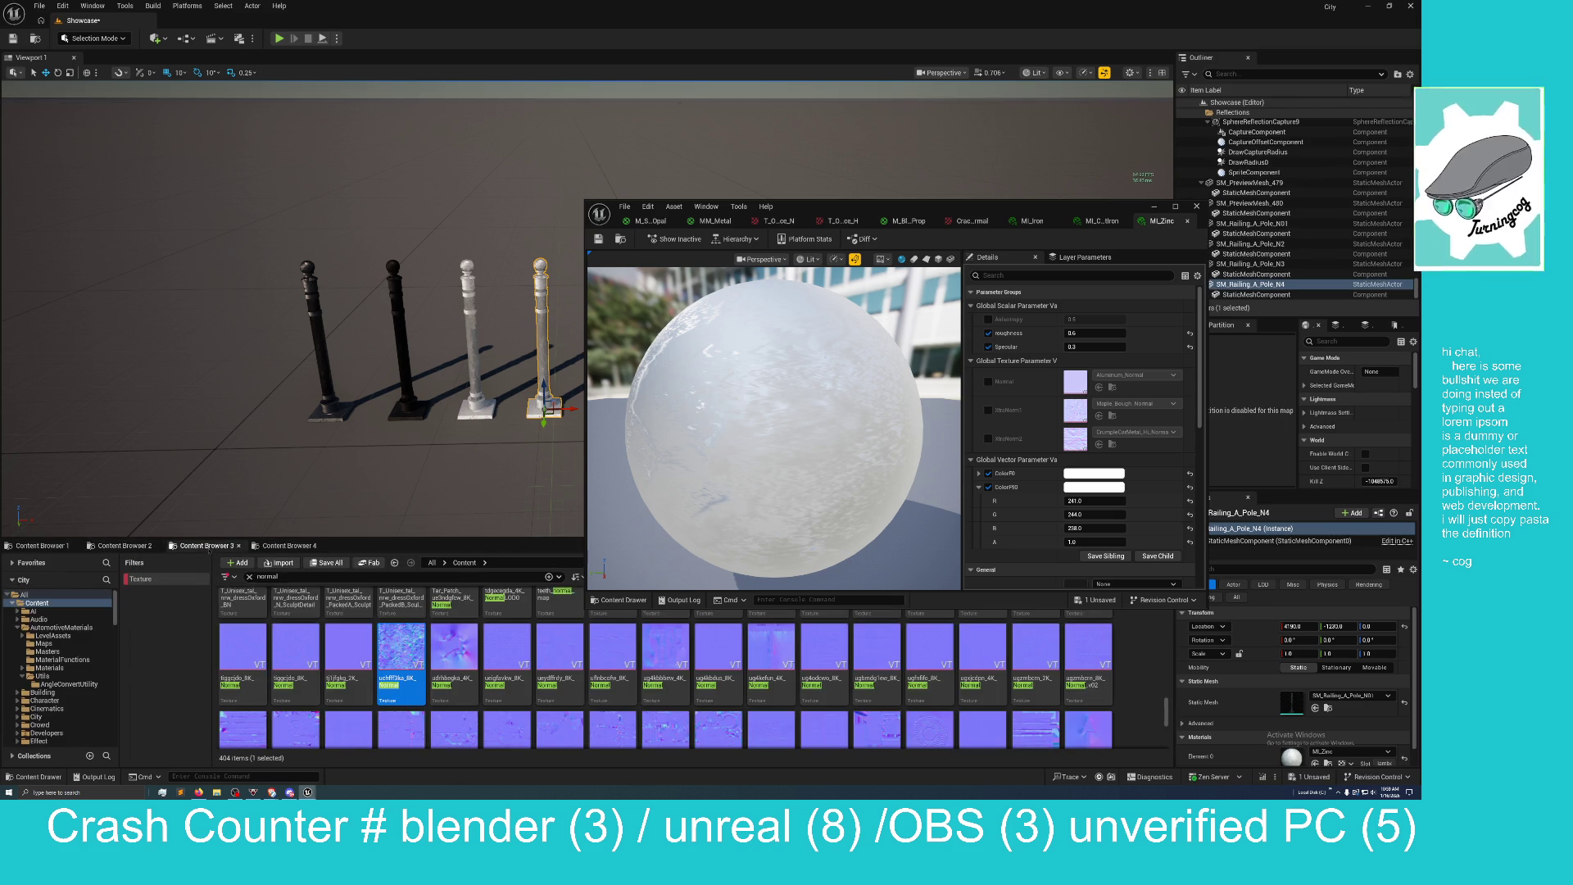
left_click(287, 545)
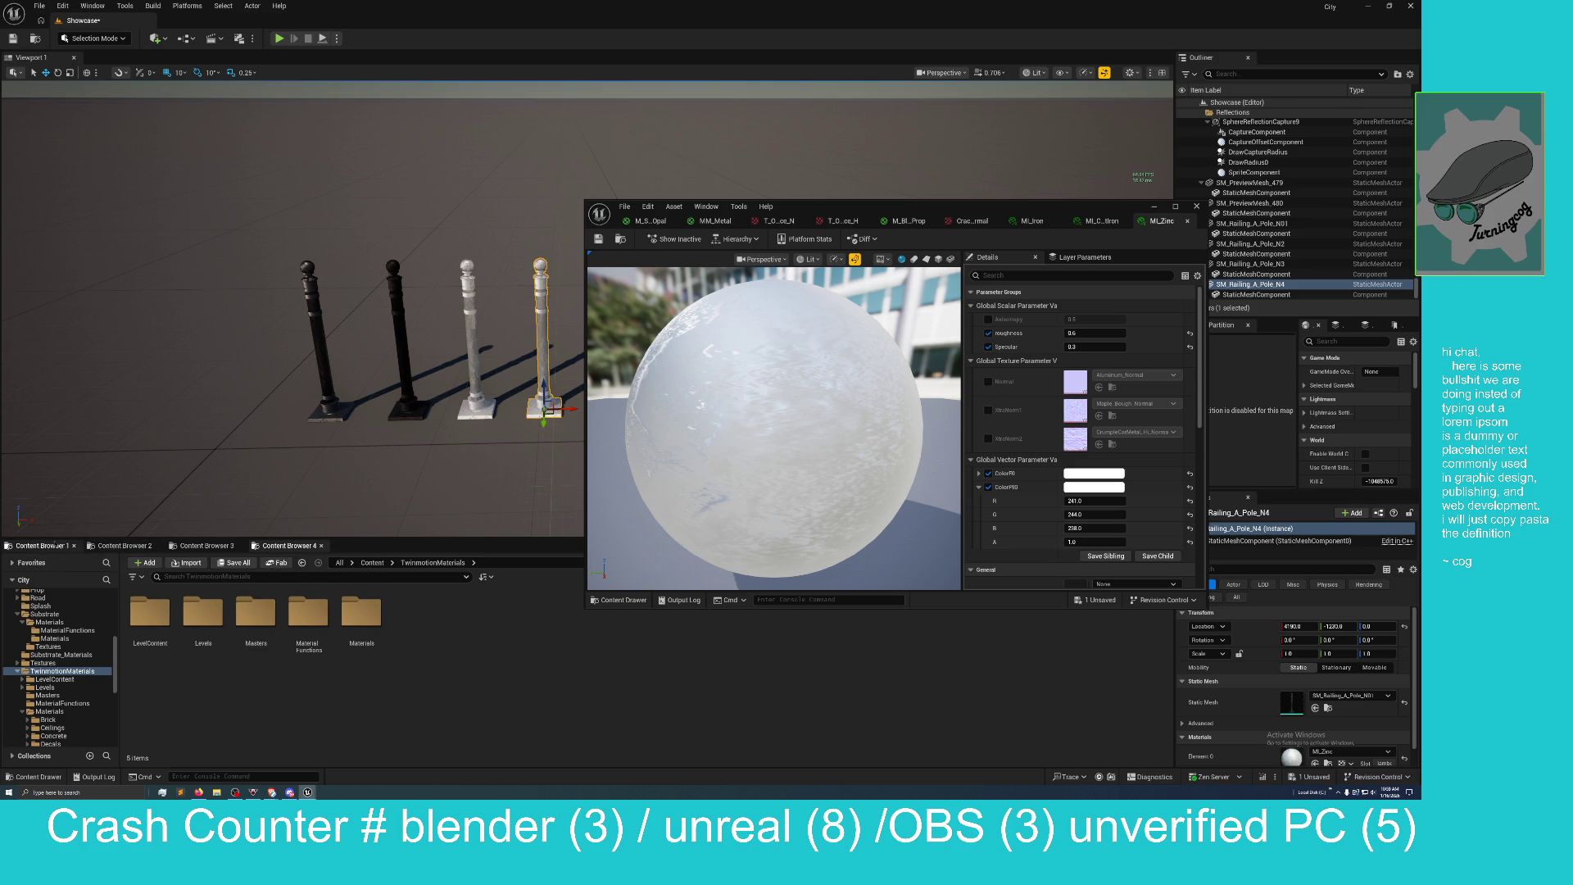
left_click(62, 546)
left_click(430, 645)
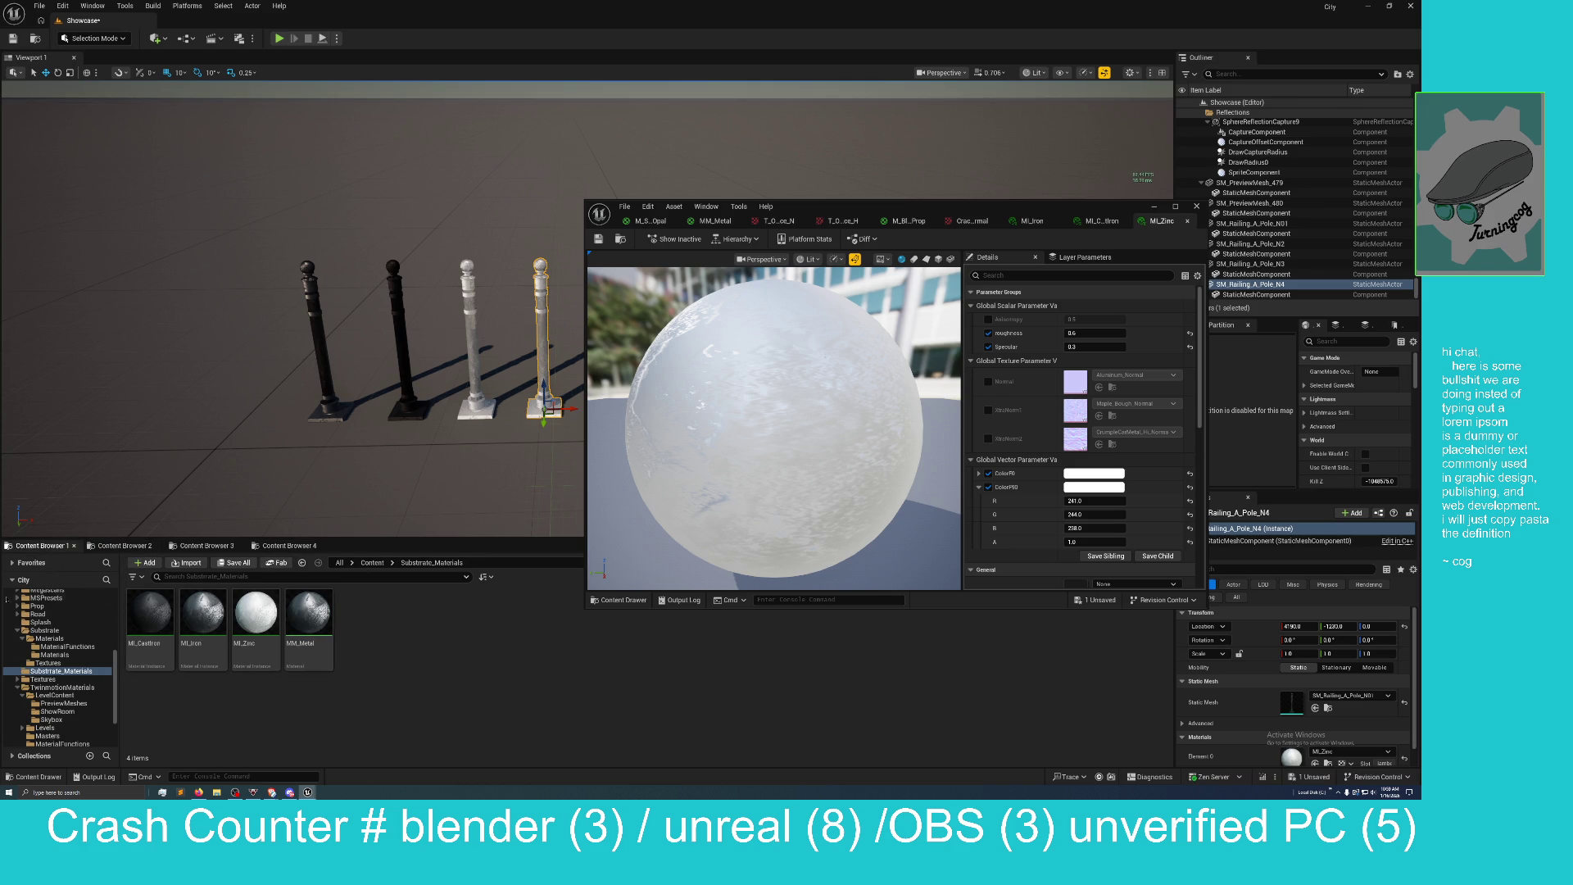
right_click(422, 651)
key("Escape")
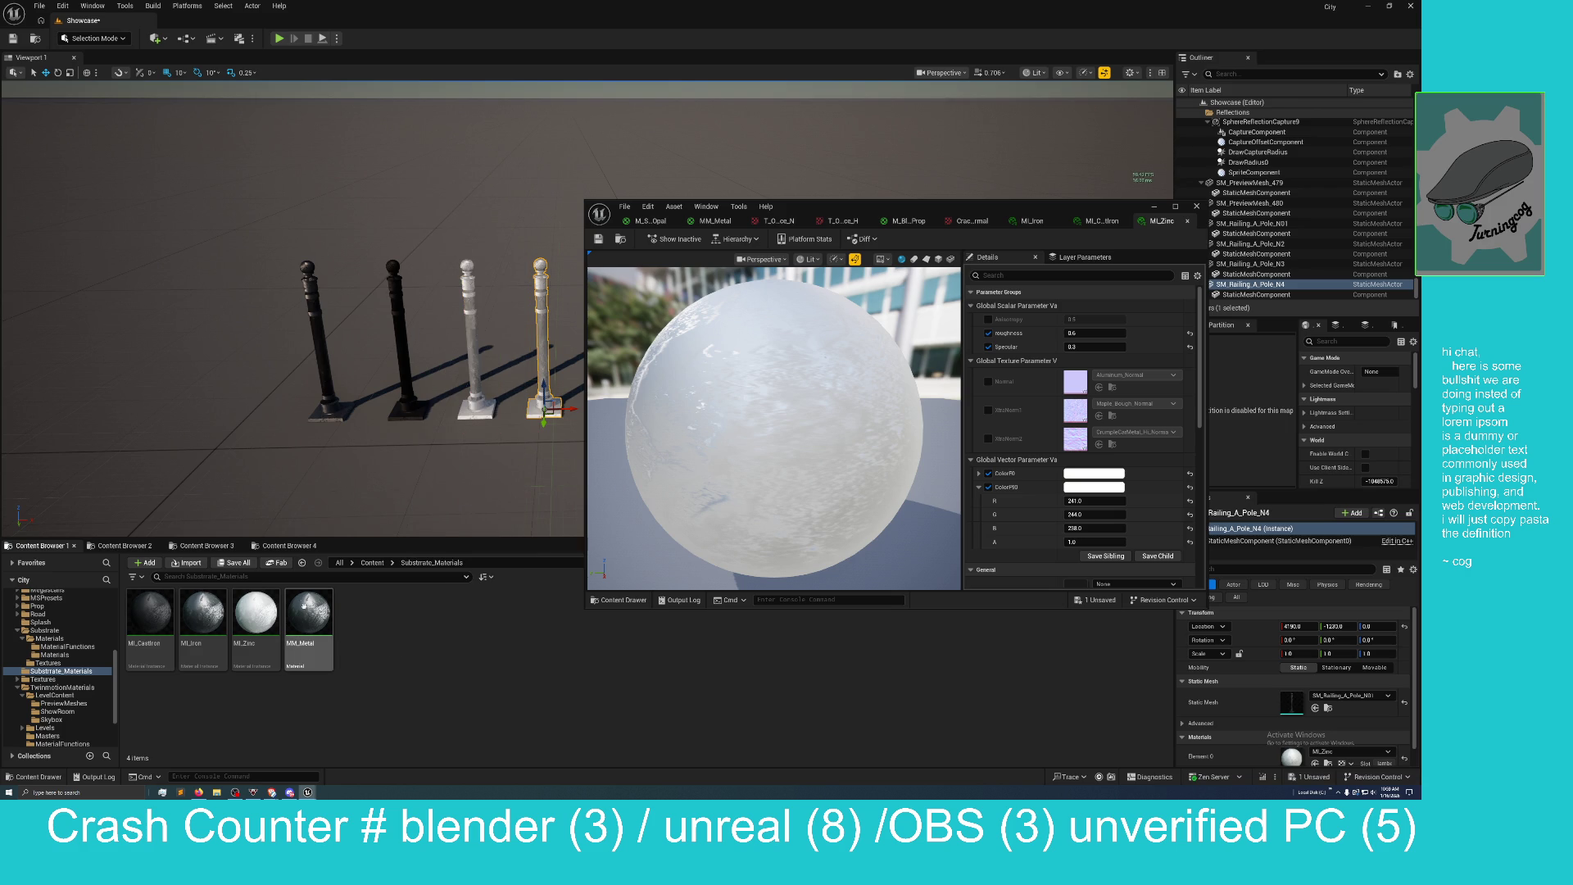
right_click(319, 617)
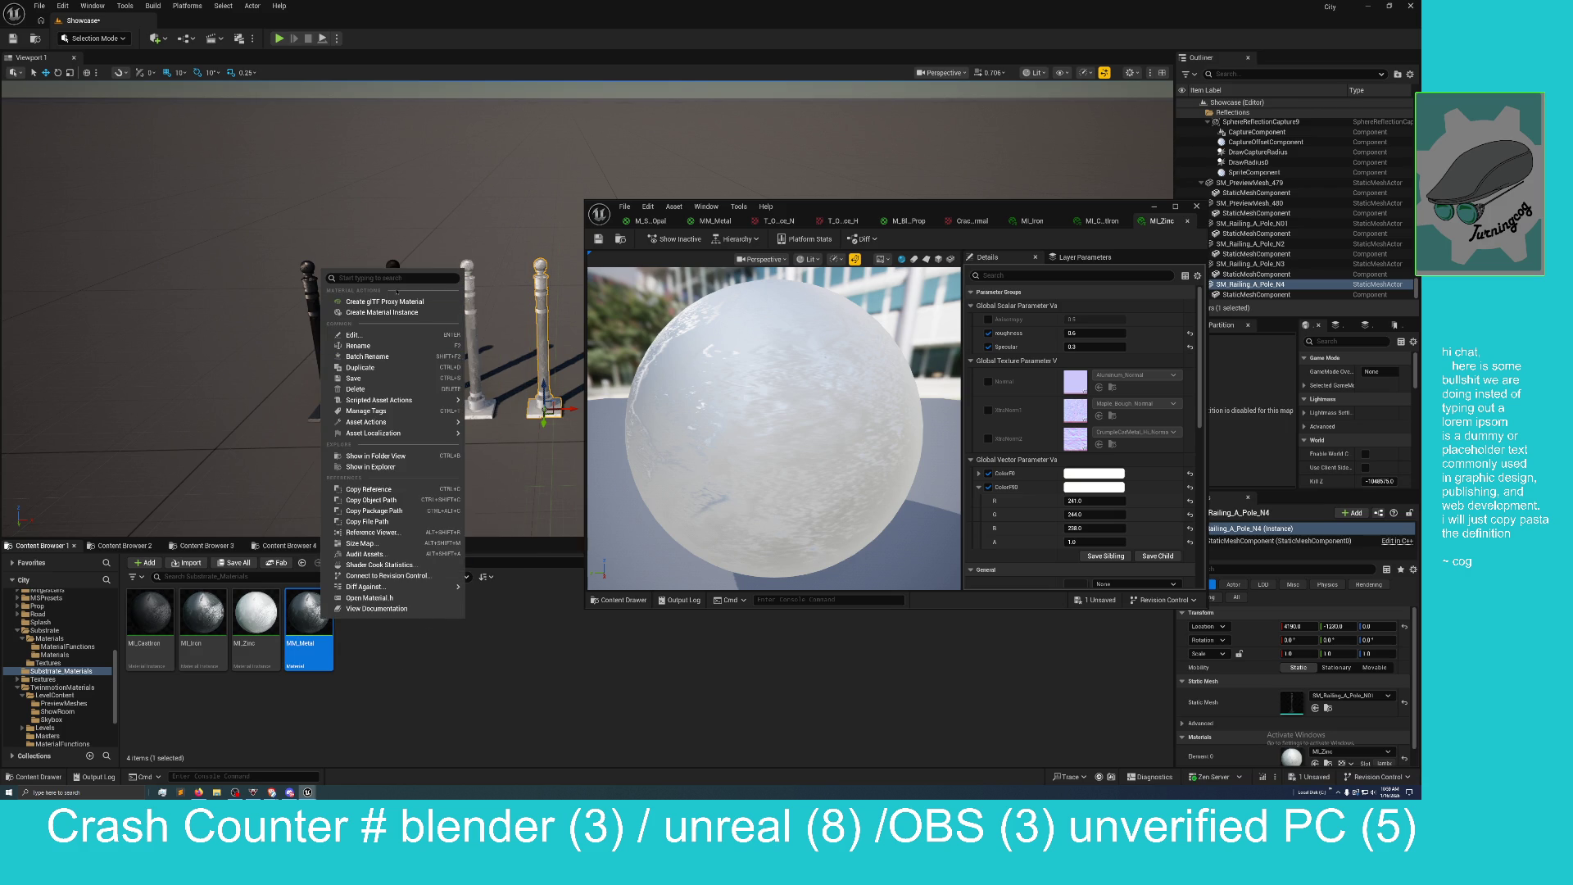
left_click(392, 336)
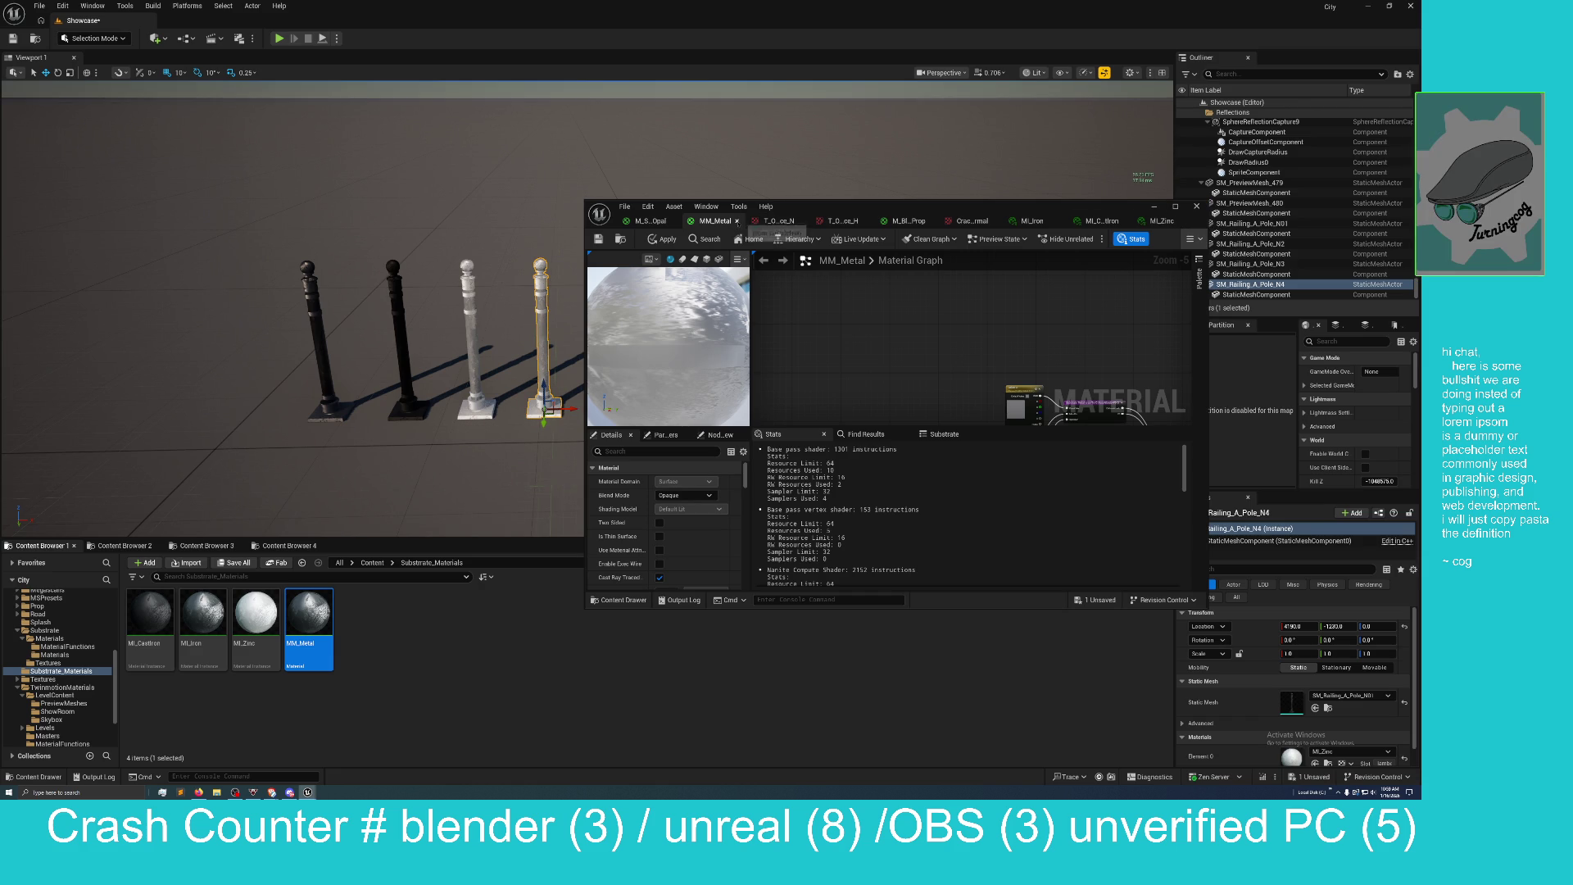
Create a material instance of MM_Metal and rename it starting with MI_Ni.
mouse_move(738, 223)
left_mouse_down()
mouse_move(720, 232)
mouse_move(739, 221)
left_mouse_up()
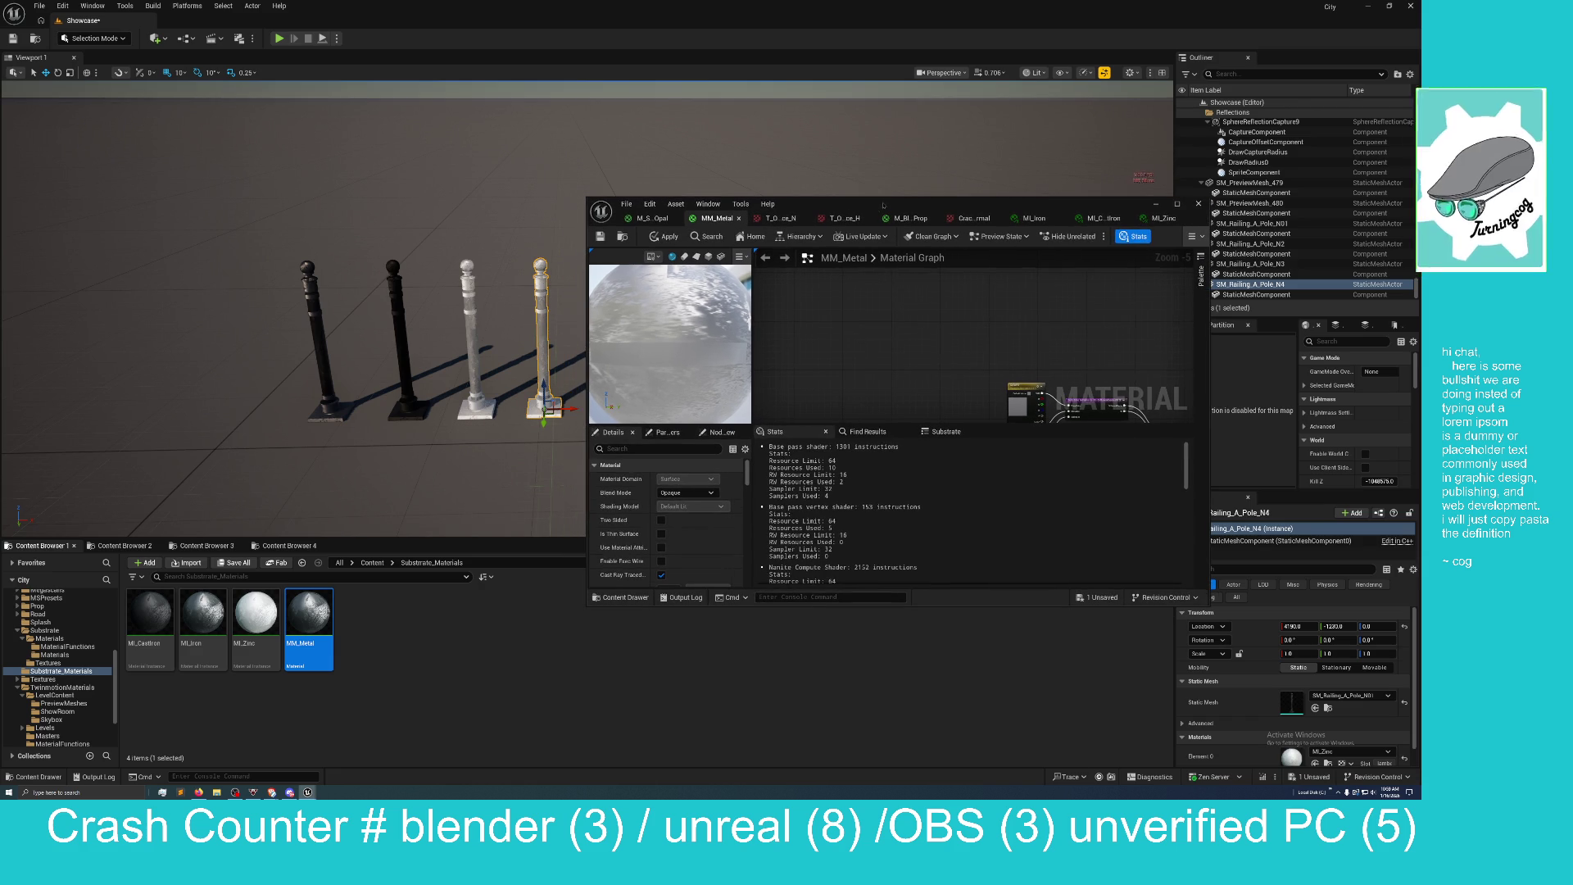
right_click(329, 629)
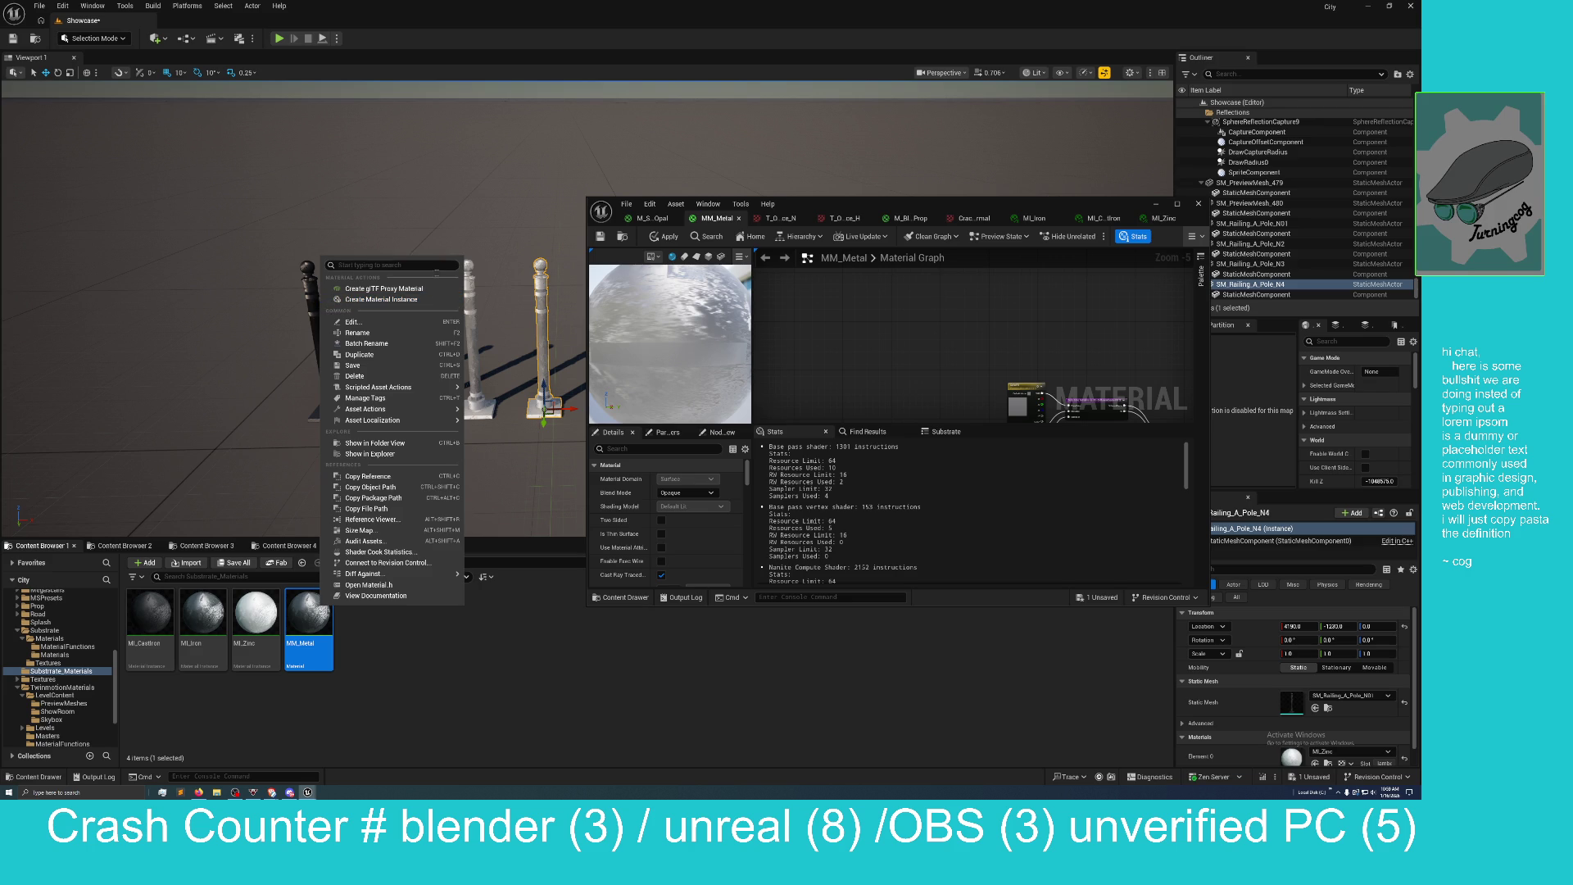
left_click(381, 299)
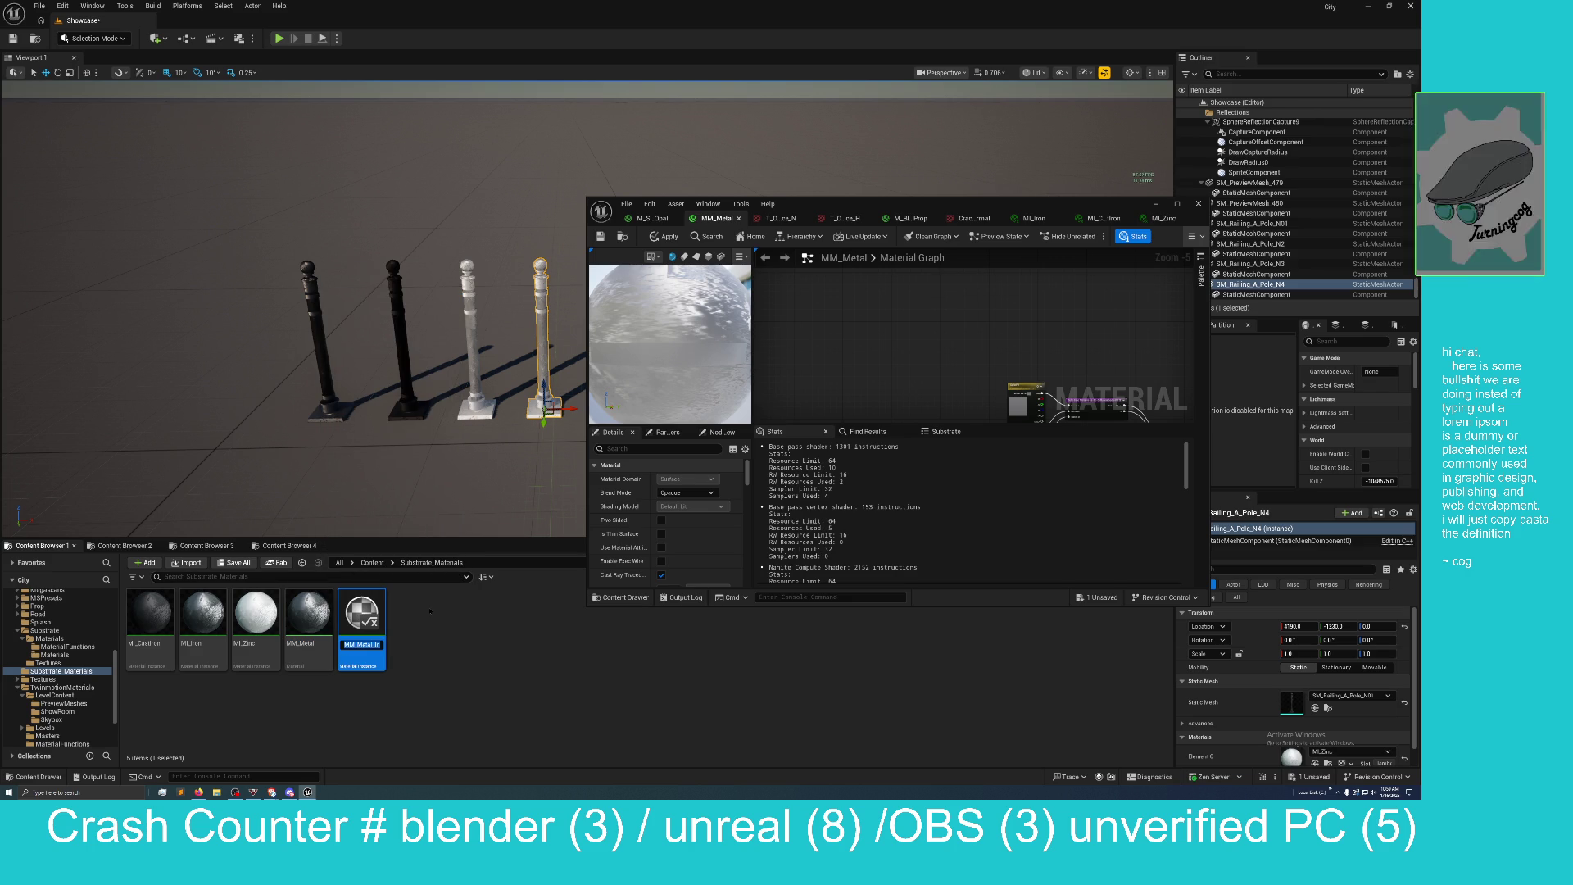
key("End")
key("BackSpace")
key("BackSpace")
key("BackSpace")
key("BackSpace")
key("BackSpace")
type("I_N")
type("i")
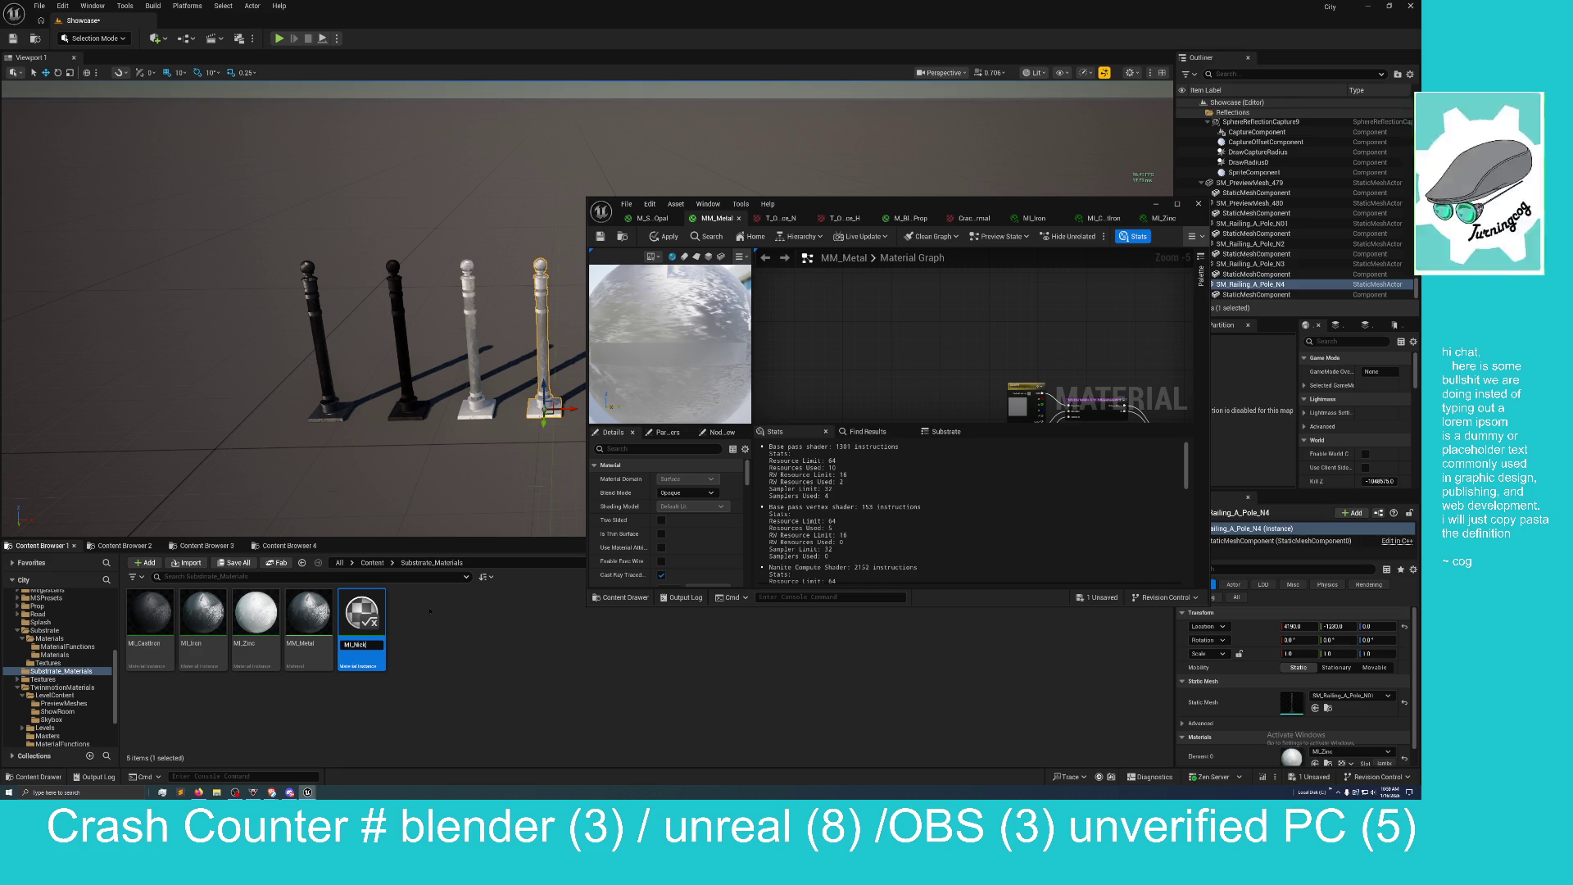
key("Return")
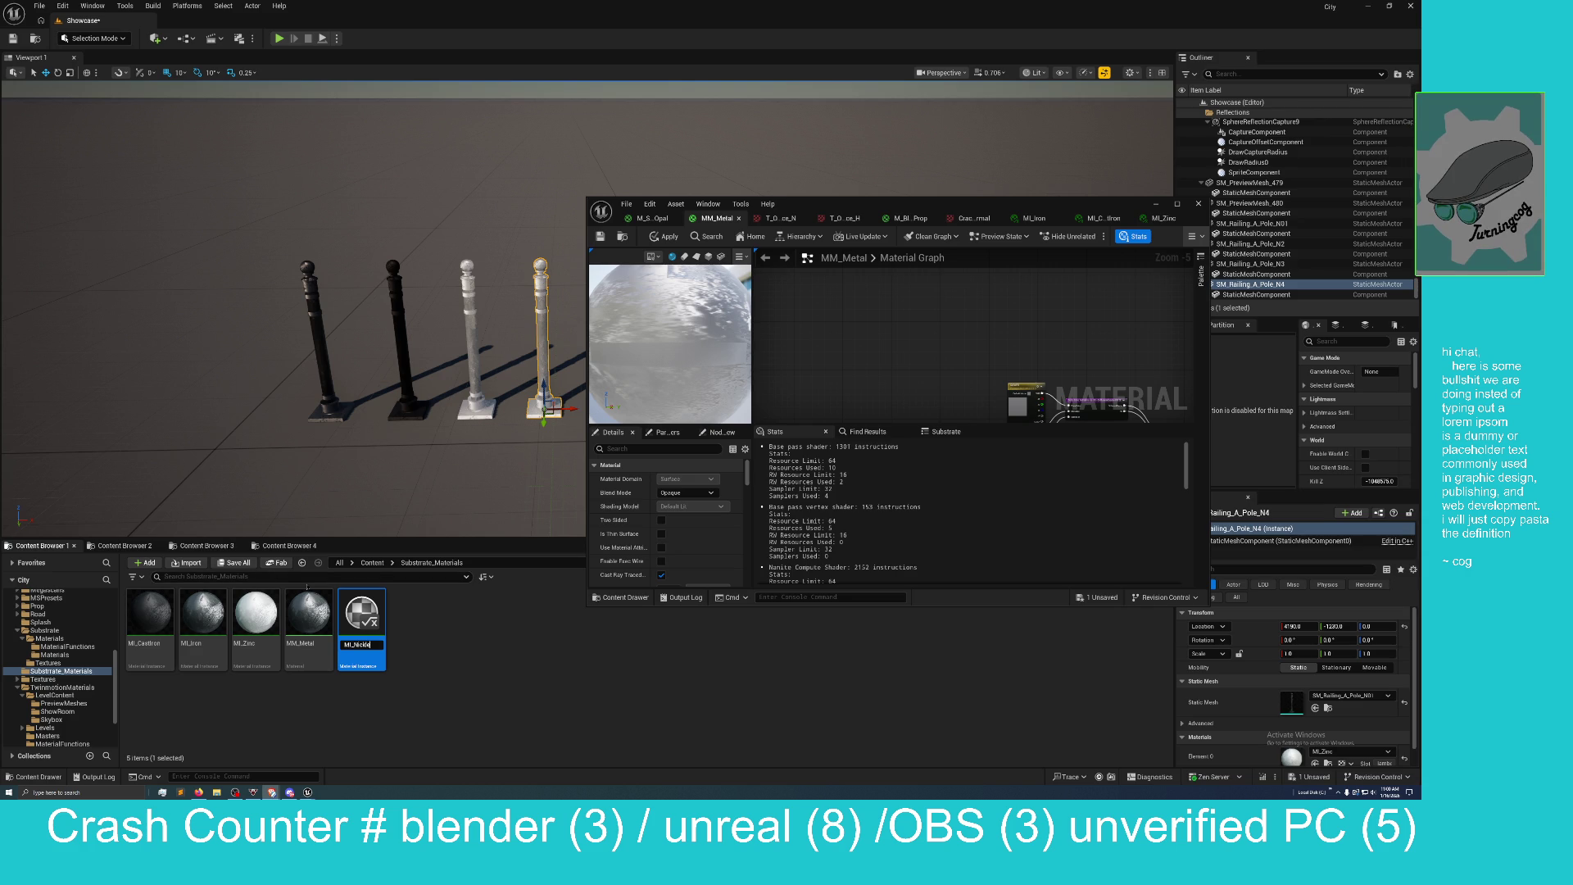
Correct the new instance's name to MI_Nickel.
key("alt+Tab")
type("_")
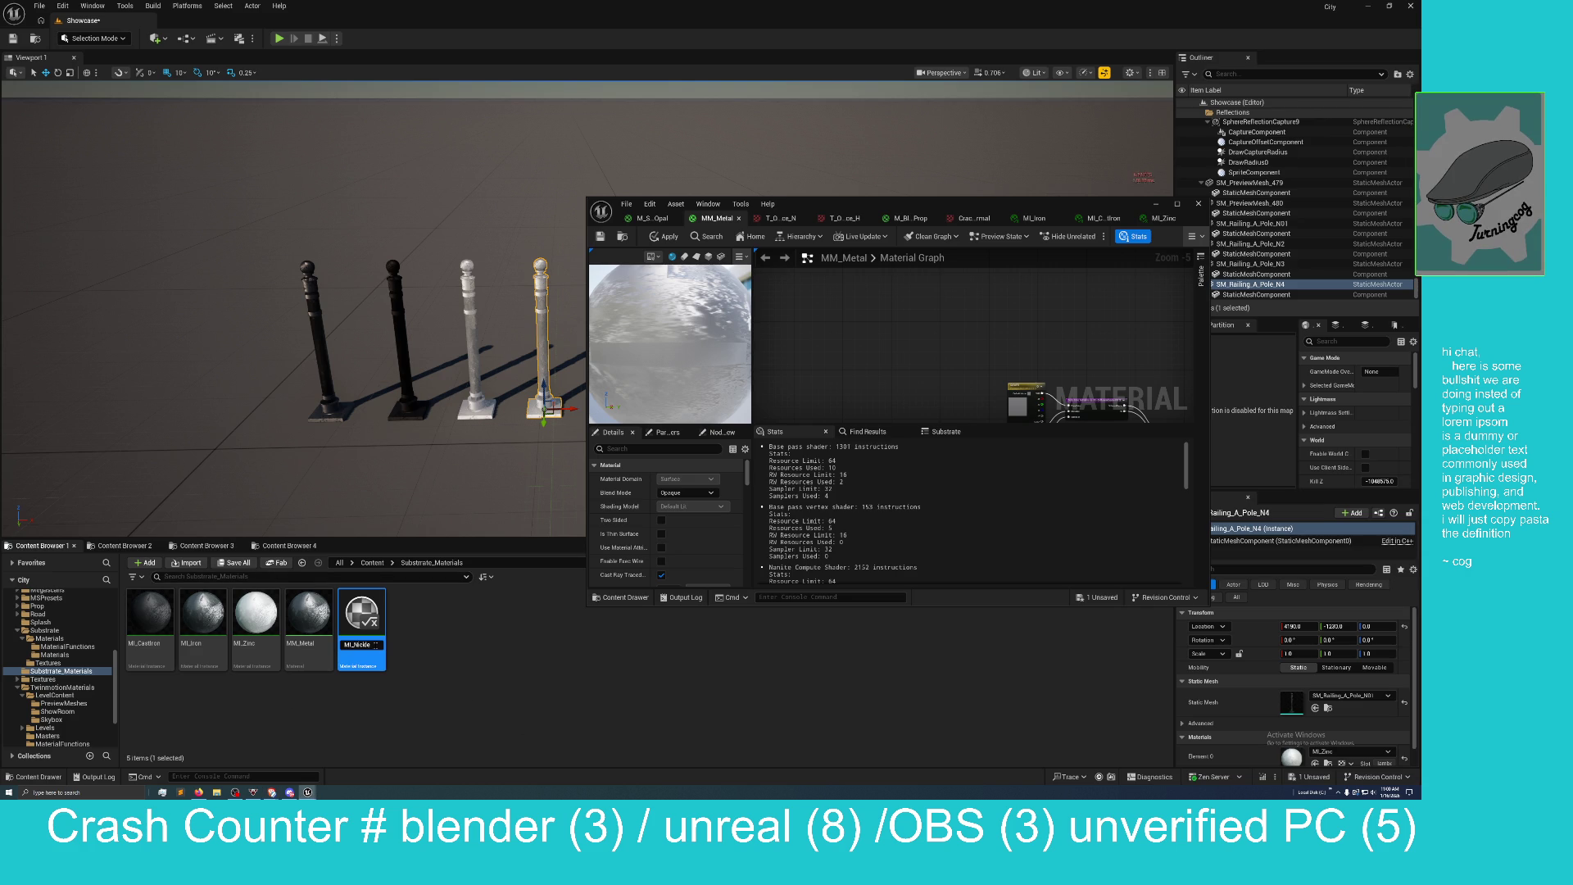
key("BackSpace")
key("BackSpace")
type("el")
key("Return")
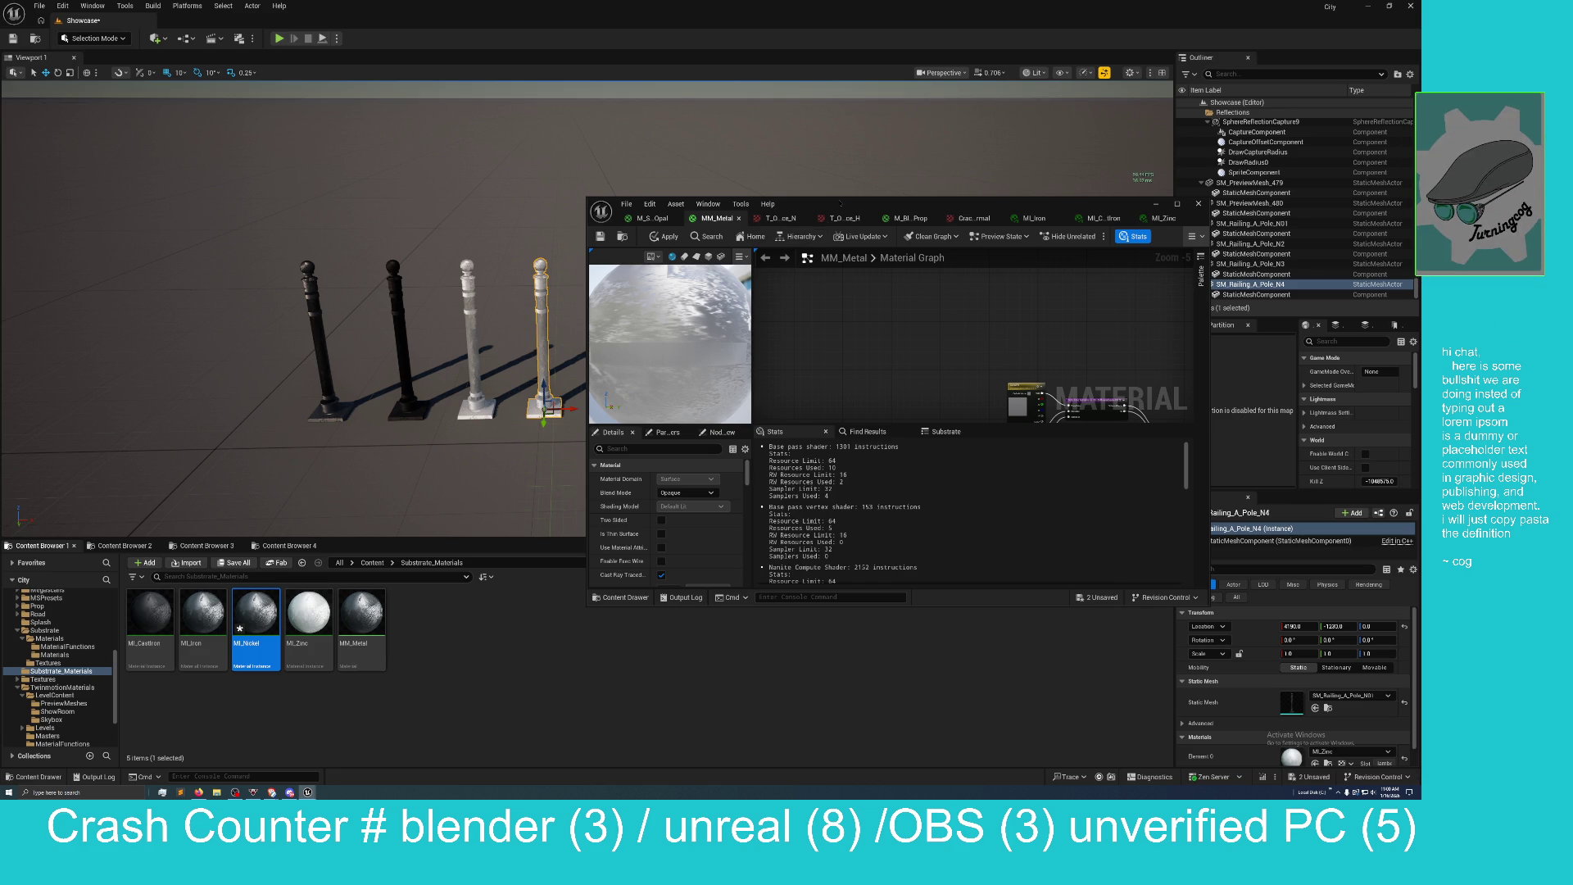
Apply MI_Nickel to the fourth railing pole, open it, and enable and edit its ColorF0 override.
mouse_move(840, 204)
left_mouse_down()
mouse_move(739, 320)
mouse_move(825, 433)
mouse_move(825, 388)
mouse_move(848, 375)
left_mouse_up()
mouse_move(253, 628)
left_mouse_down()
mouse_move(565, 344)
mouse_move(543, 336)
left_mouse_up()
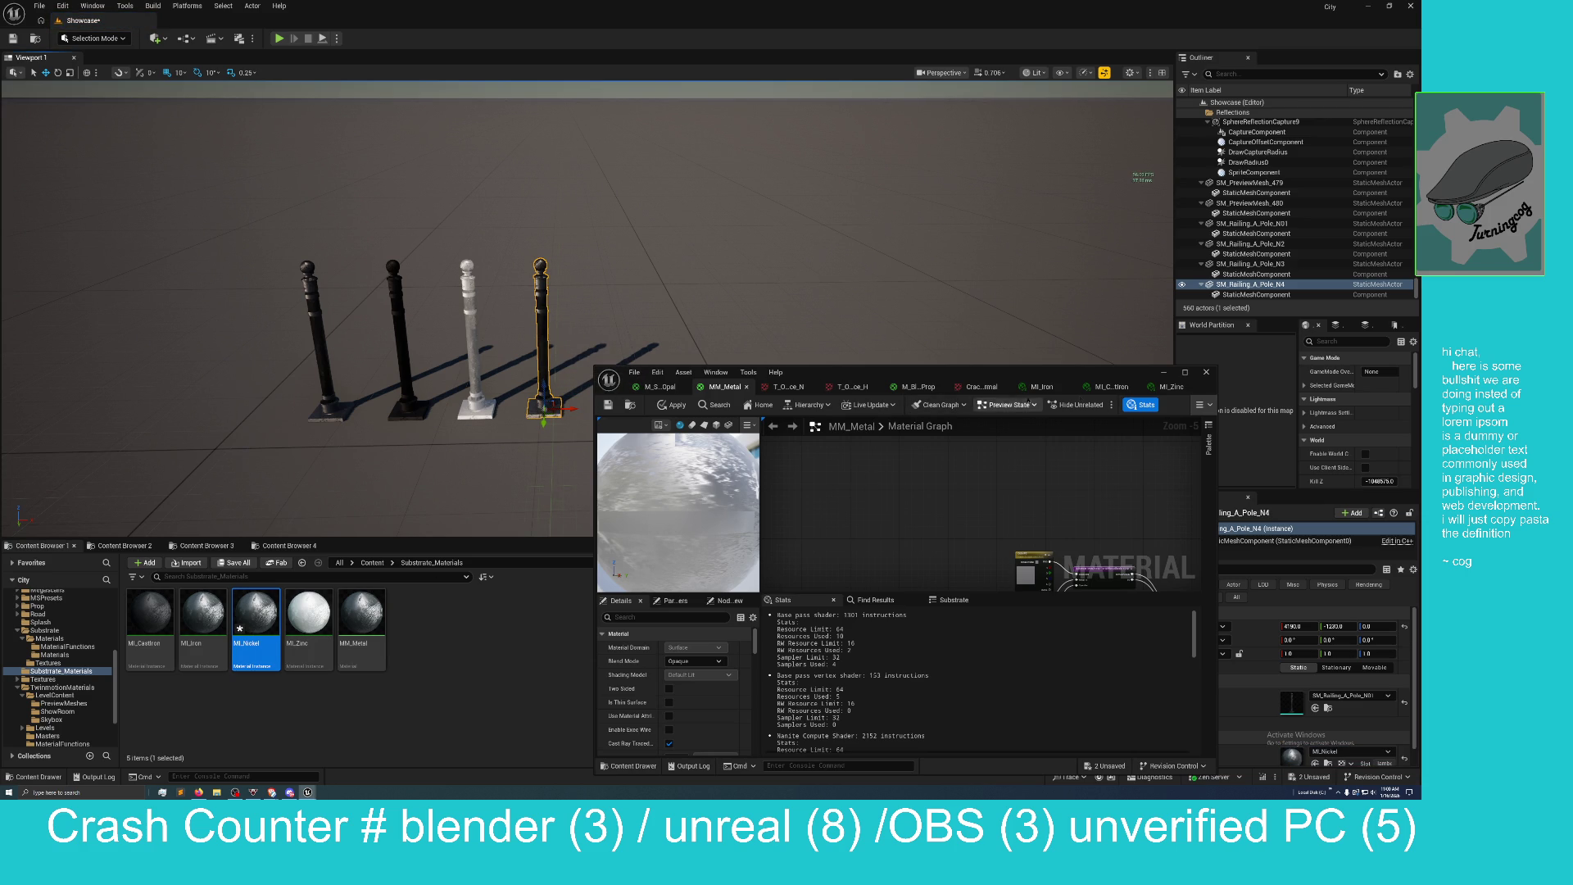
double_click(254, 616)
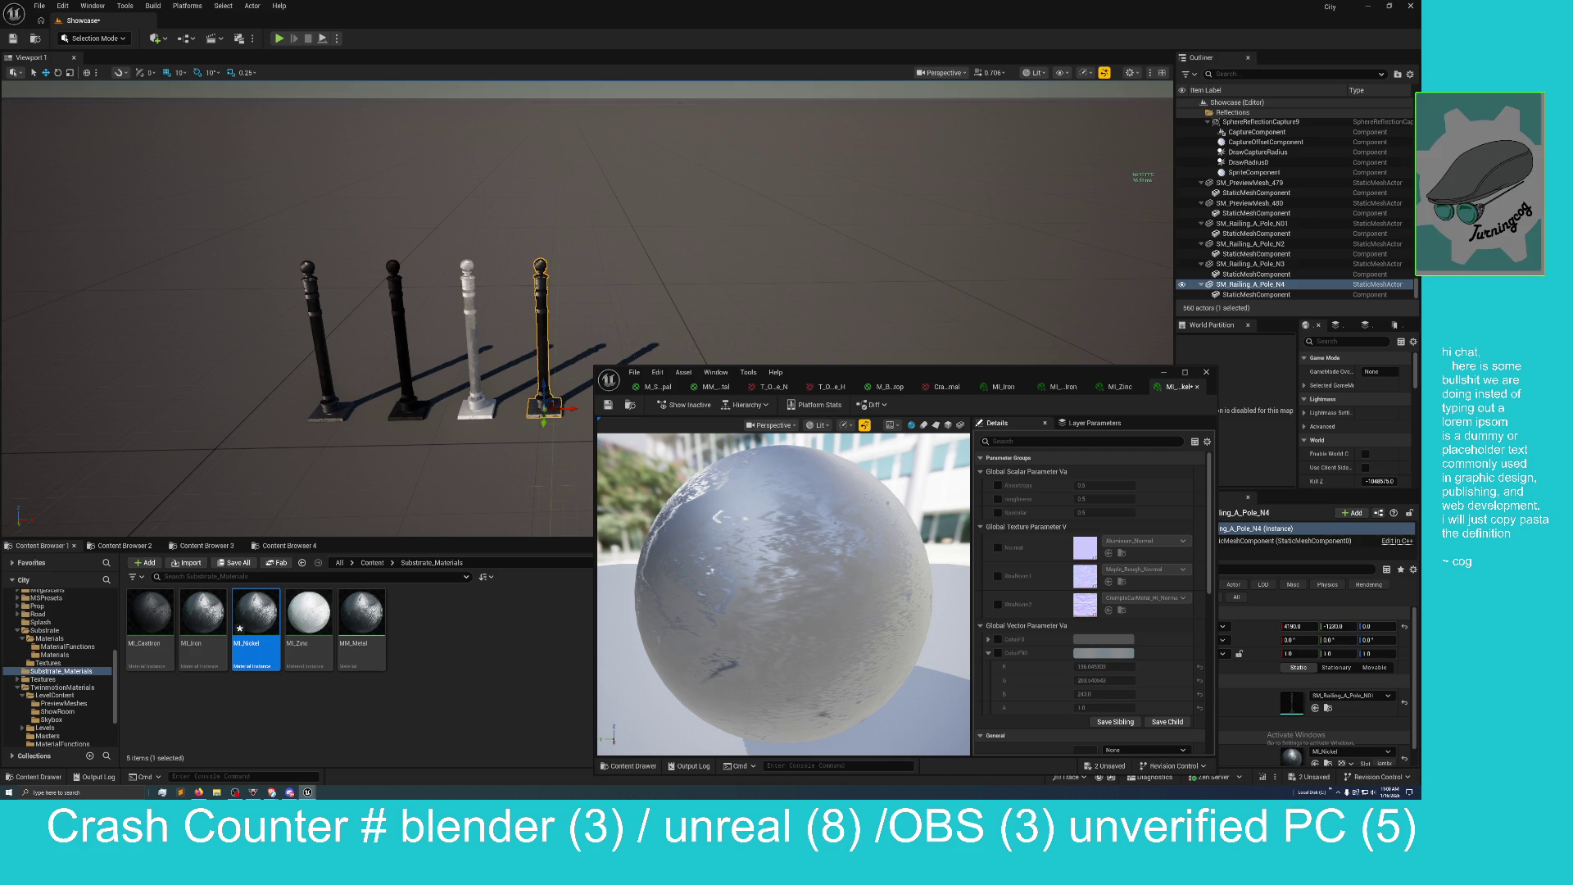
key("alt+Tab")
mouse_move(975, 372)
left_mouse_down()
mouse_move(925, 137)
mouse_move(861, 203)
left_mouse_up()
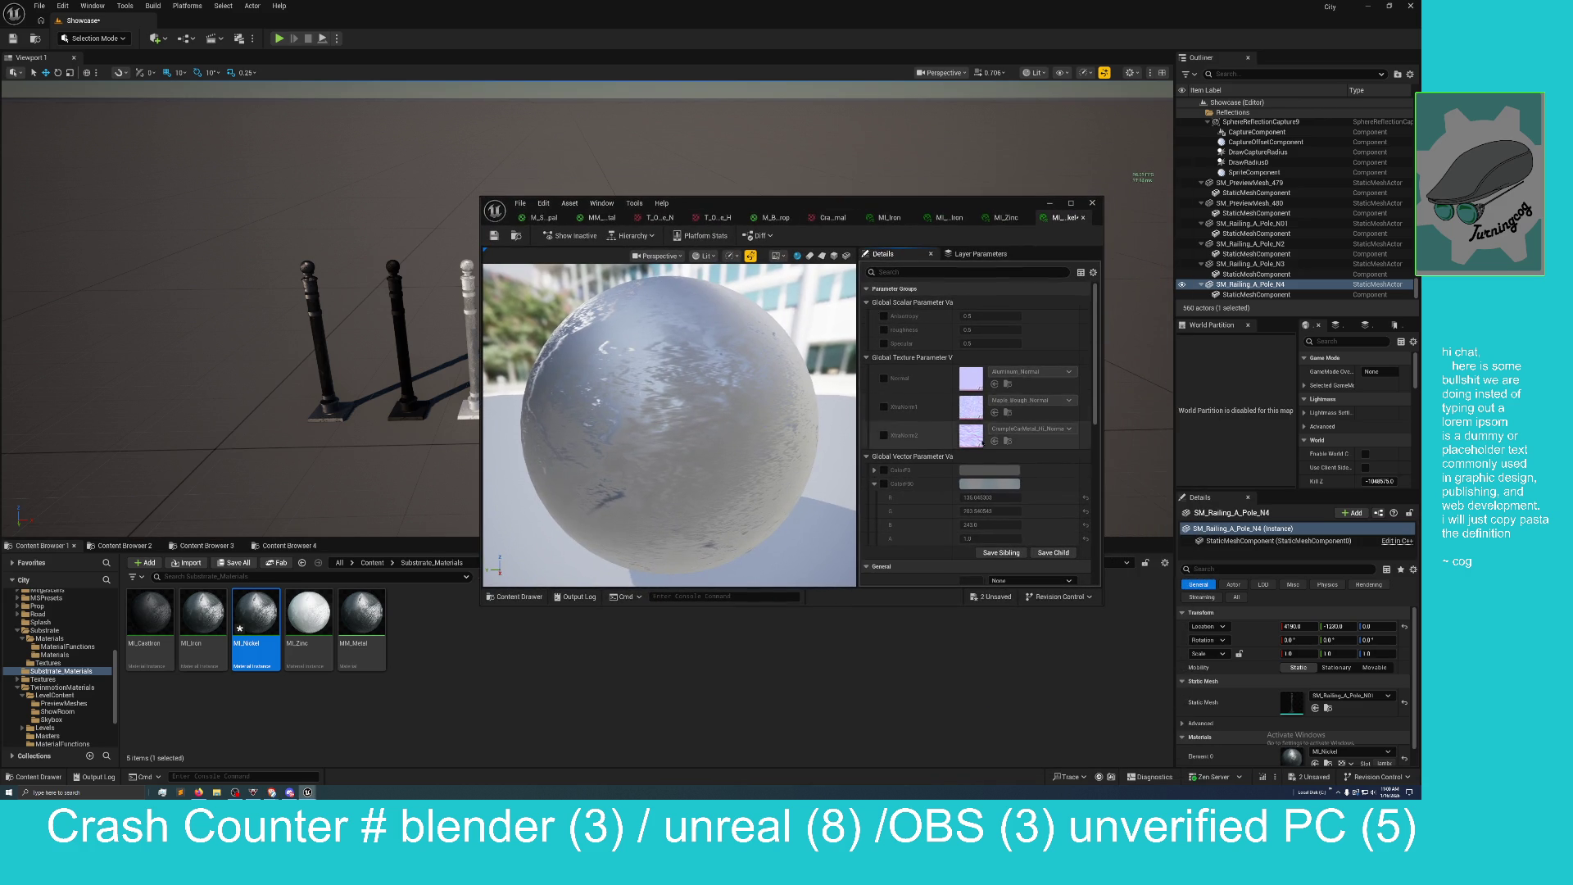
left_click(884, 470)
left_click(970, 473)
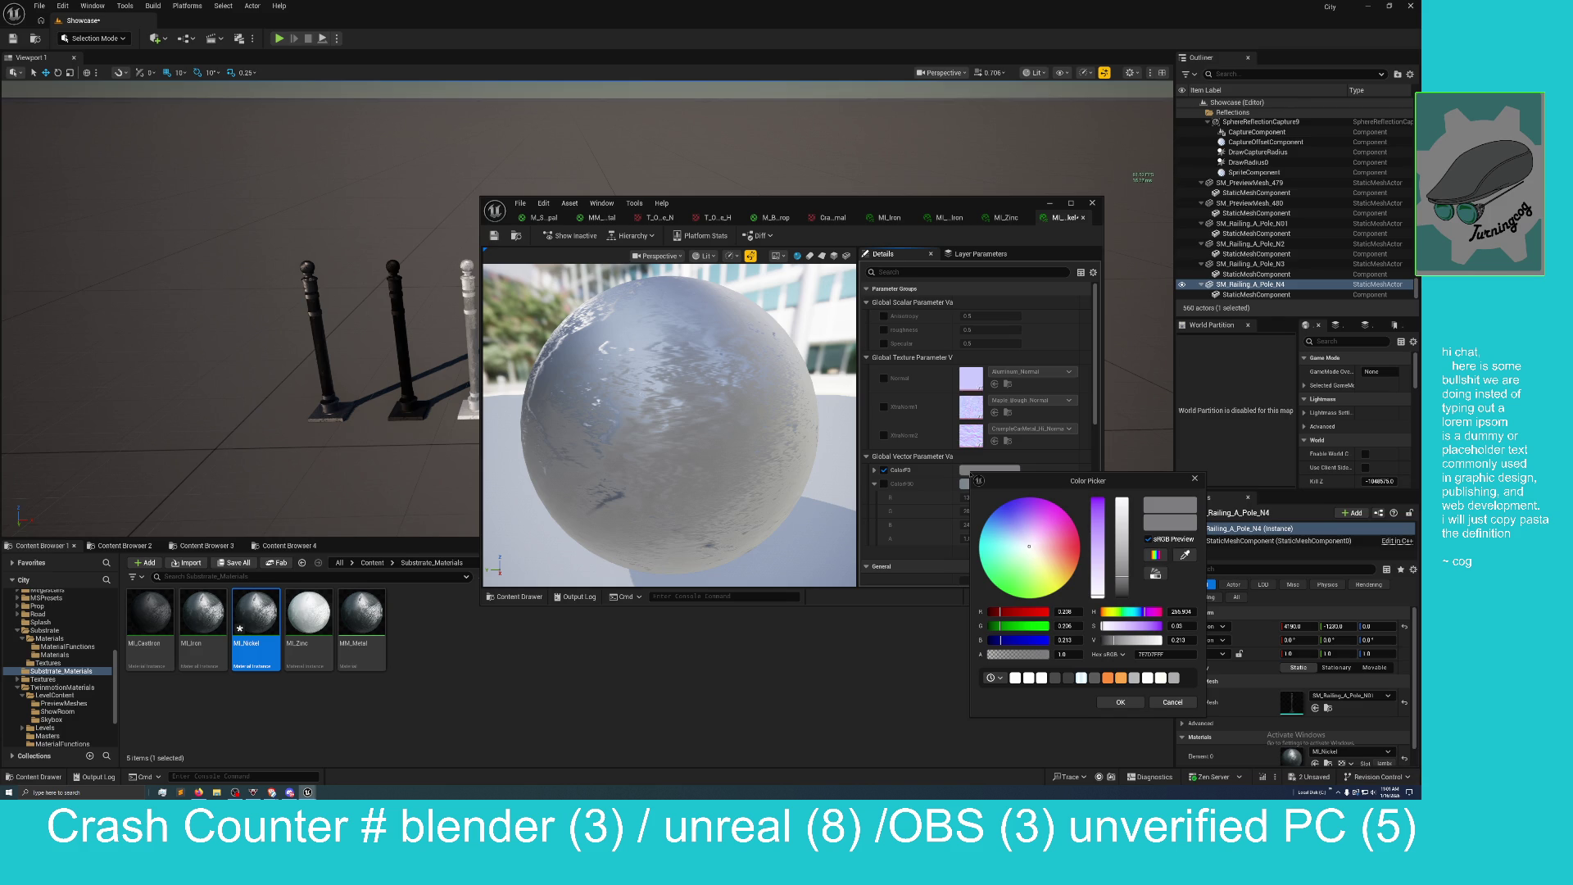
Set MI_Nickel's ColorF0 to R 218, G 209, B 197 and accept it.
left_click(1065, 613)
type("218")
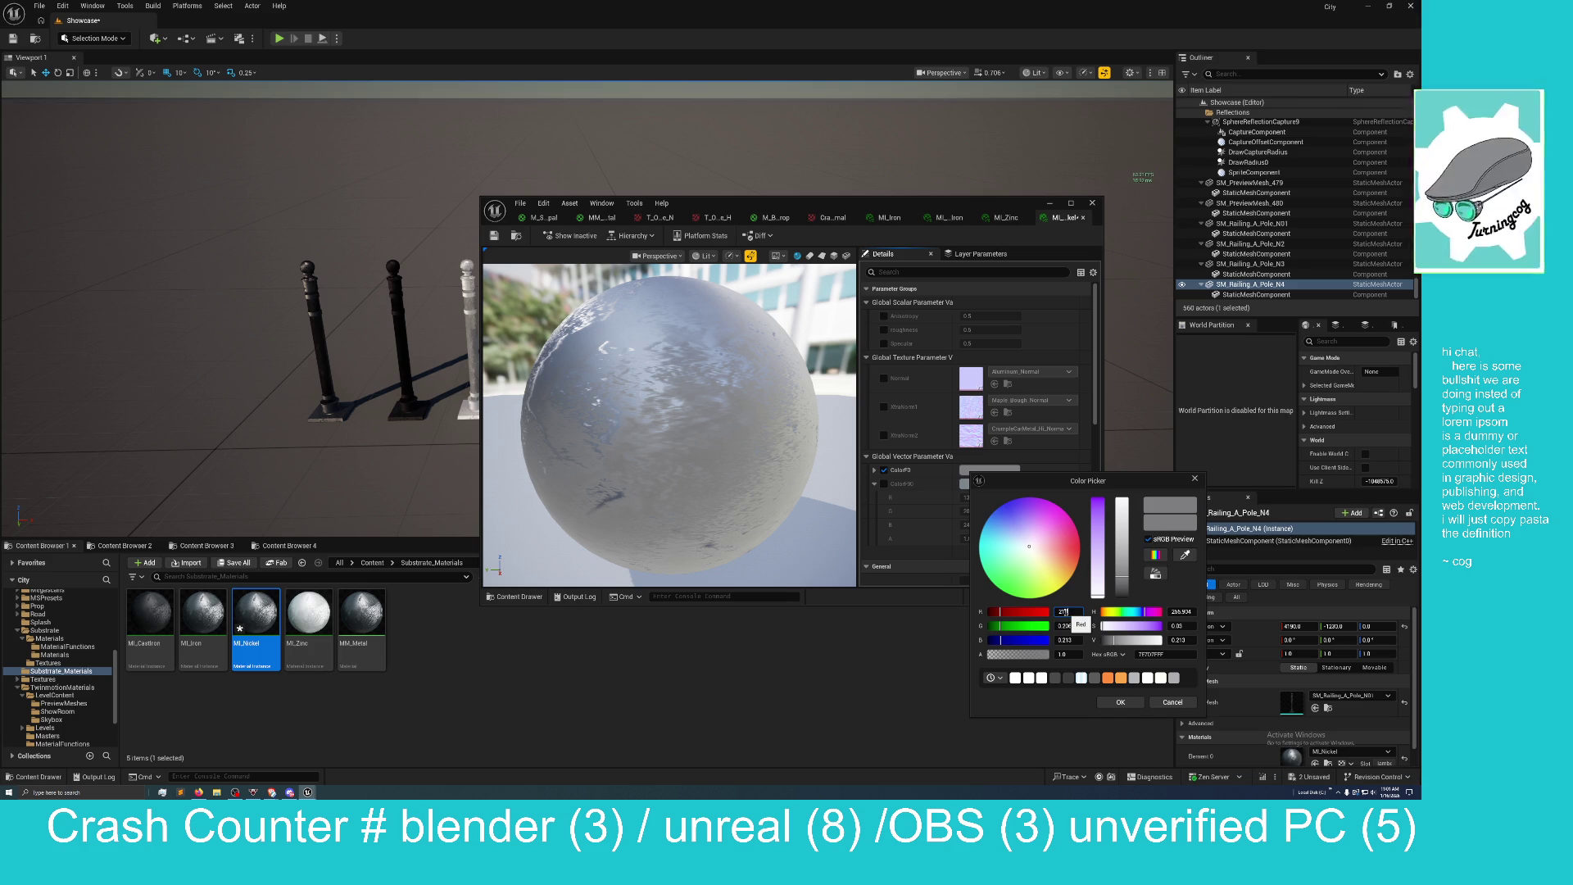
key("Return")
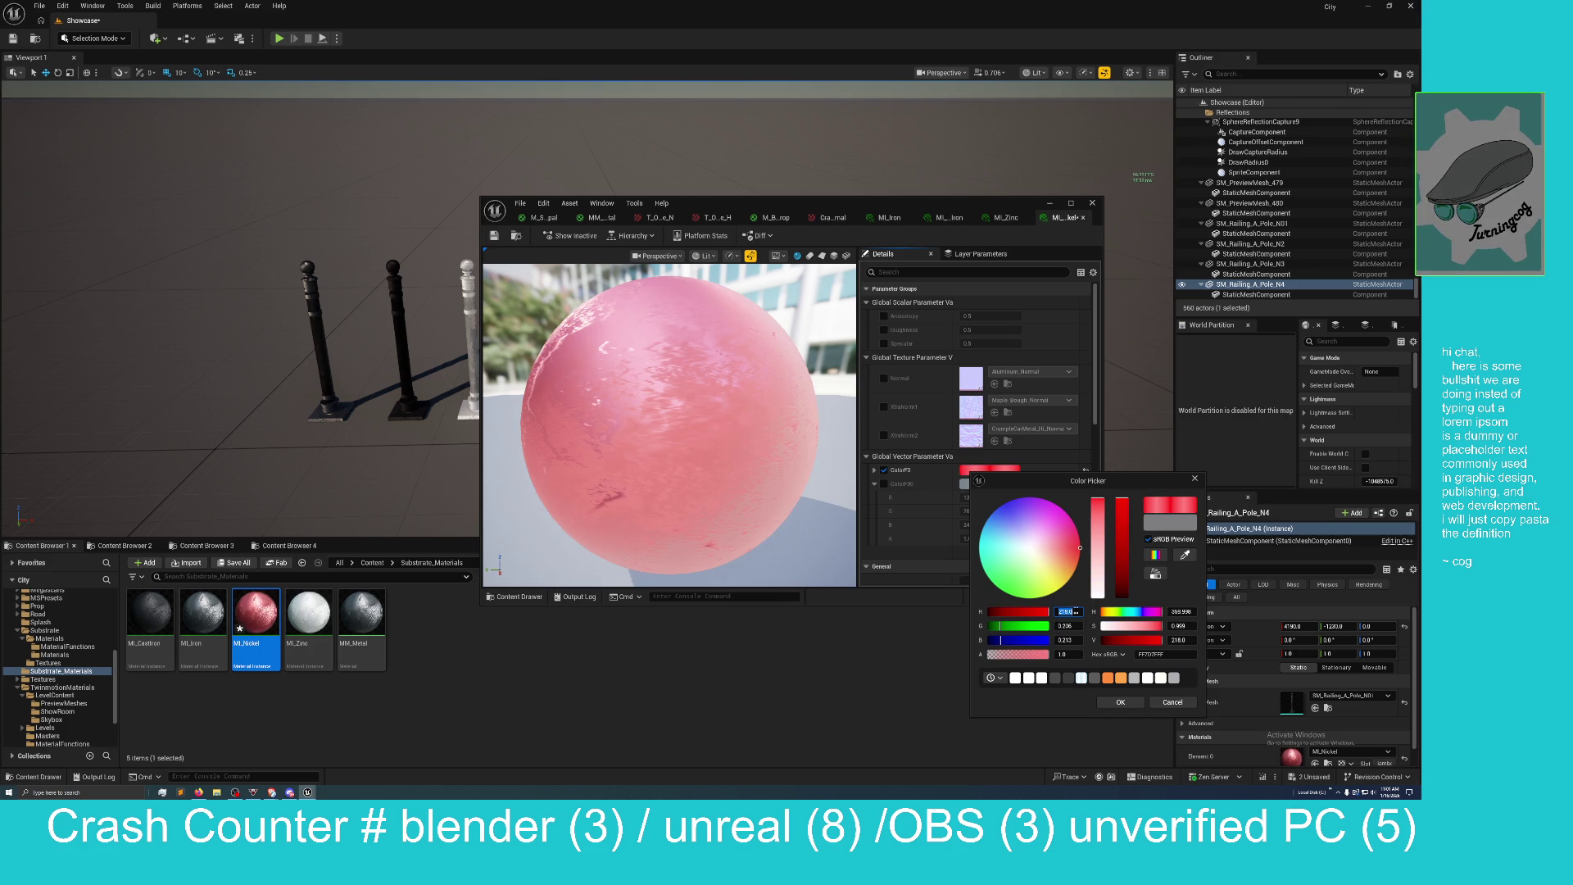
left_click(1069, 625)
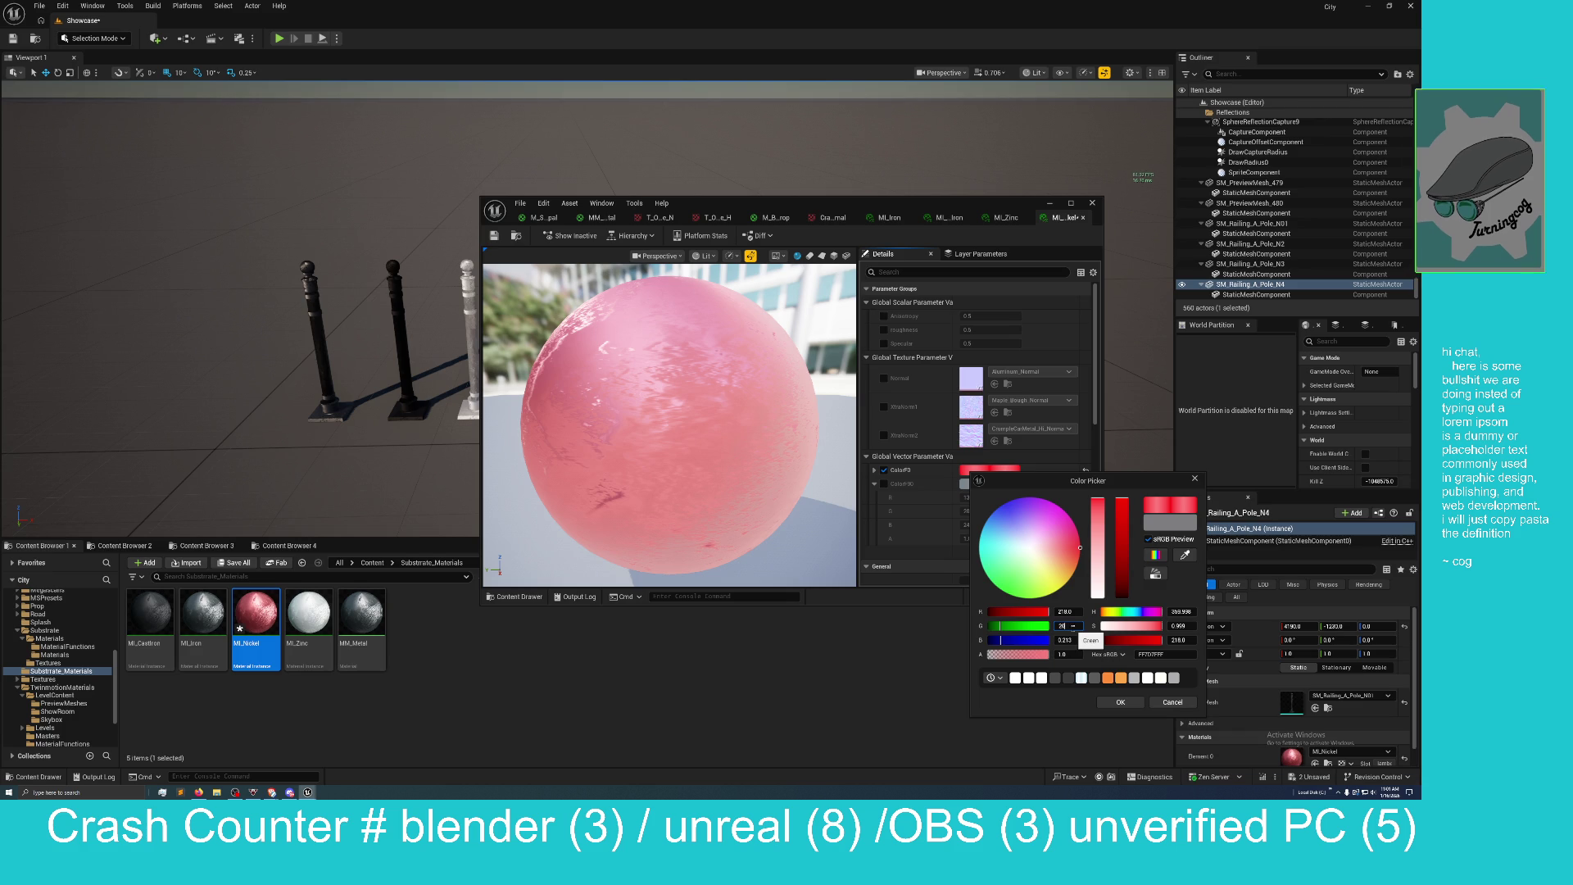
type("209")
key("Return")
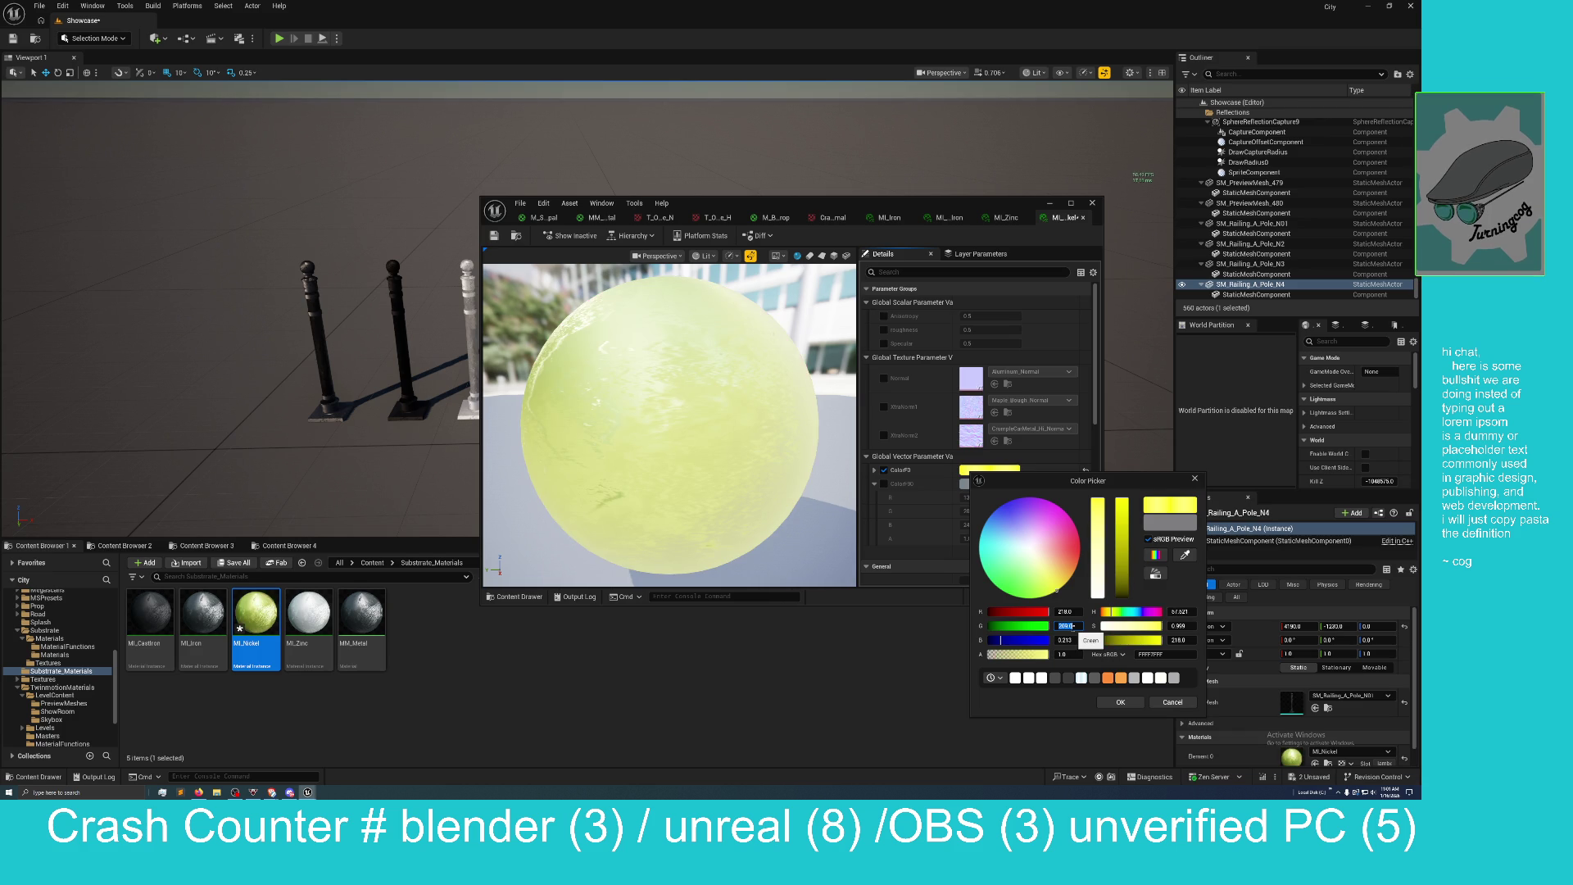
left_click(1066, 640)
type("197")
key("Return")
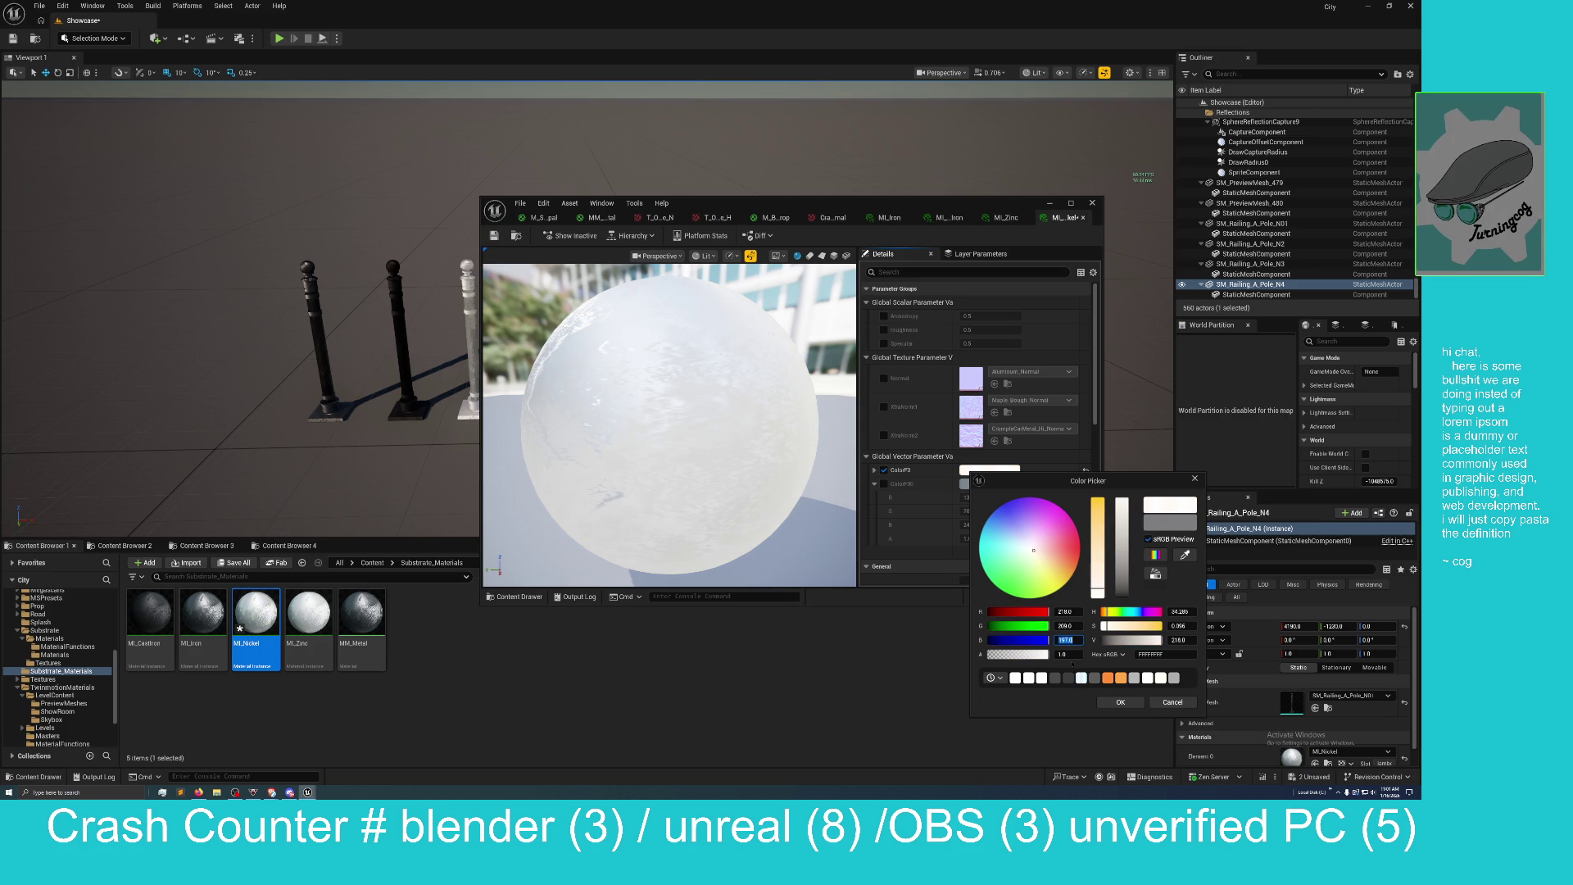
left_click(1119, 701)
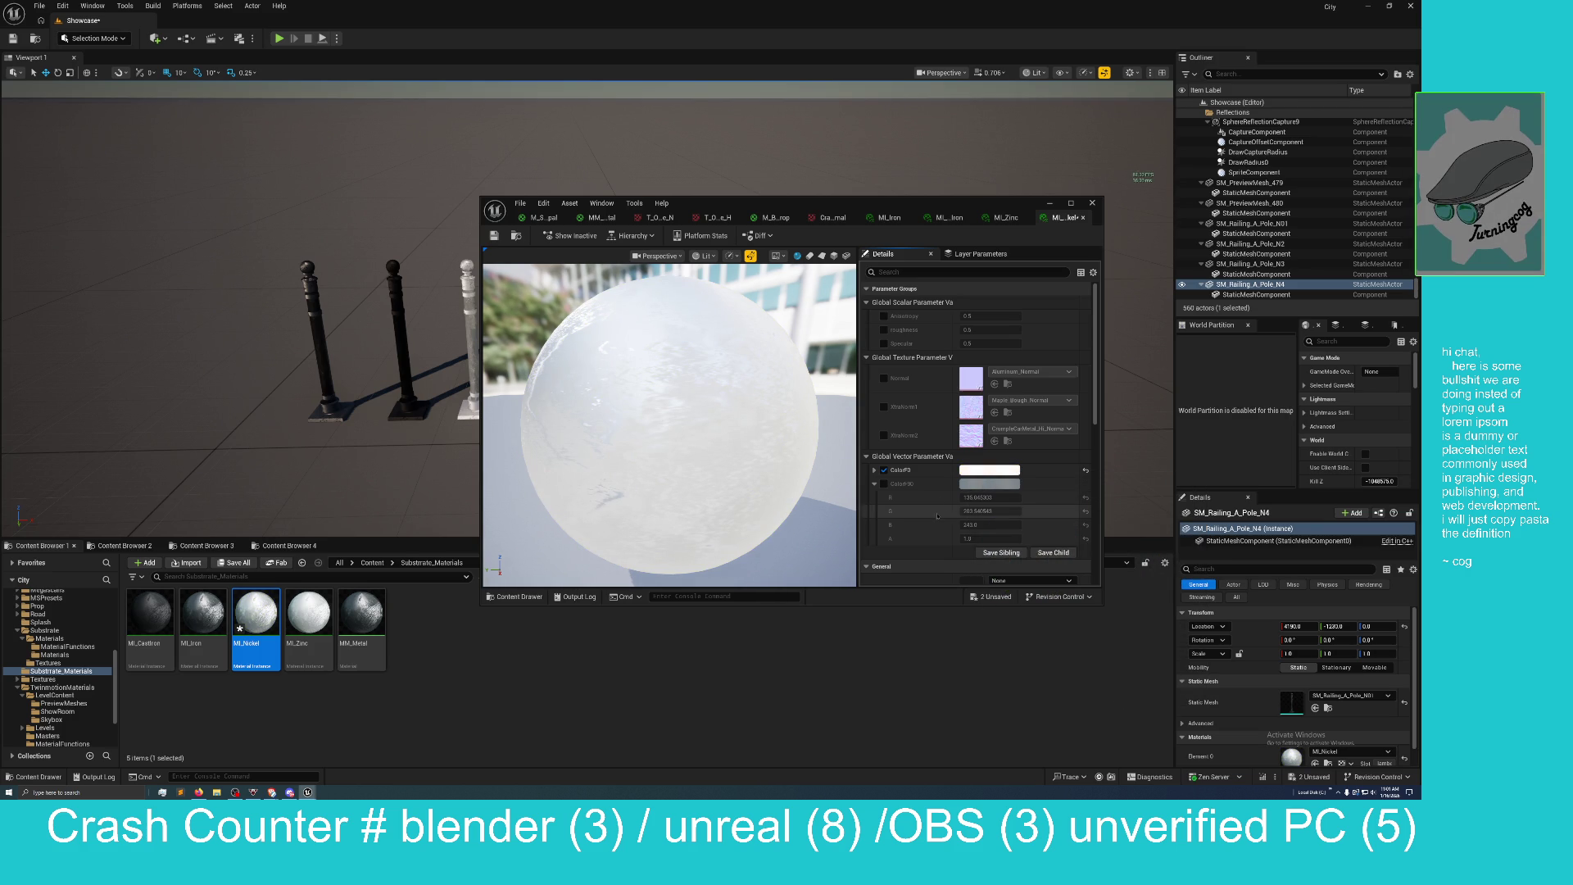
left_click(989, 483)
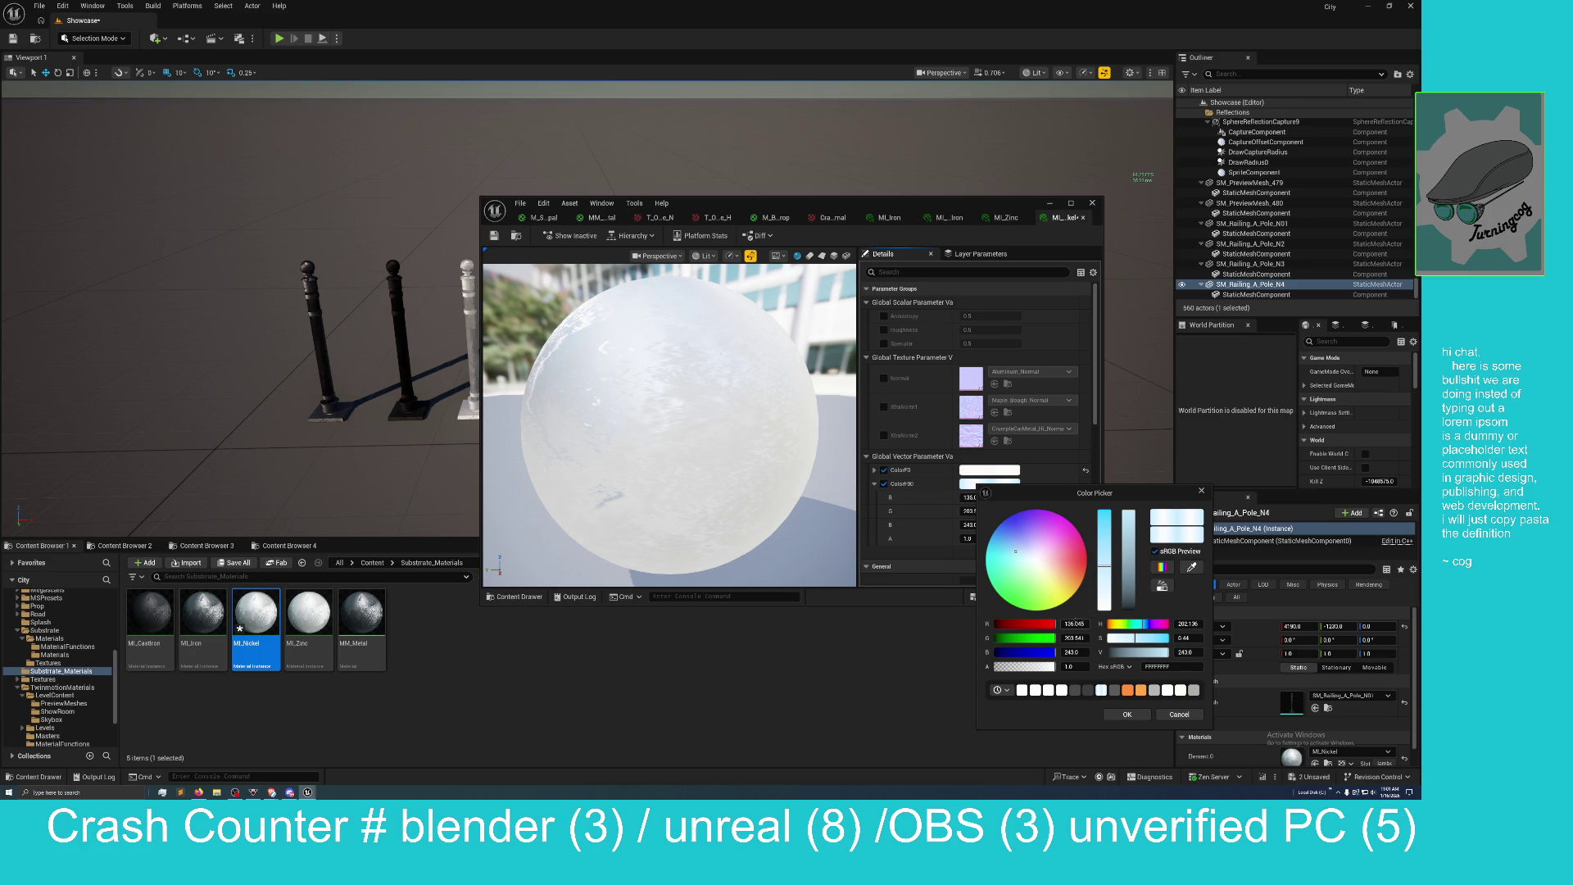
Enter R 233, G 236, B 240 for ColorF90, then move the editor aside to view the poles.
left_click(1074, 623)
type("233")
key("Return")
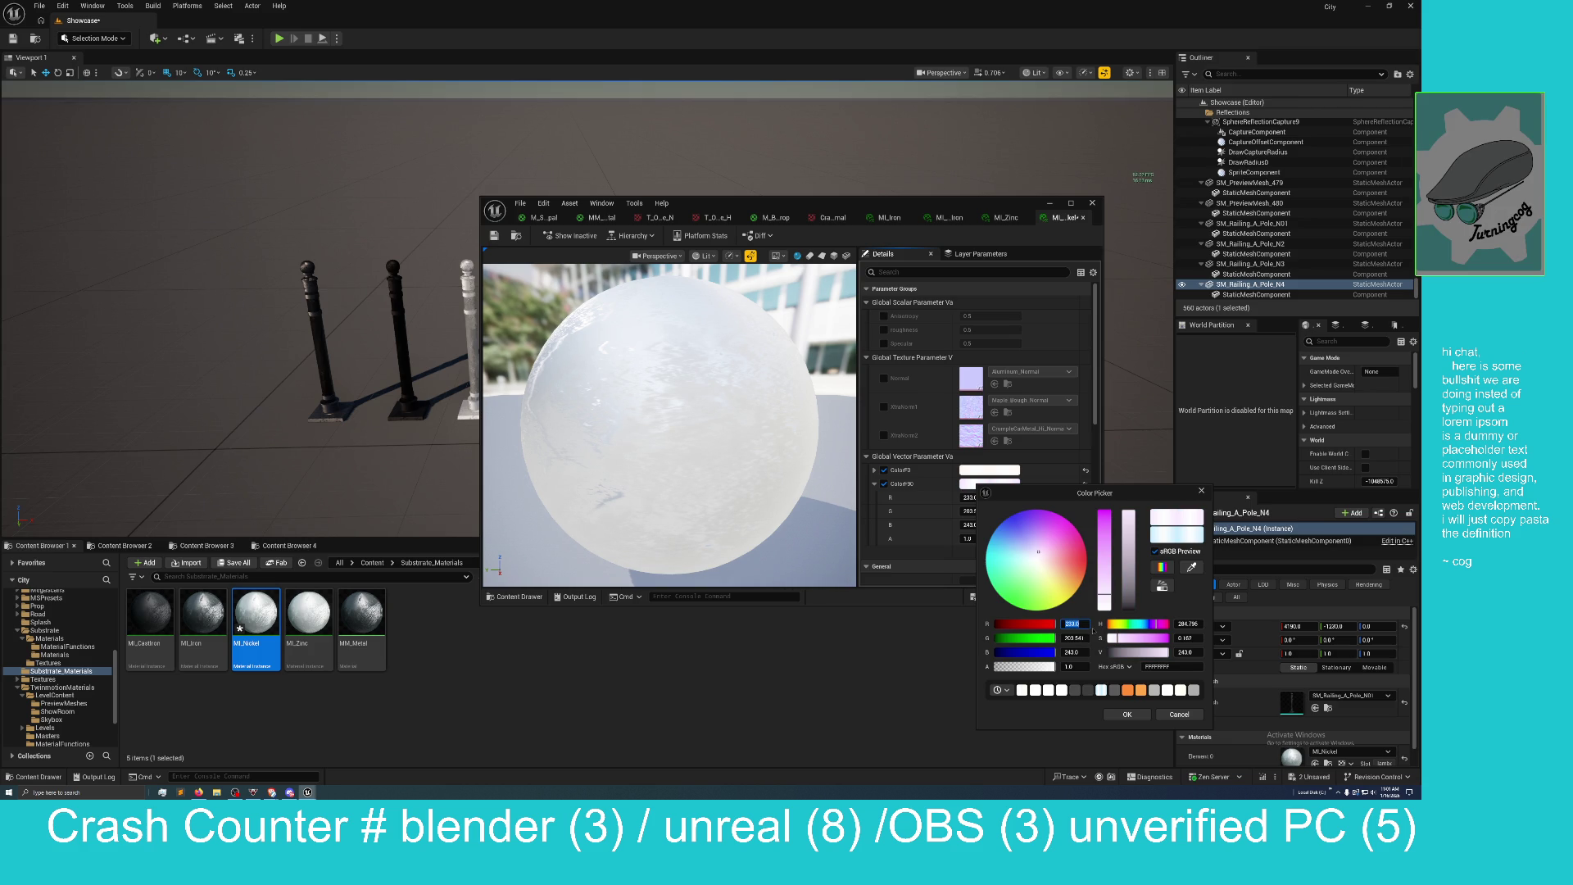
left_click(1075, 637)
type("236")
key("Return")
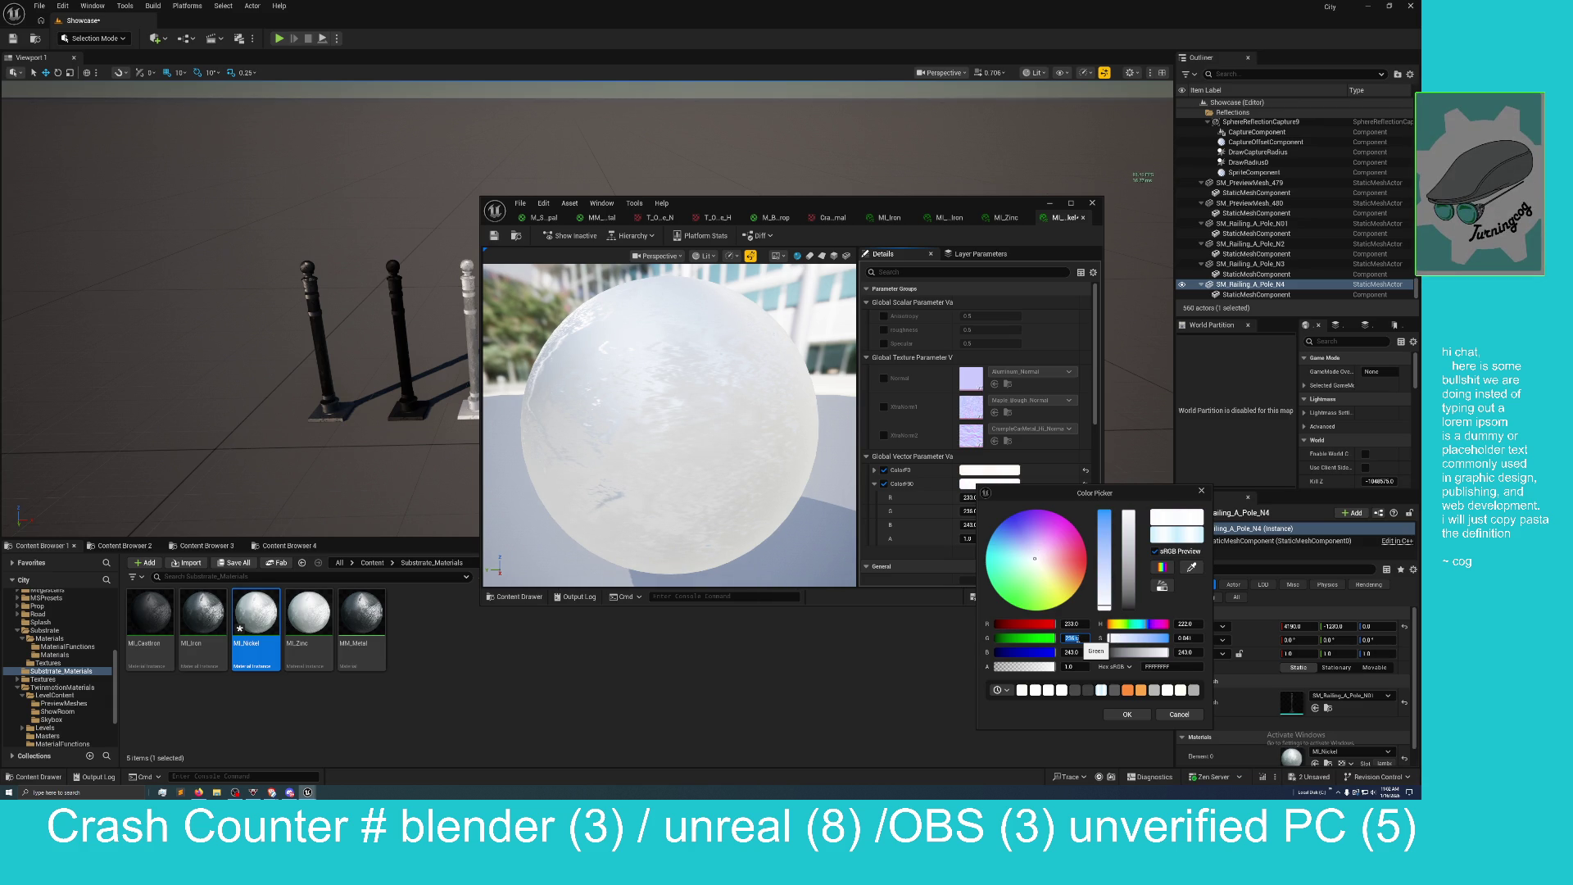
left_click(1073, 652)
type("240")
key("Return")
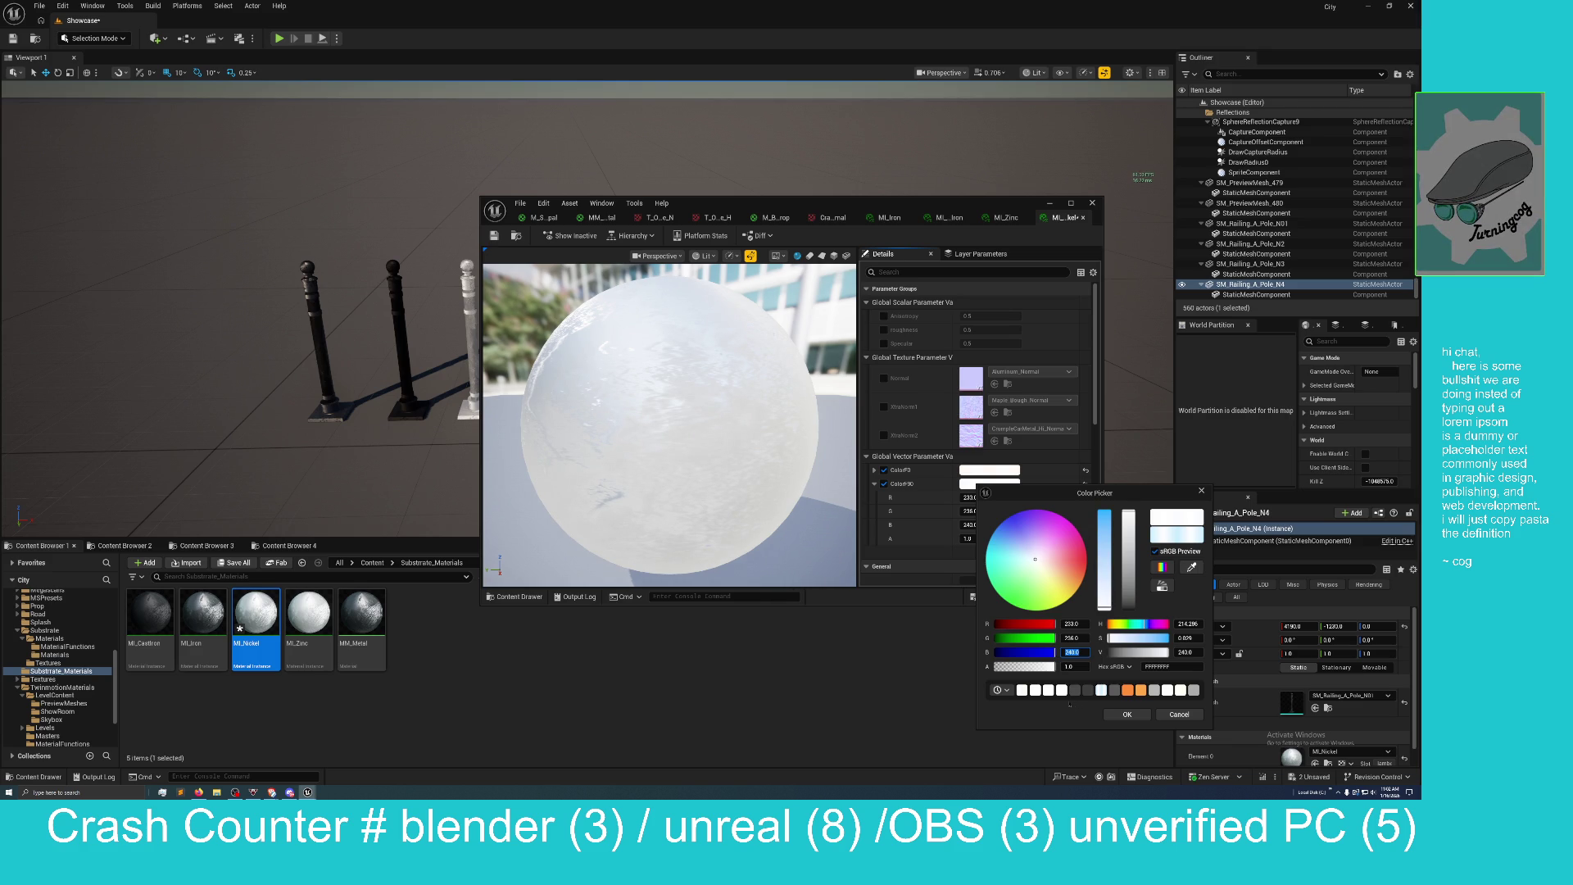
left_click(1126, 715)
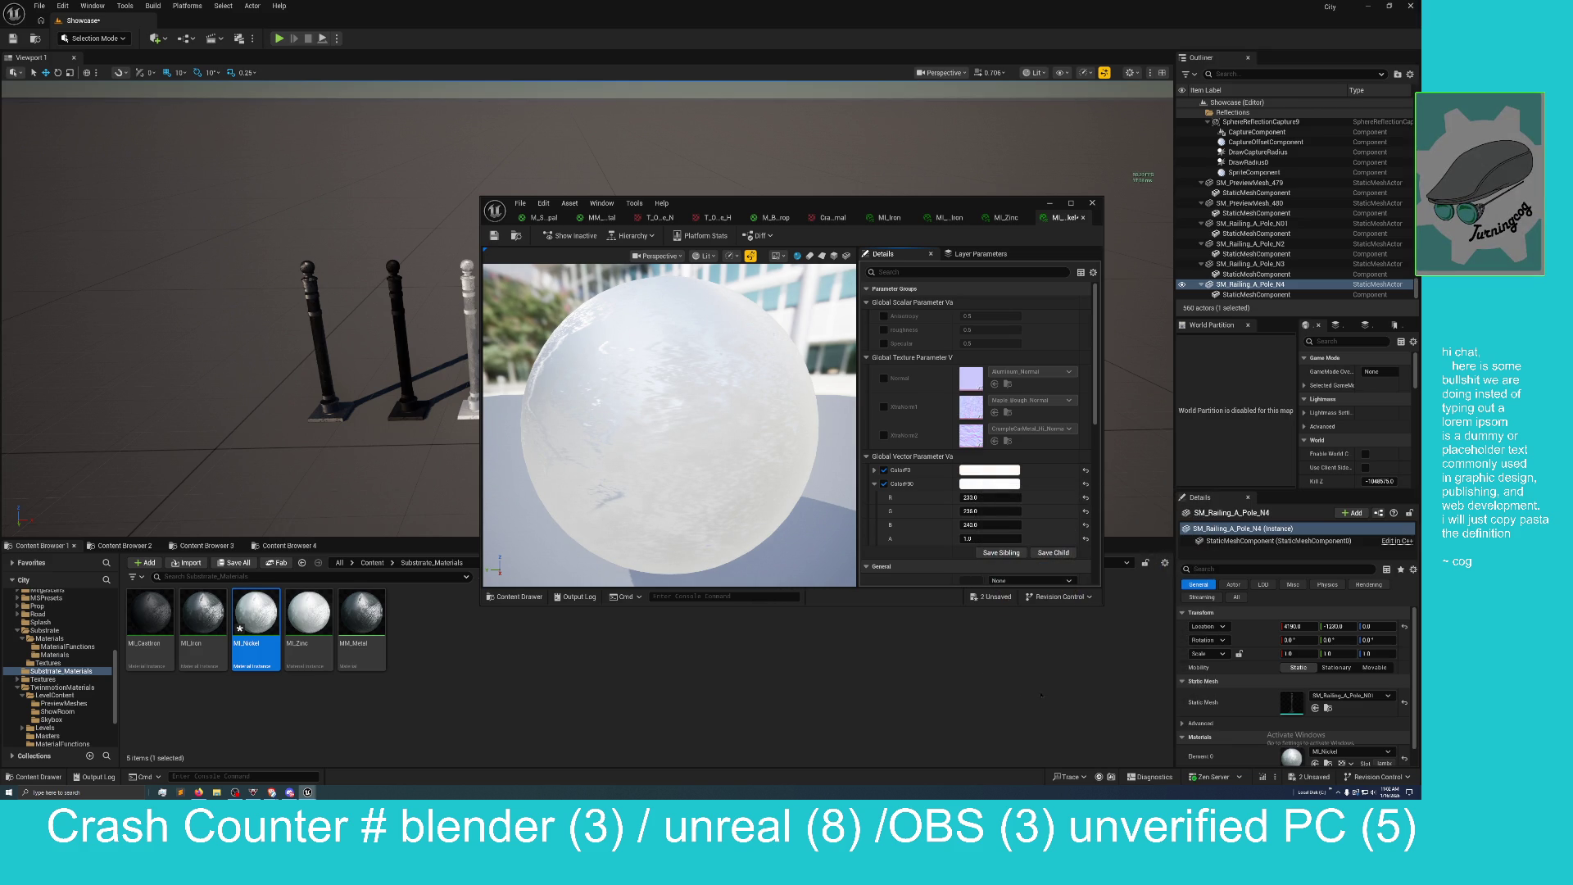
left_click_drag(852, 203, 1056, 186)
Enable MI_Nickel's Roughness and Anisotropy overrides, setting them to 0.3 and 0.7.
mouse_move(605, 369)
left_mouse_down()
mouse_move(605, 279)
mouse_move(630, 327)
mouse_move(631, 245)
left_mouse_up()
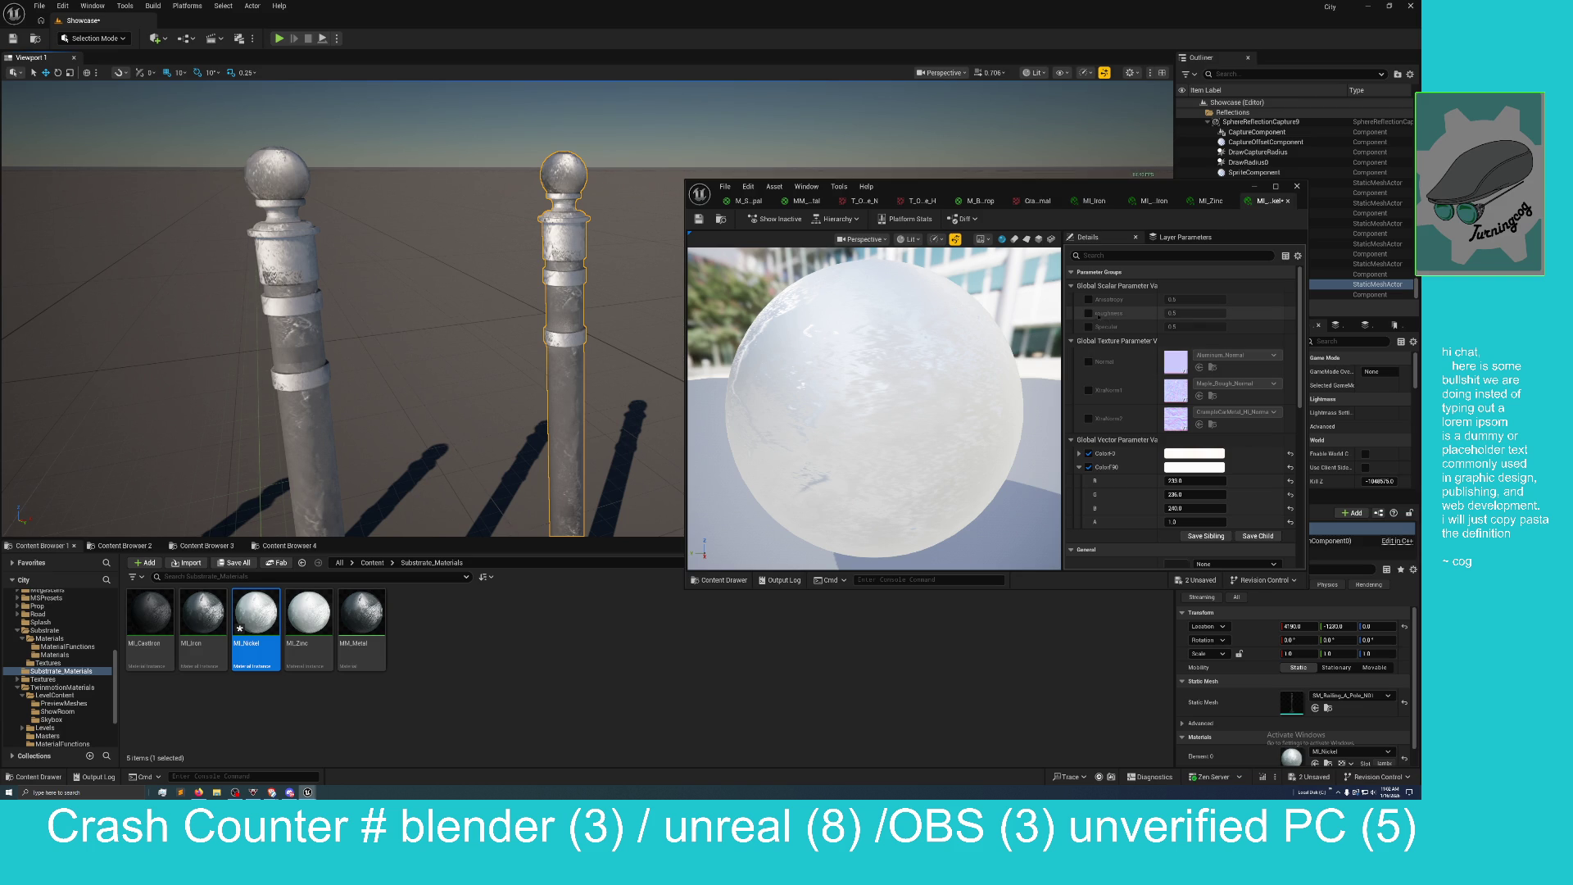
left_click(1088, 313)
mouse_move(1182, 312)
left_mouse_down()
mouse_move(1164, 313)
mouse_move(1198, 313)
left_mouse_up()
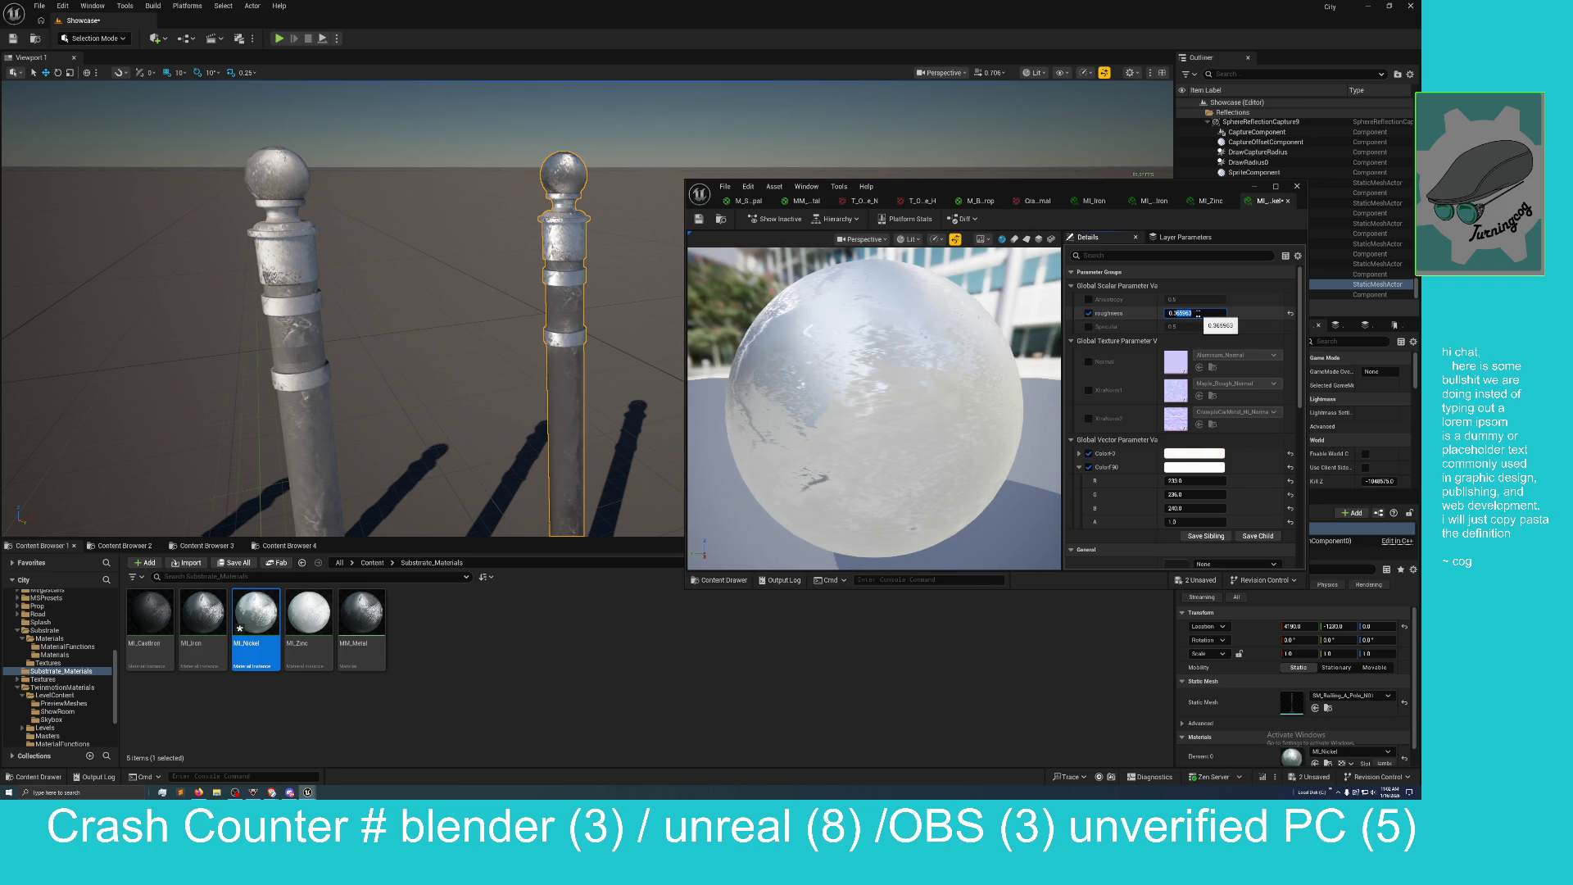
type("0.3")
key("Return")
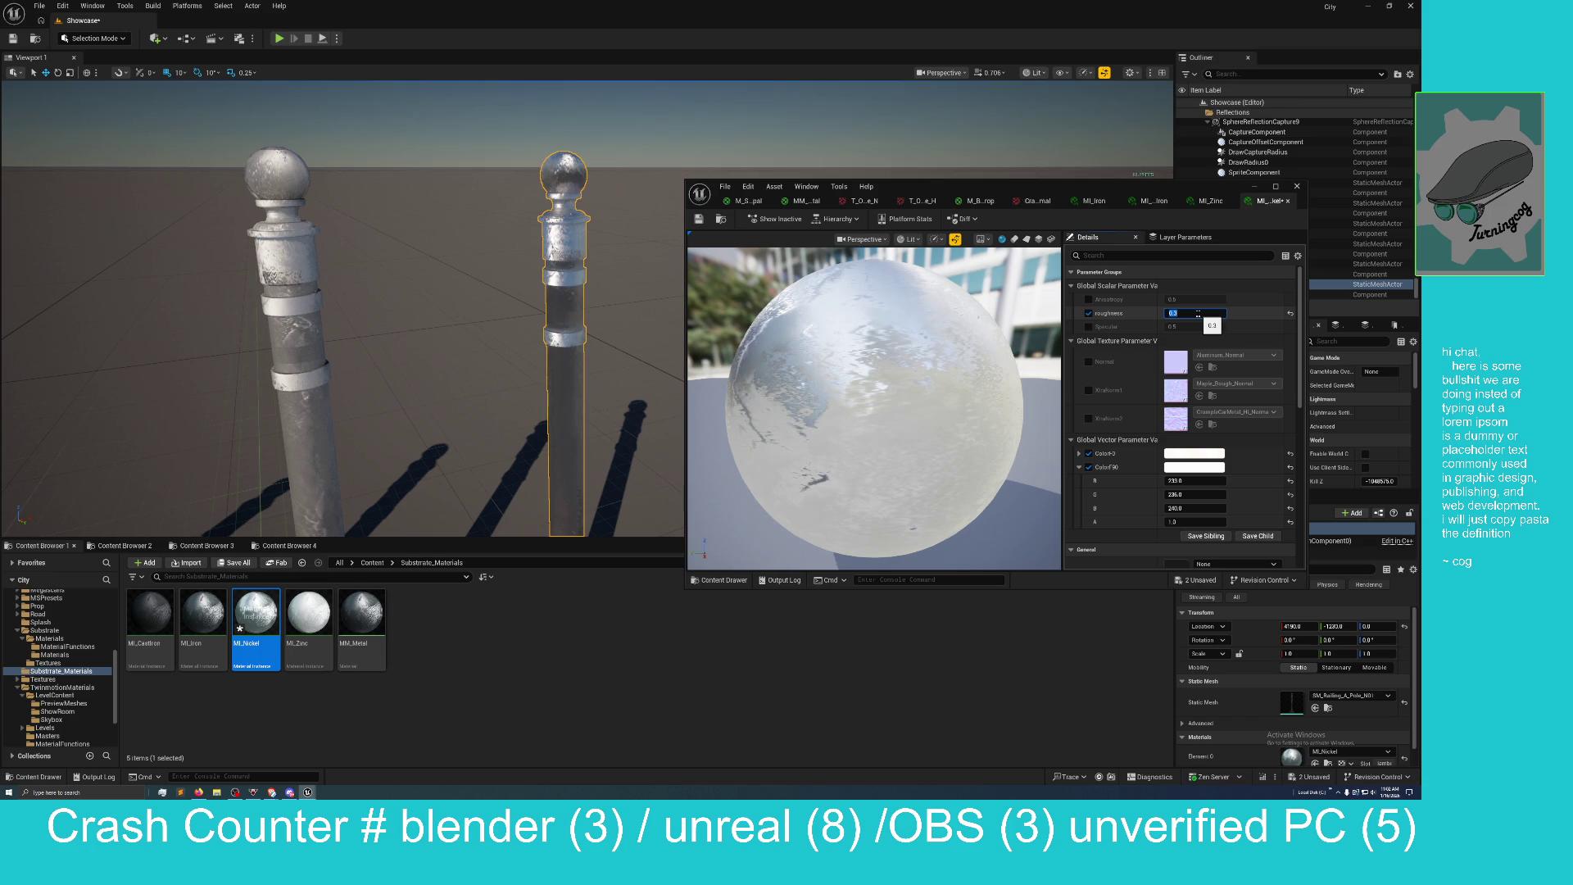
left_click(1088, 299)
left_click_drag(1179, 299, 1237, 299)
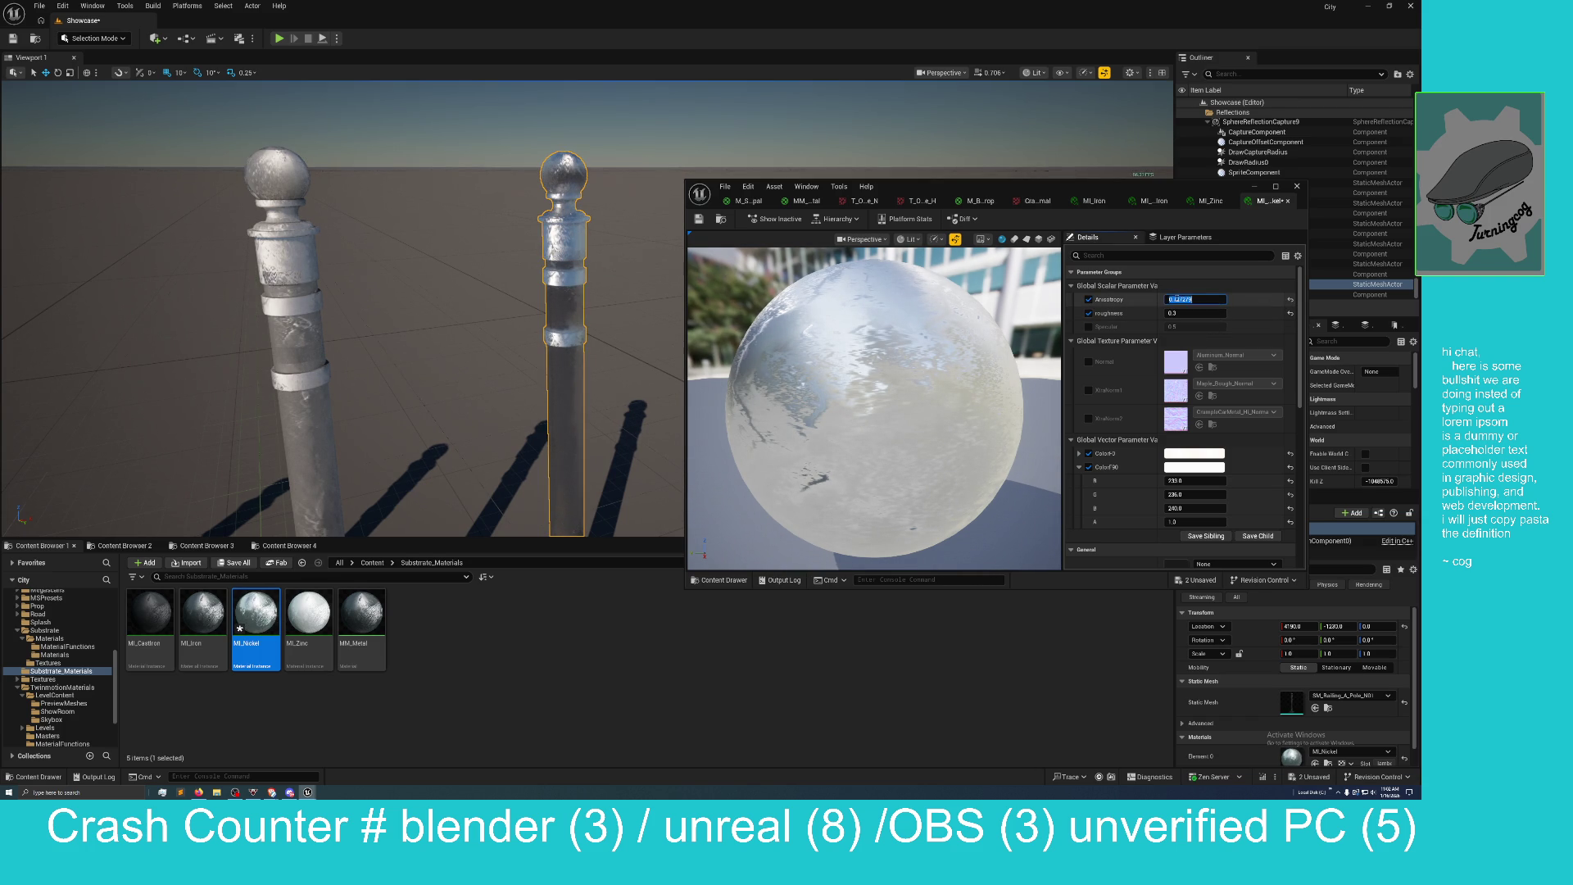
left_click(1201, 300)
type("0.7")
key("Return")
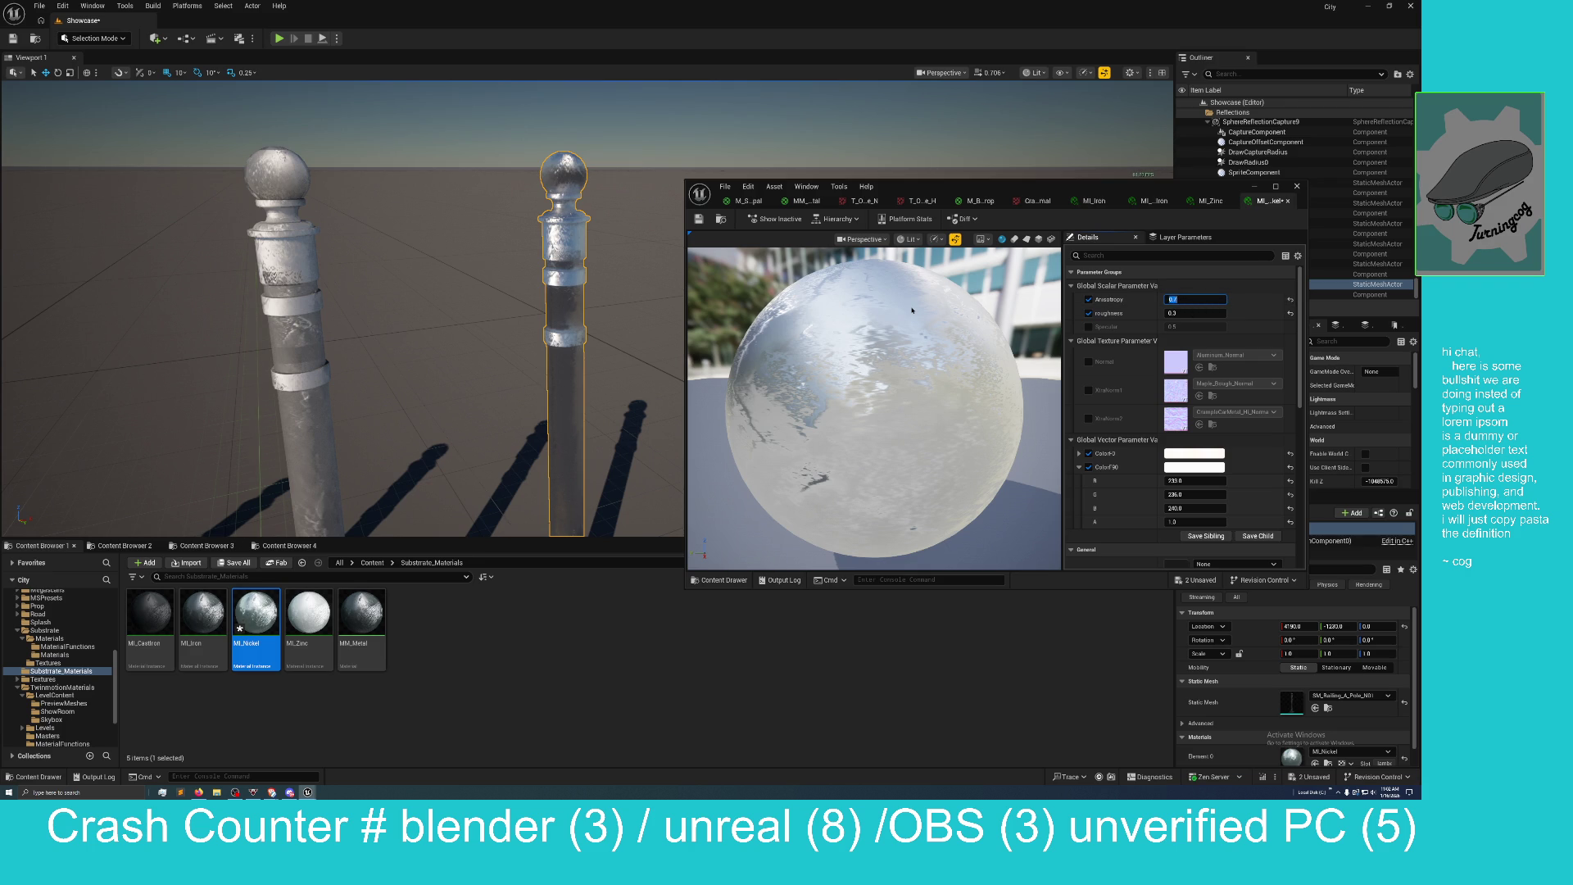
Fly the viewport camera down for a close oblique look at the nickel pole.
mouse_move(619, 280)
left_mouse_down()
mouse_move(619, 241)
mouse_move(619, 320)
mouse_move(567, 287)
mouse_move(610, 276)
left_mouse_up()
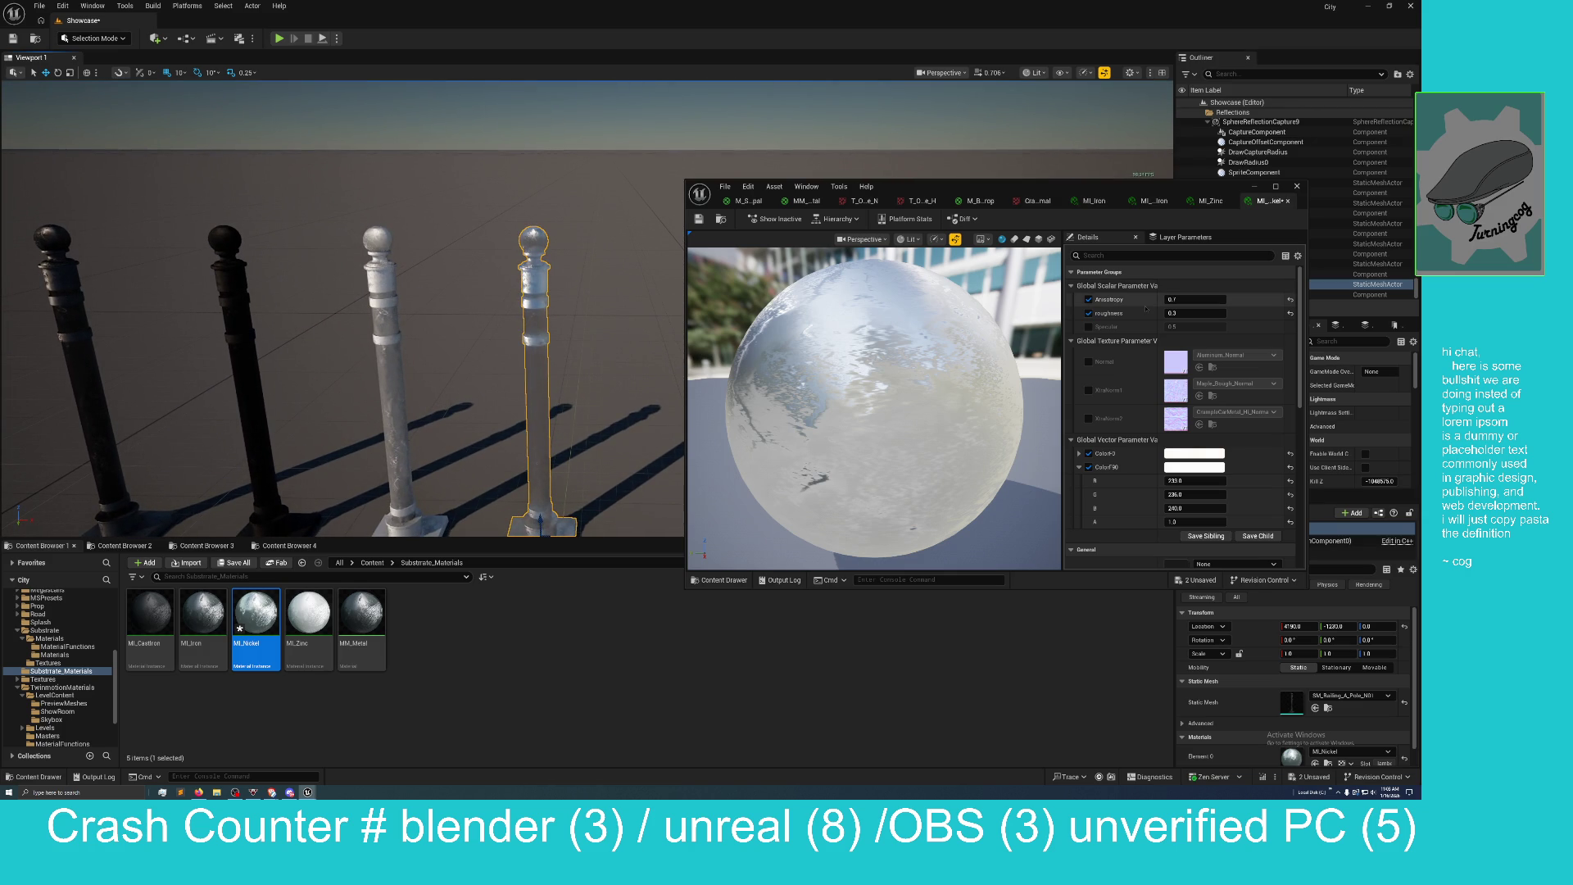
mouse_move(533, 328)
left_mouse_down()
mouse_move(483, 303)
mouse_move(475, 238)
mouse_move(647, 318)
left_mouse_up()
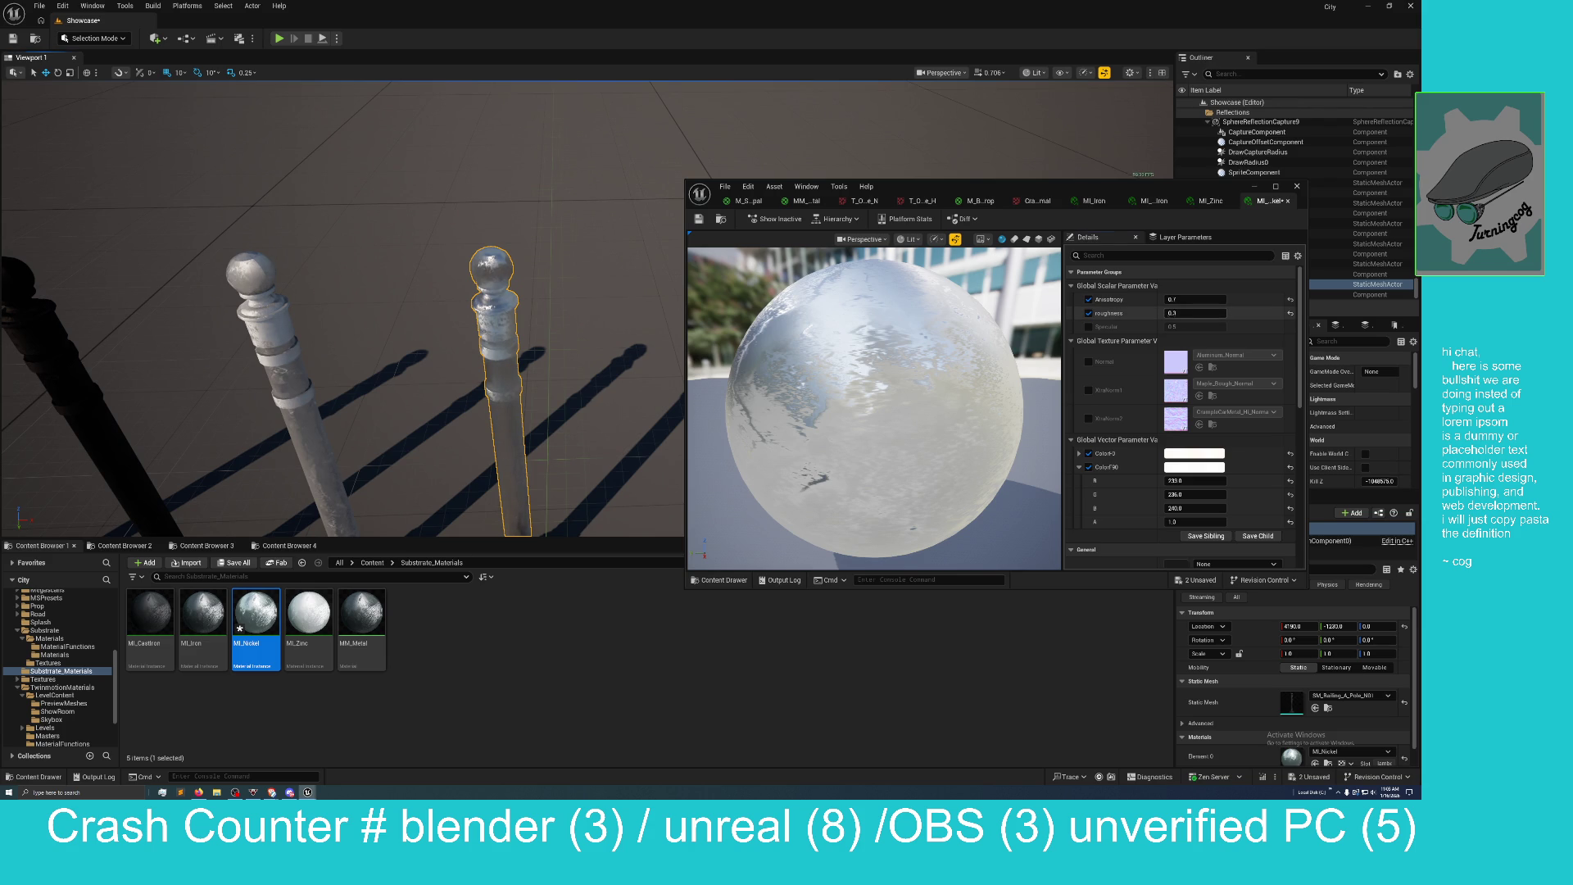
left_click(1179, 313)
Set MI_Nickel's roughness to 0.4 and zoom around the poles to compare the finish.
type("0.4")
key("Return")
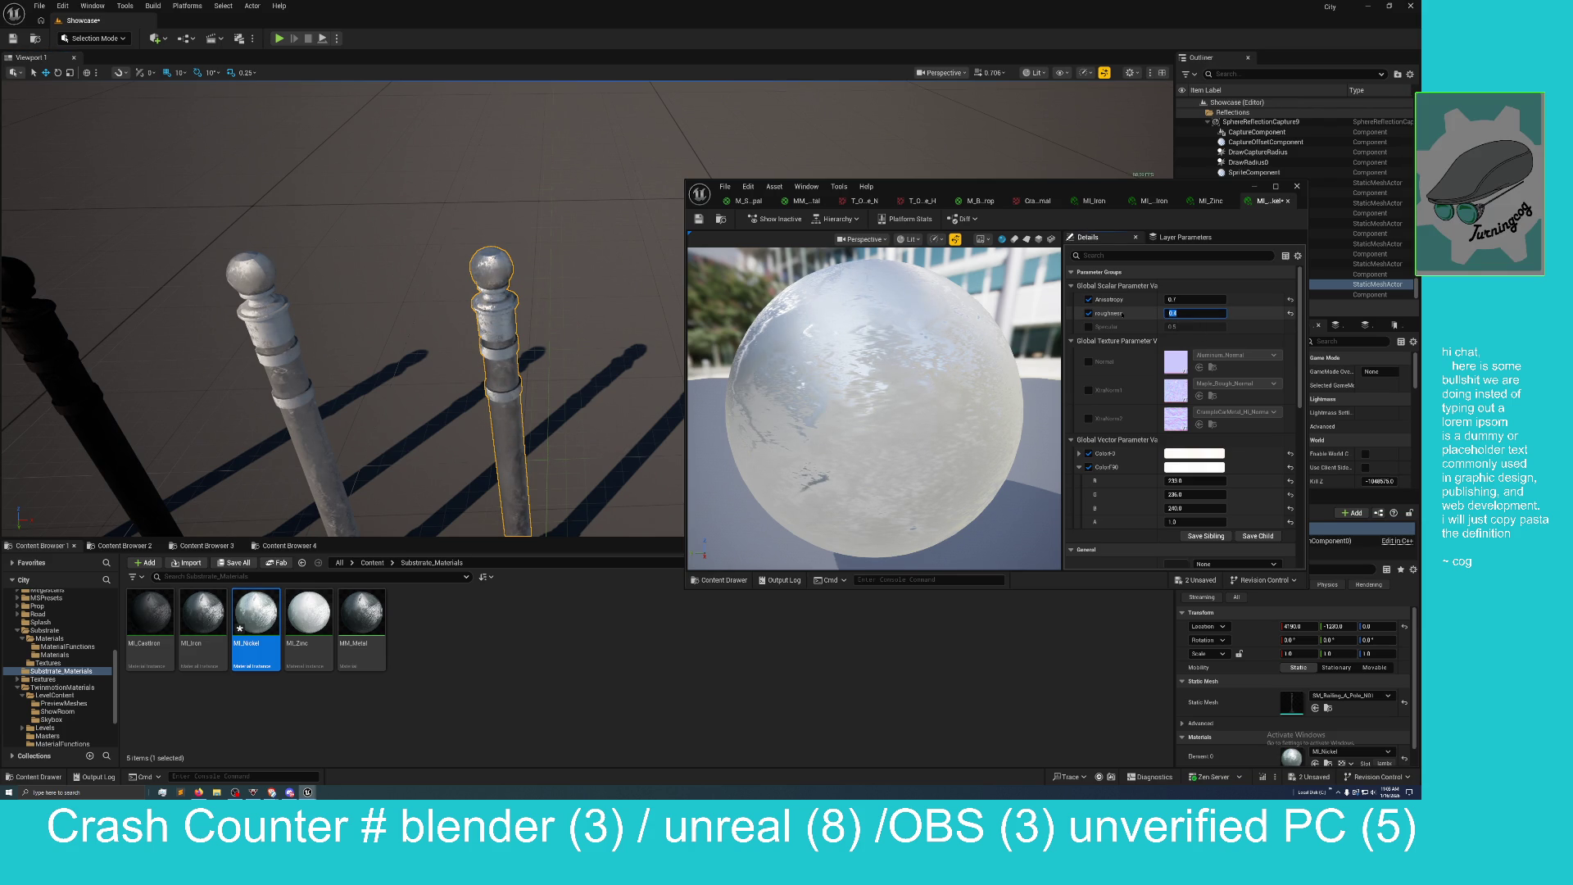
scroll(343, 327, "down", 5)
scroll(342, 328, "up", 5)
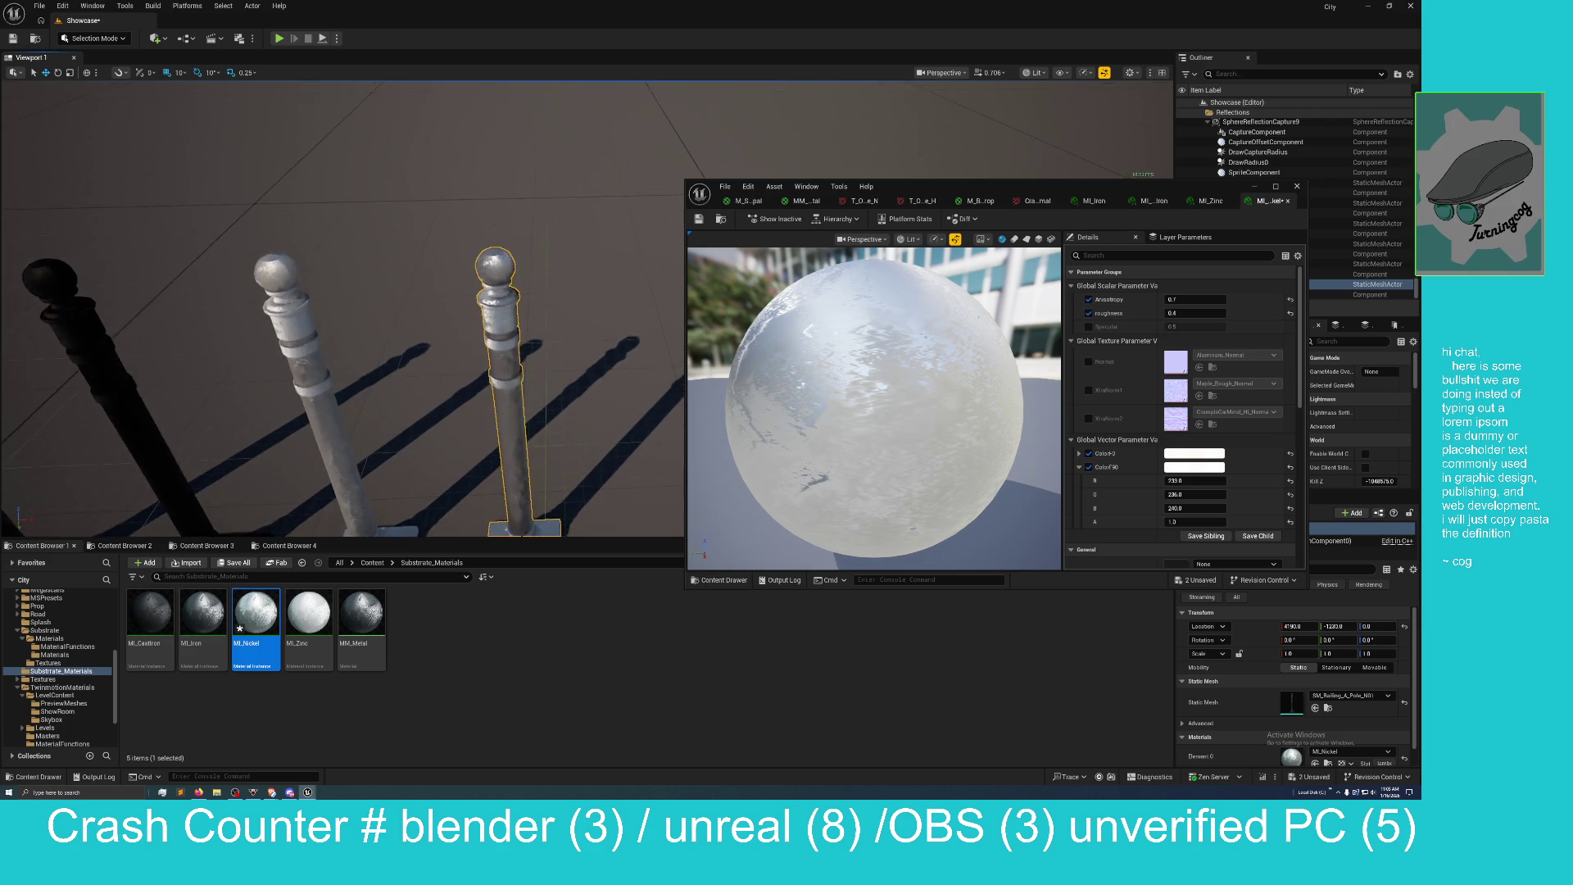
scroll(342, 328, "down", 5)
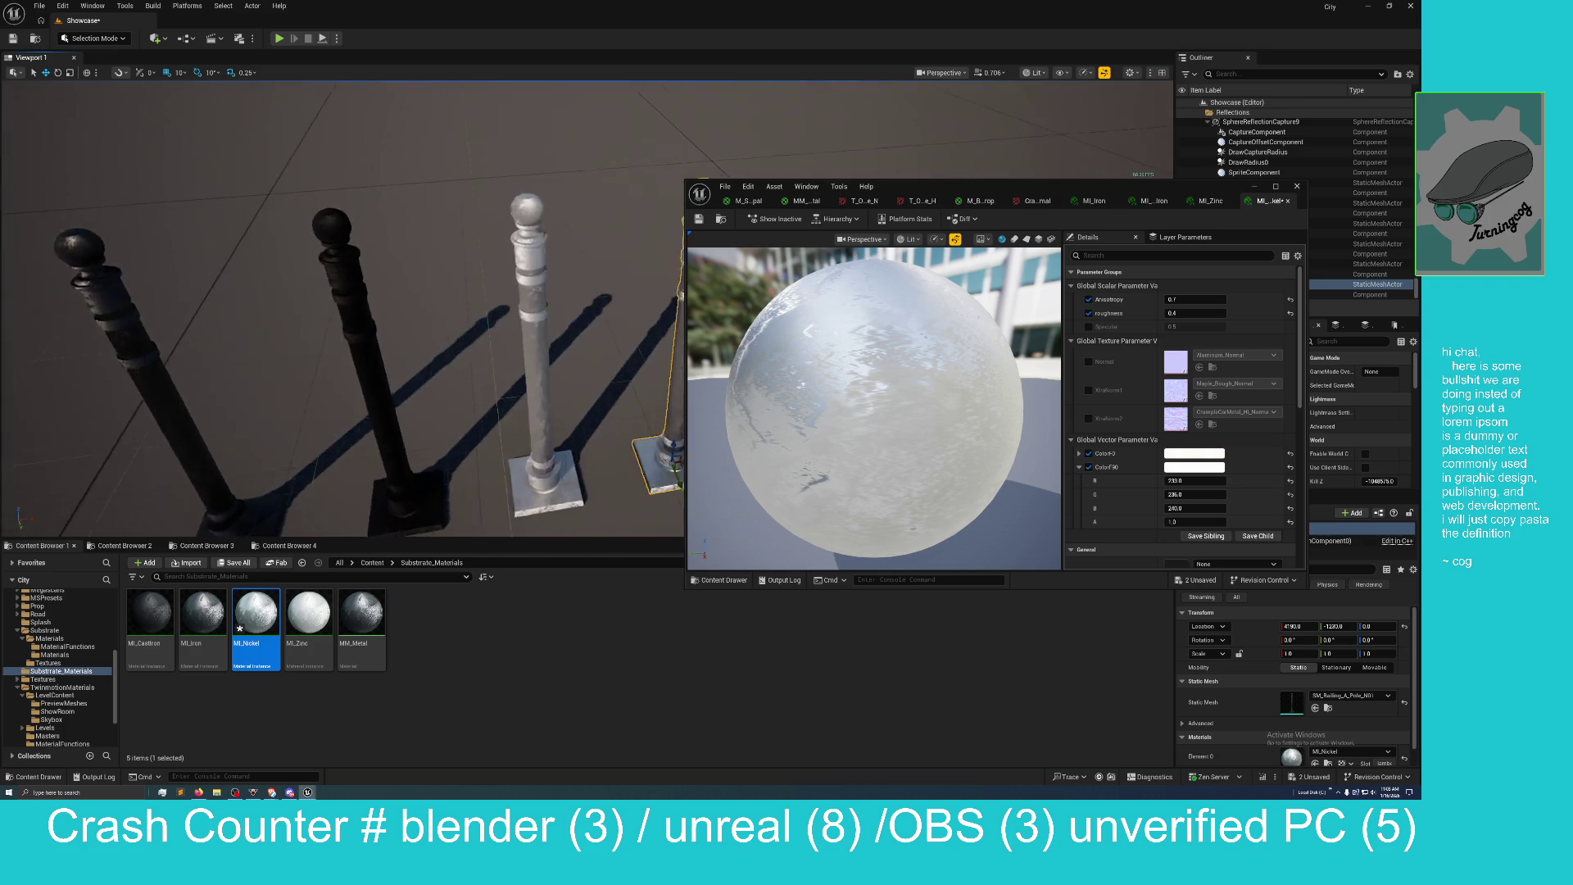
scroll(526, 268, "up", 4)
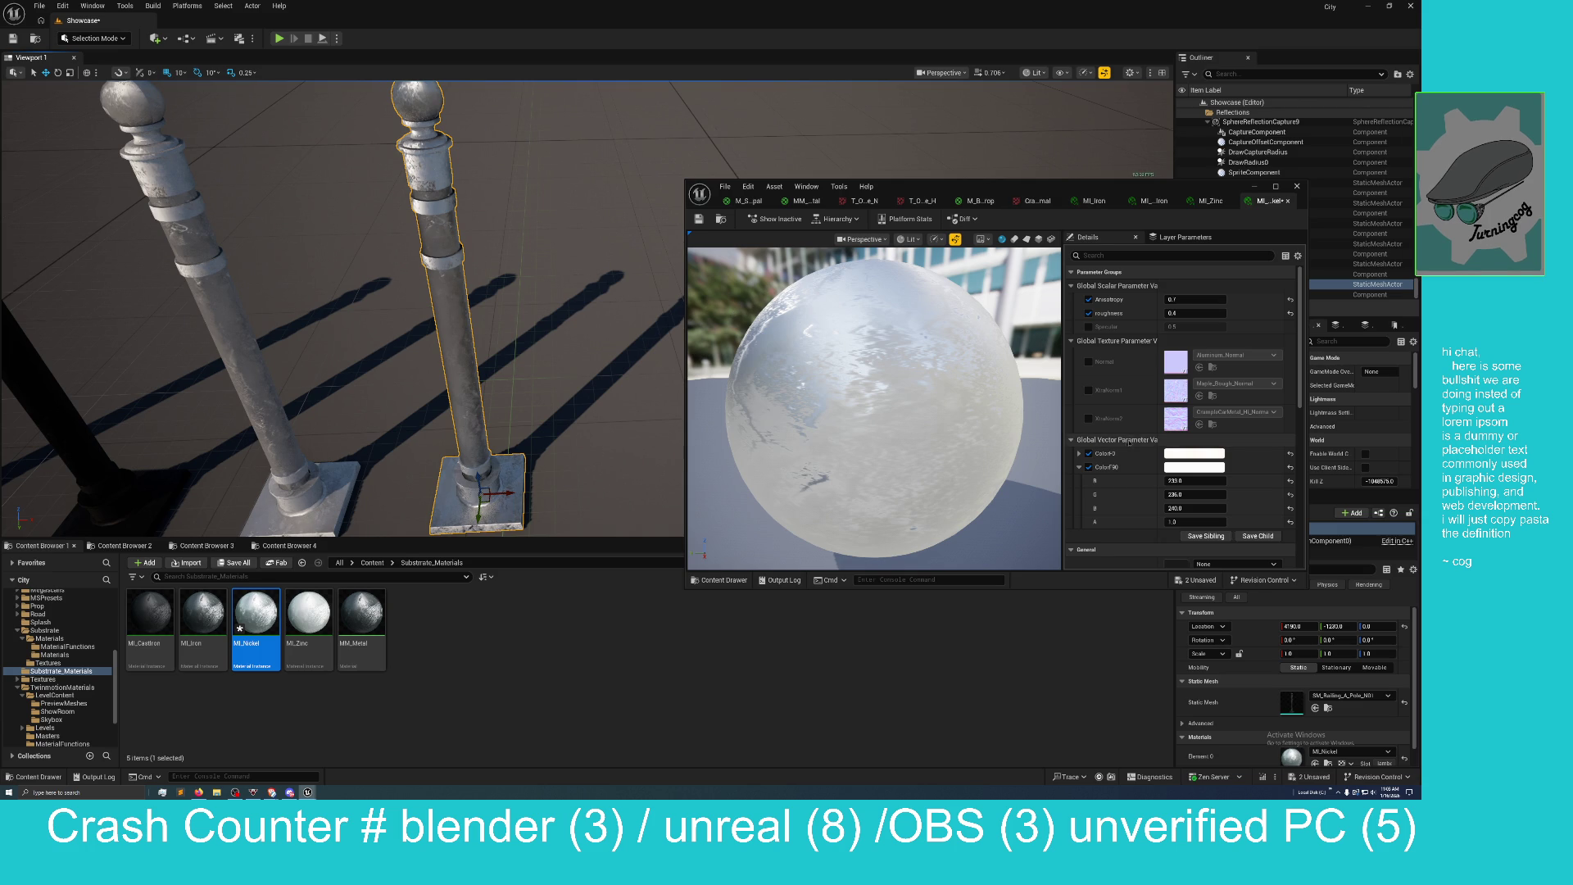
Save MI_Nickel and the Showcase level, then re-save MI_Nickel after toggling its Normal override.
left_click(1200, 580)
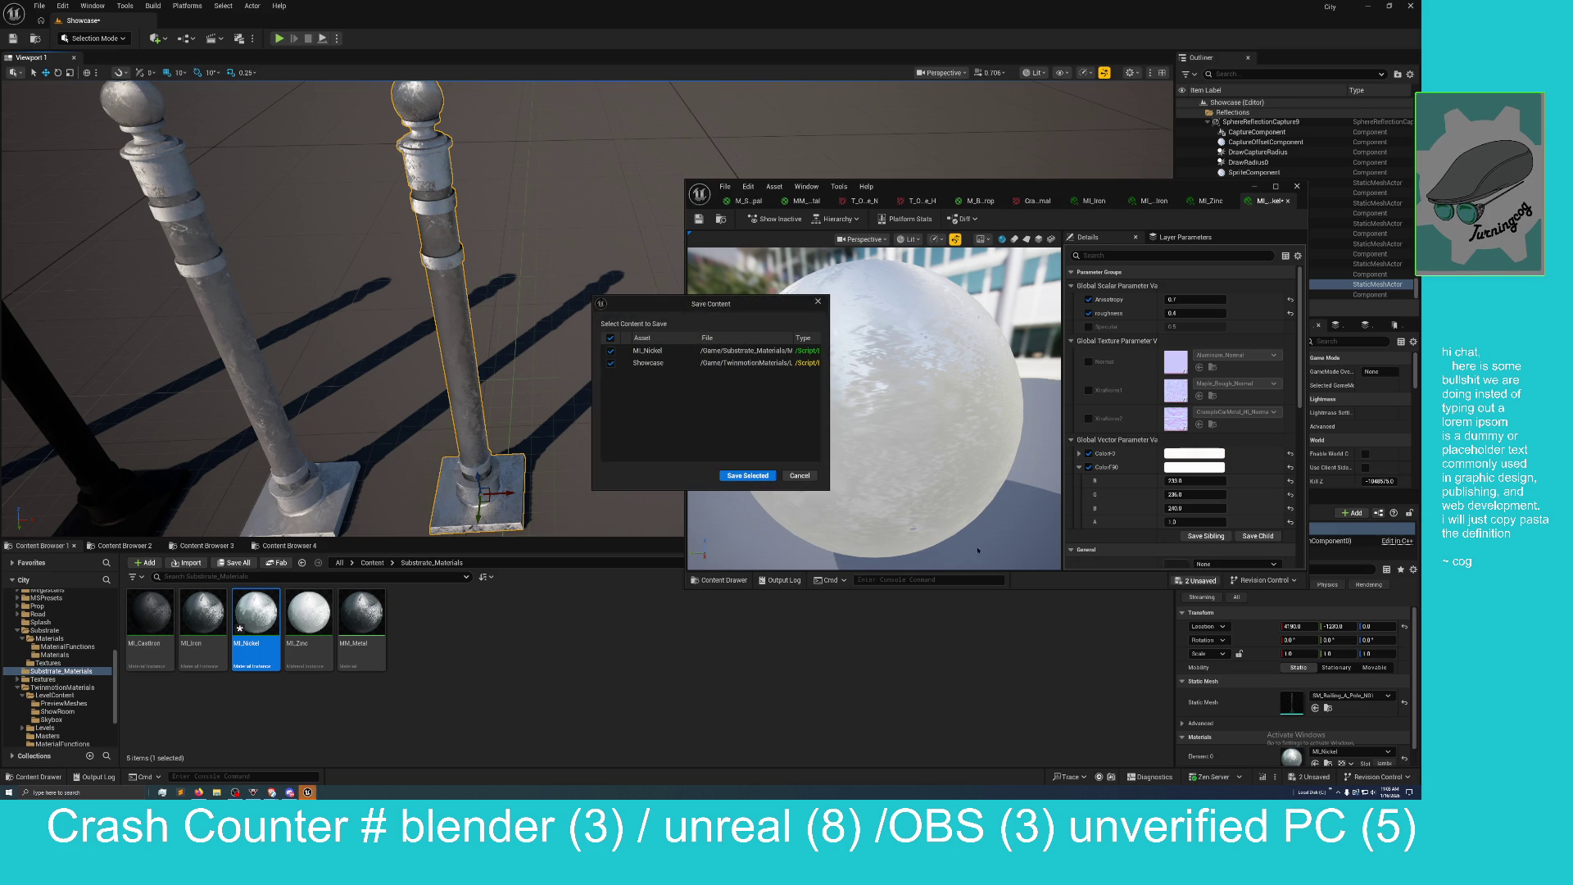
left_click(749, 475)
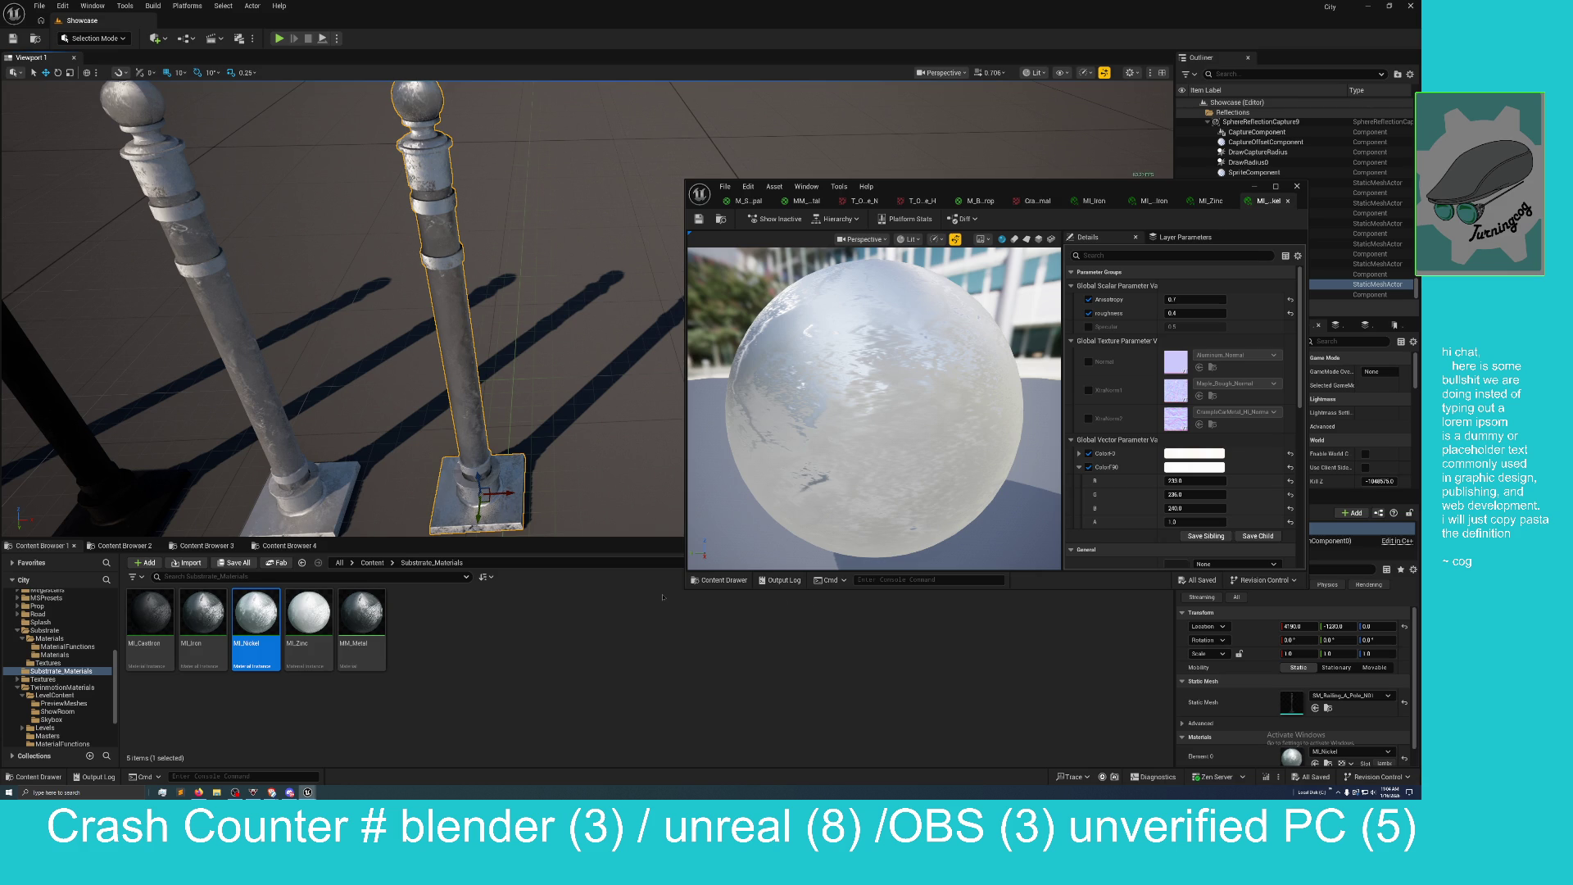
left_click(1087, 361)
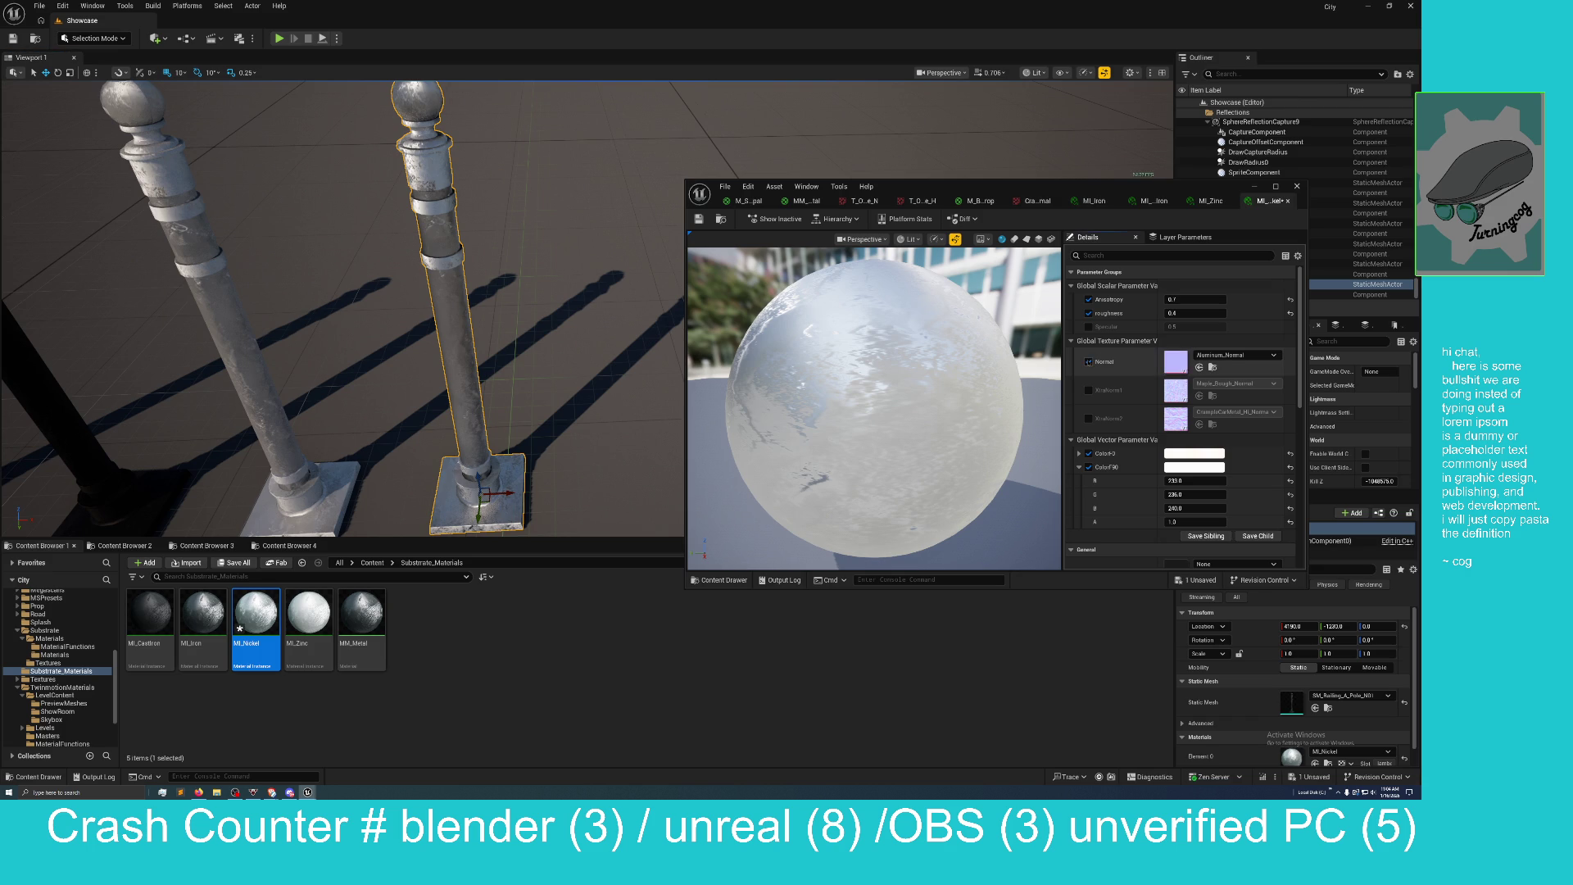
left_click(1088, 362)
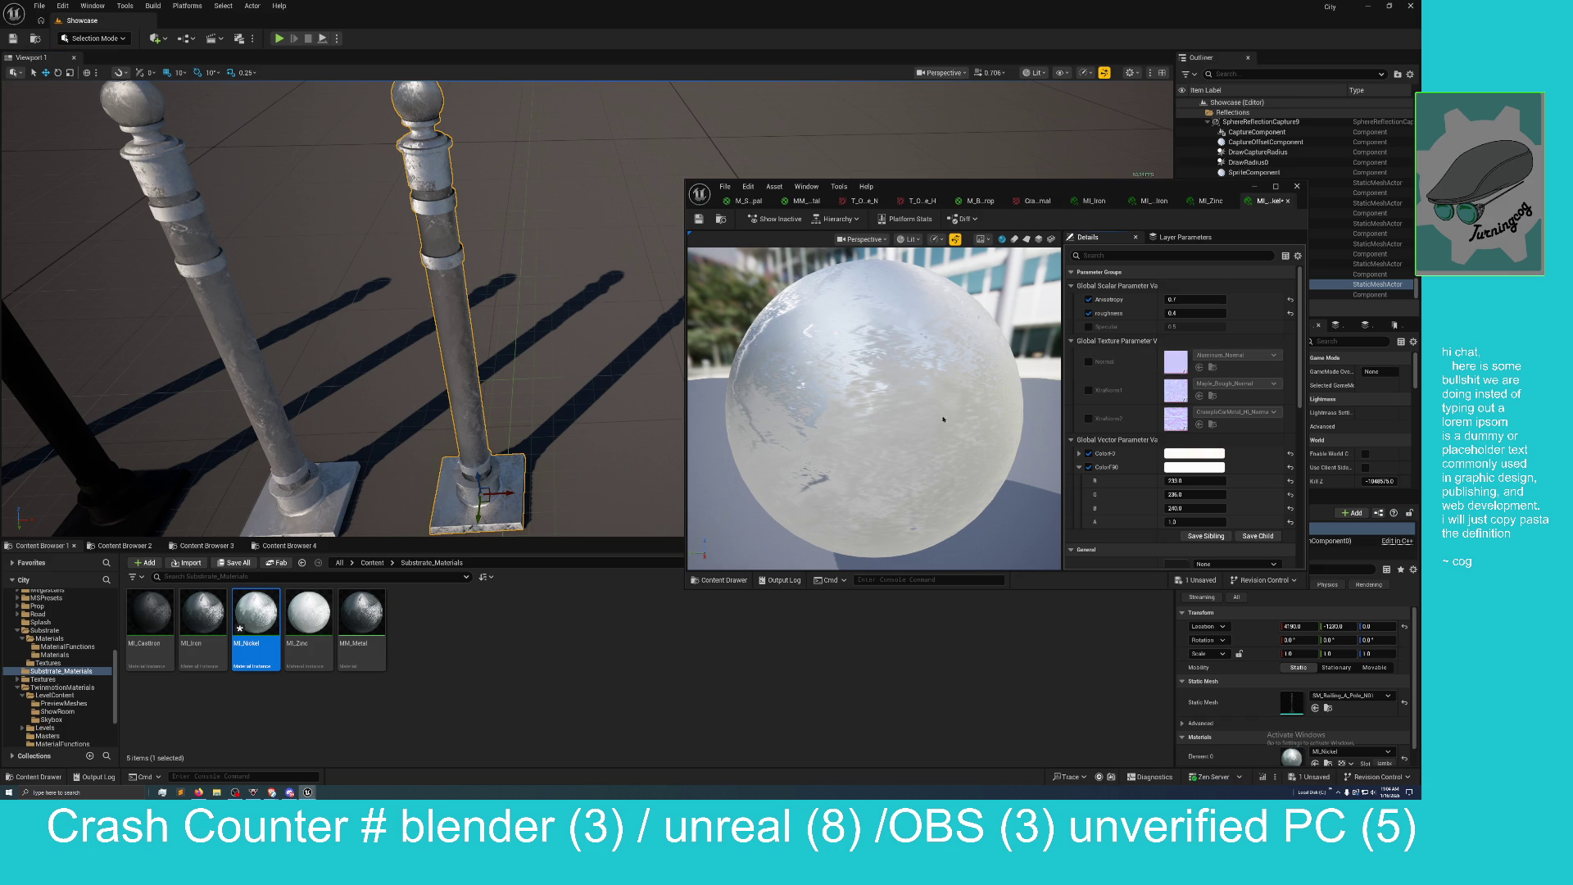
left_click(1313, 777)
left_click(758, 478)
right_click(370, 627)
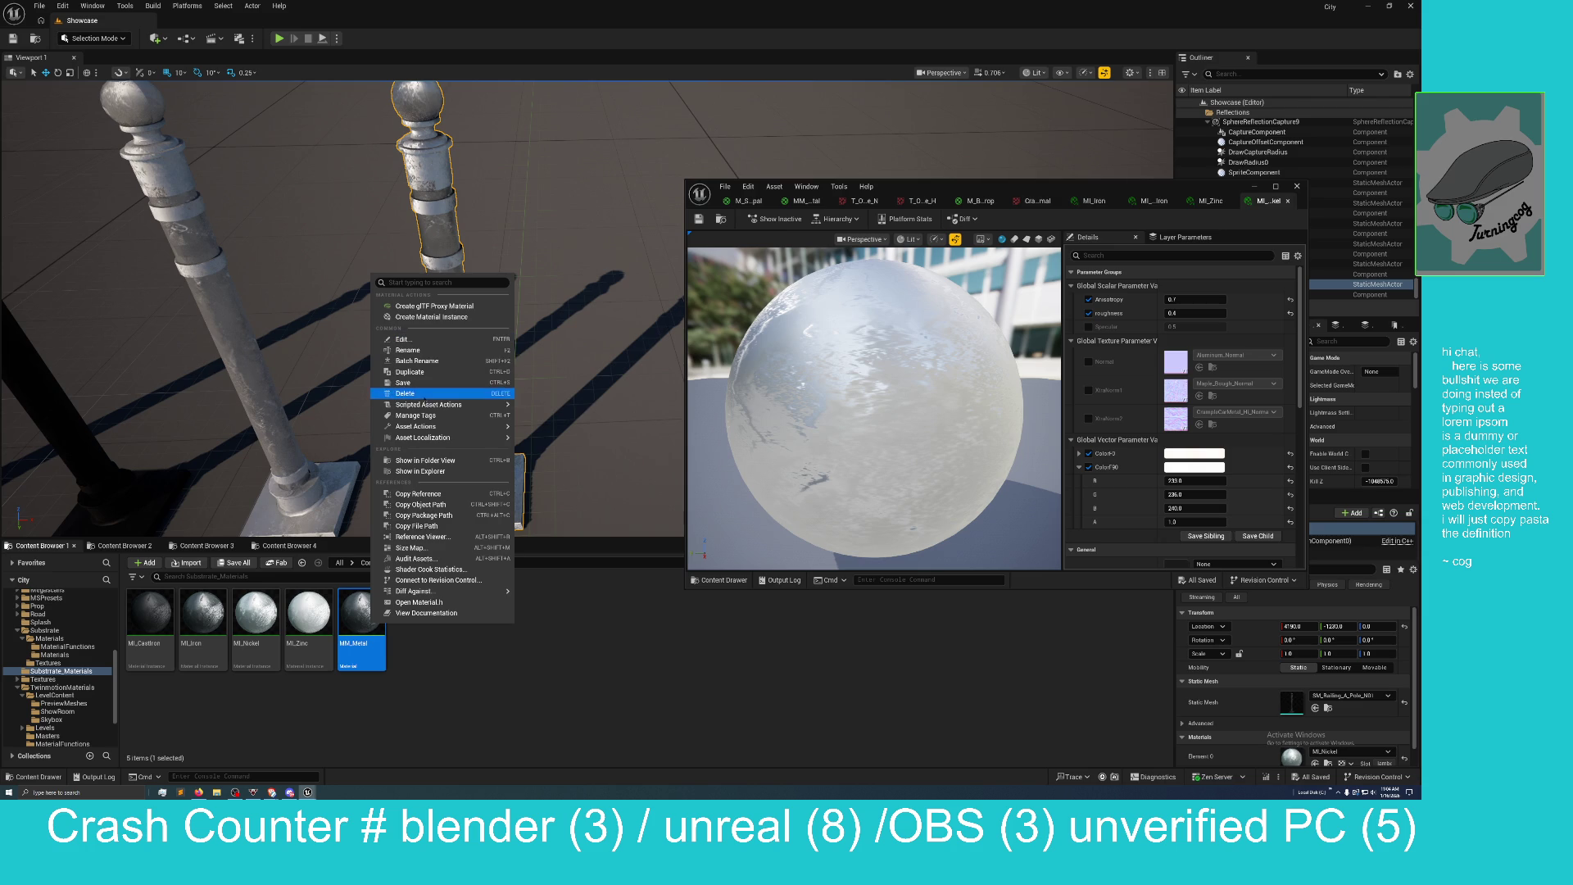
Create a material instance of MM_Metal and name it MI_Lead.
left_click(431, 316)
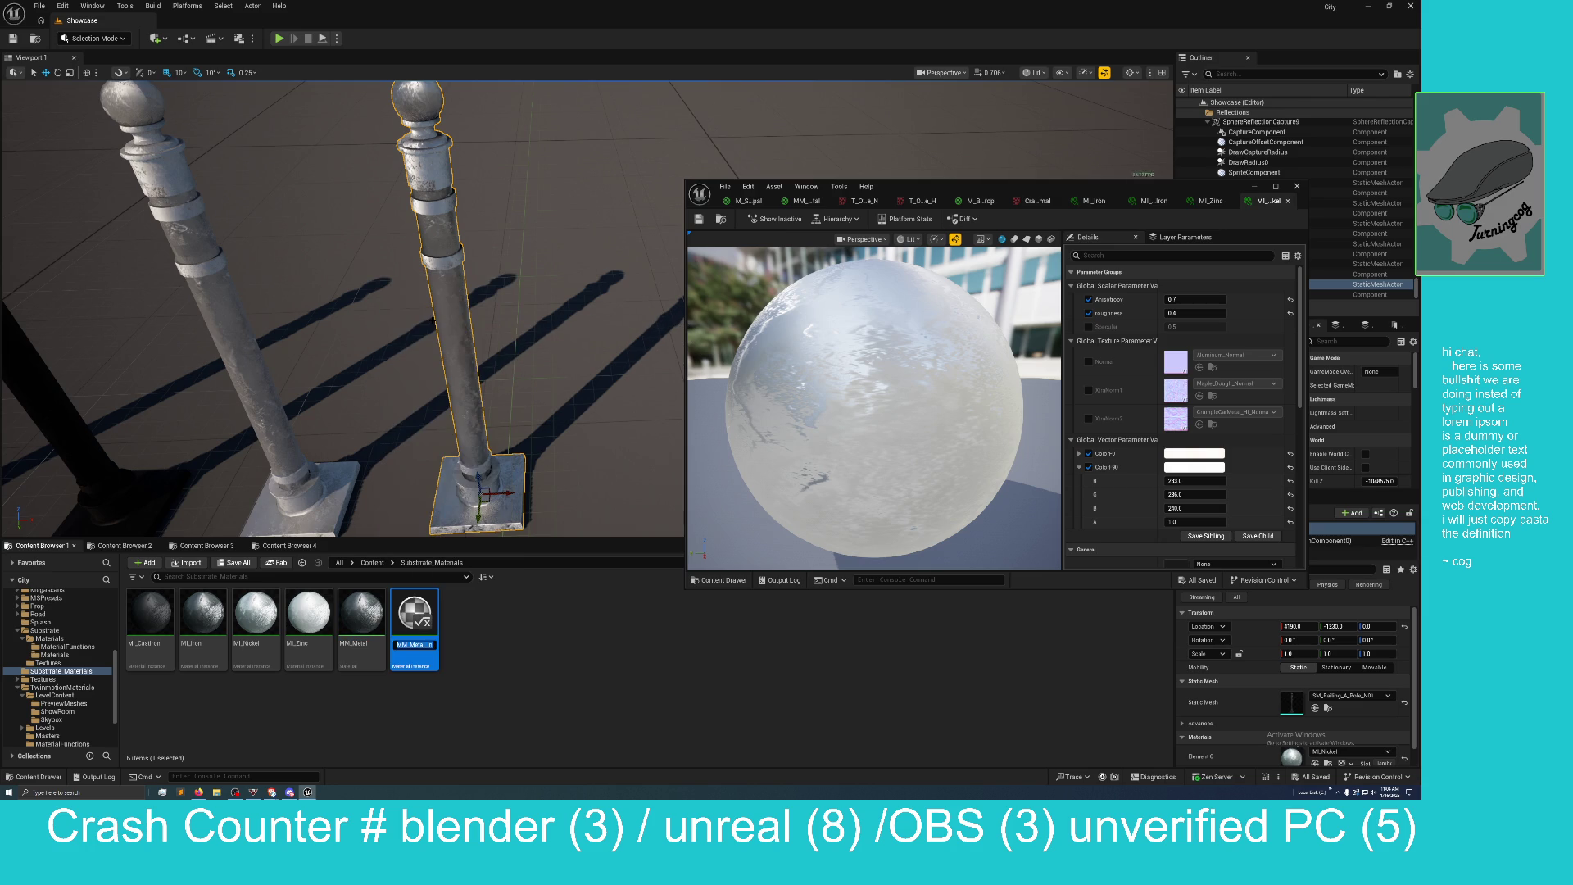
key("End")
key("BackSpace")
key("BackSpace")
key("BackSpace")
type("I_")
key("Return")
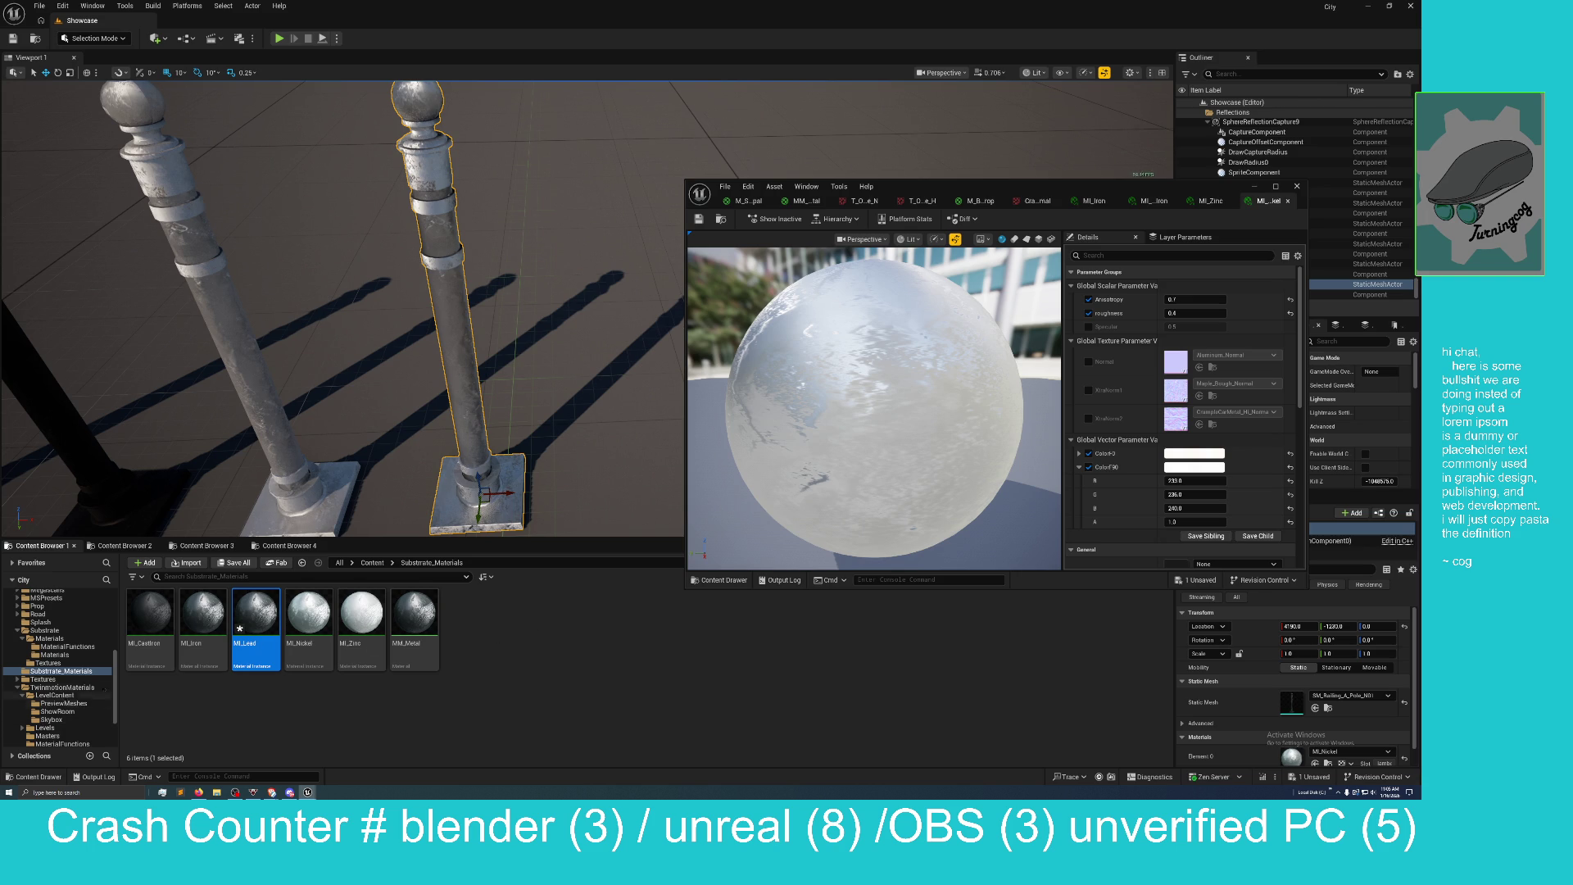
left_click_drag(369, 344, 352, 344)
Zoom the viewport back out to all four railing poles, then switch to another window.
scroll(343, 308, "down", 10)
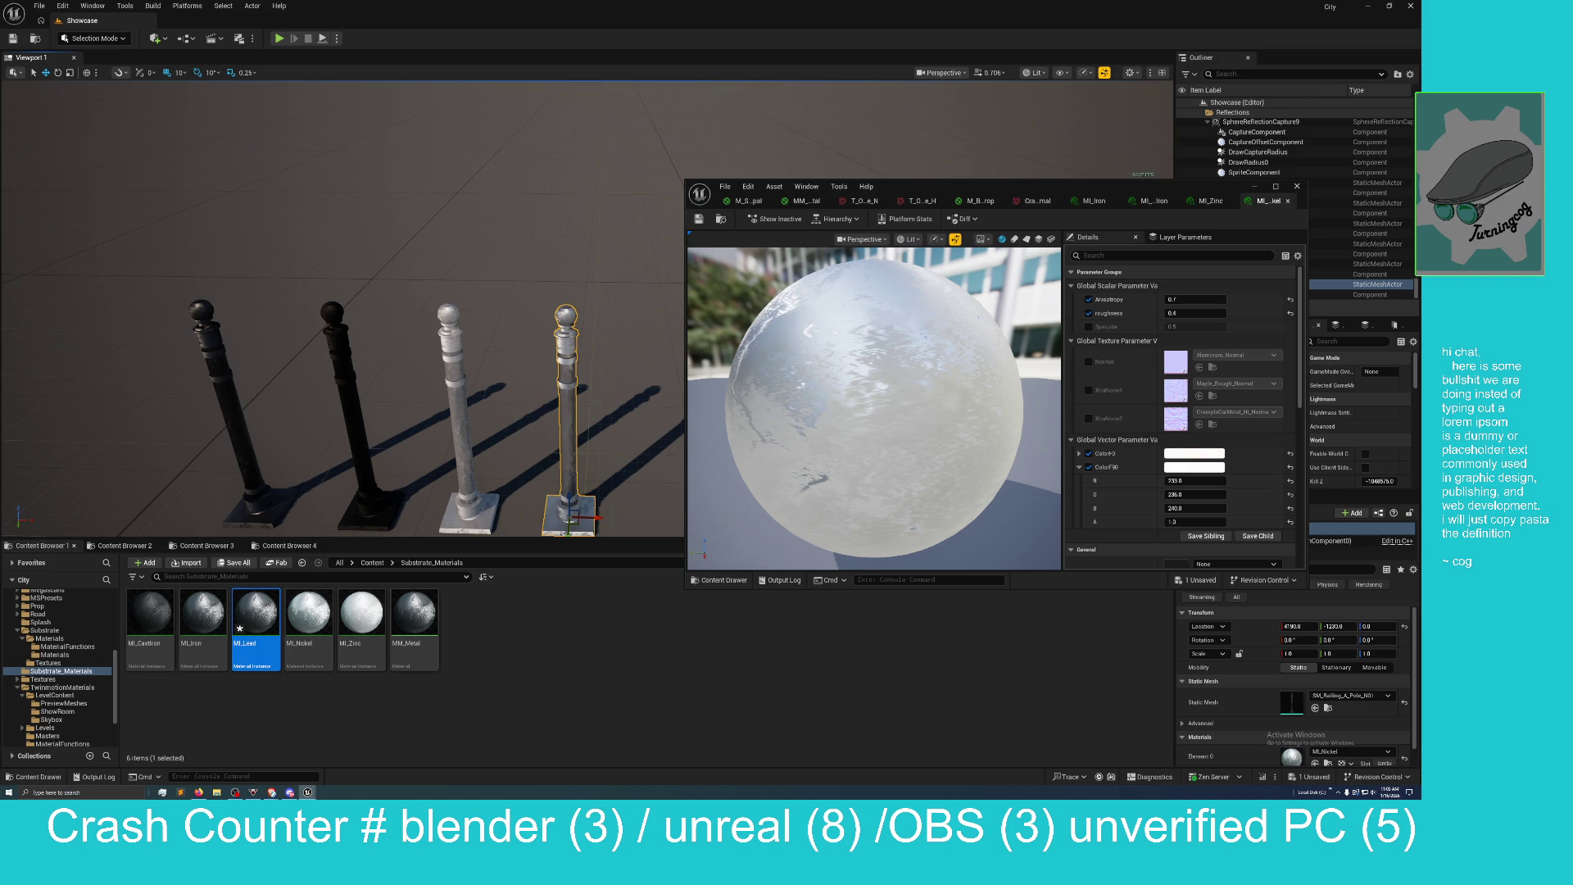
key("alt+Tab")
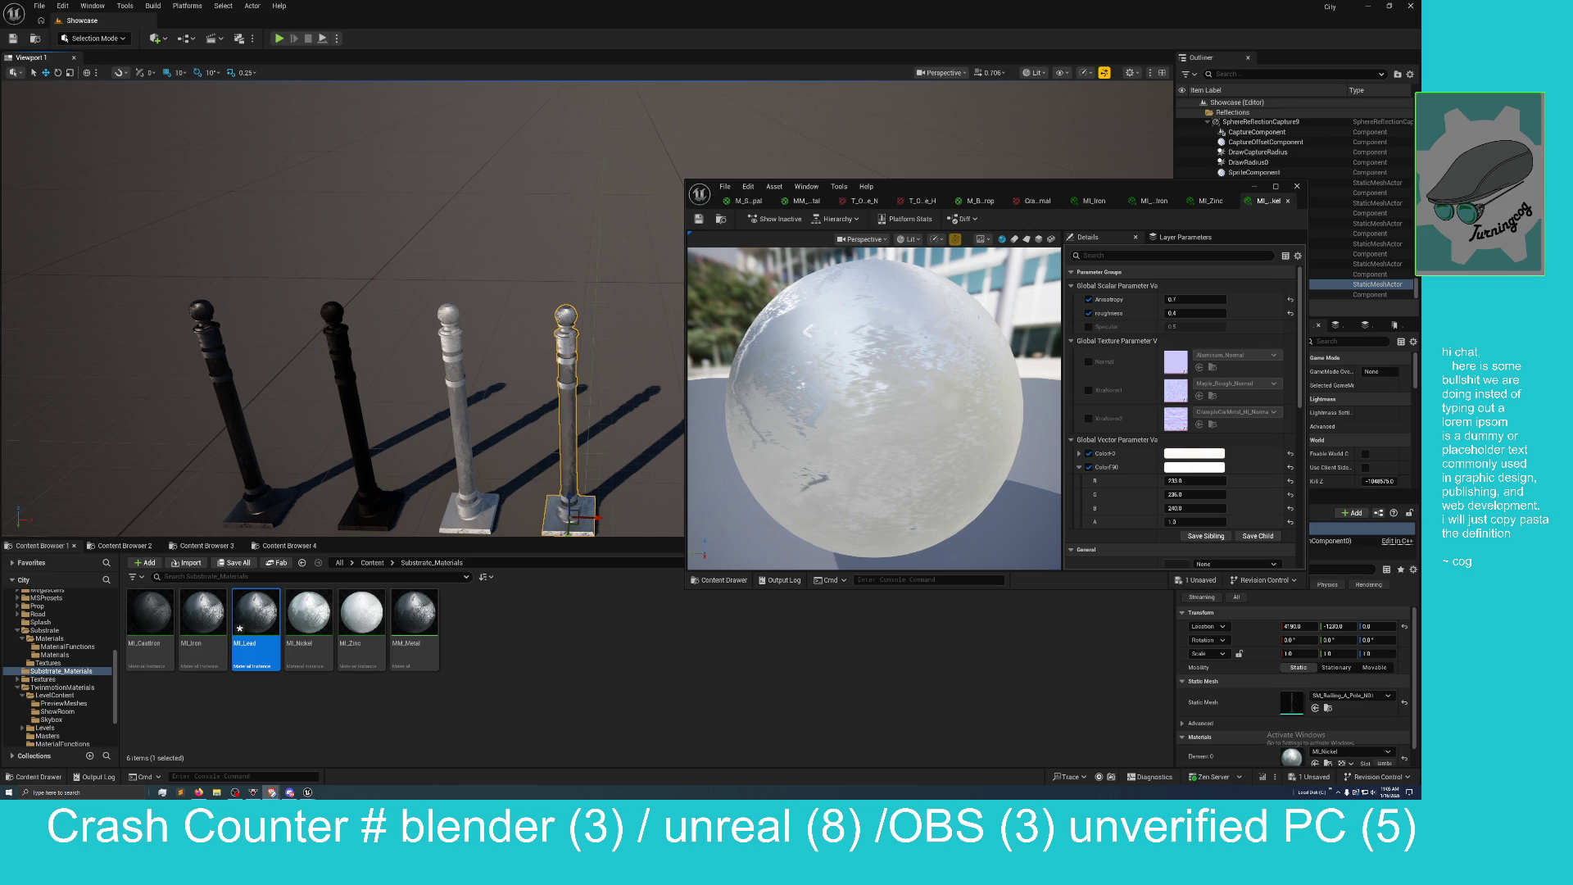
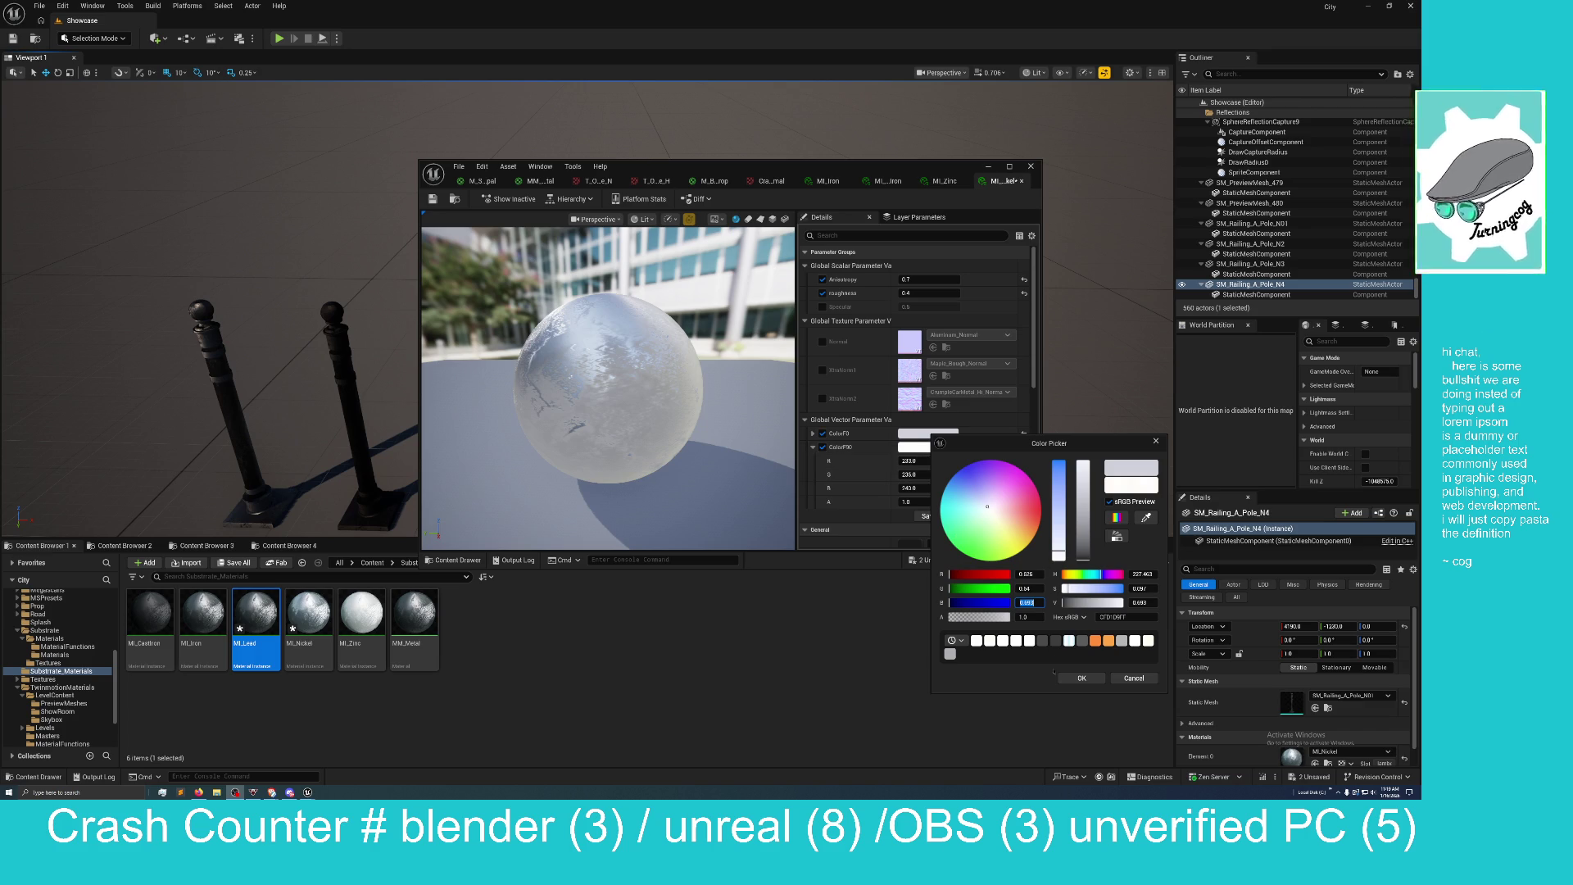
Close the ColorF90 colour picker without changing the metal instance's values.
left_click(1081, 678)
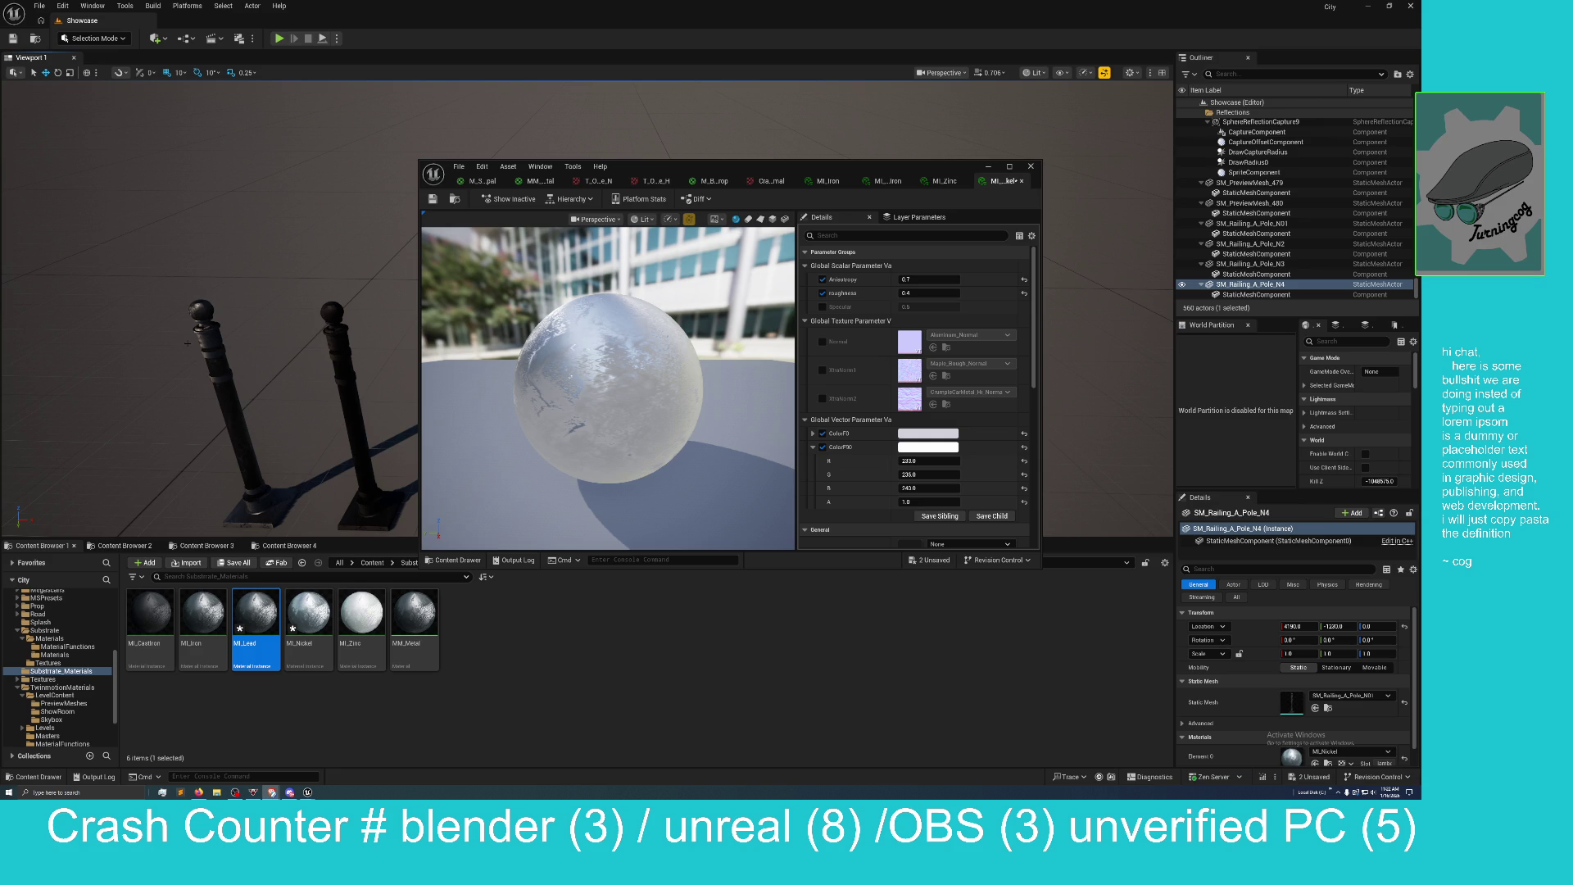
Save the unsaved MI_Lead and MI_Nickel instances and move the material editor aside.
left_click(930, 560)
left_click(729, 476)
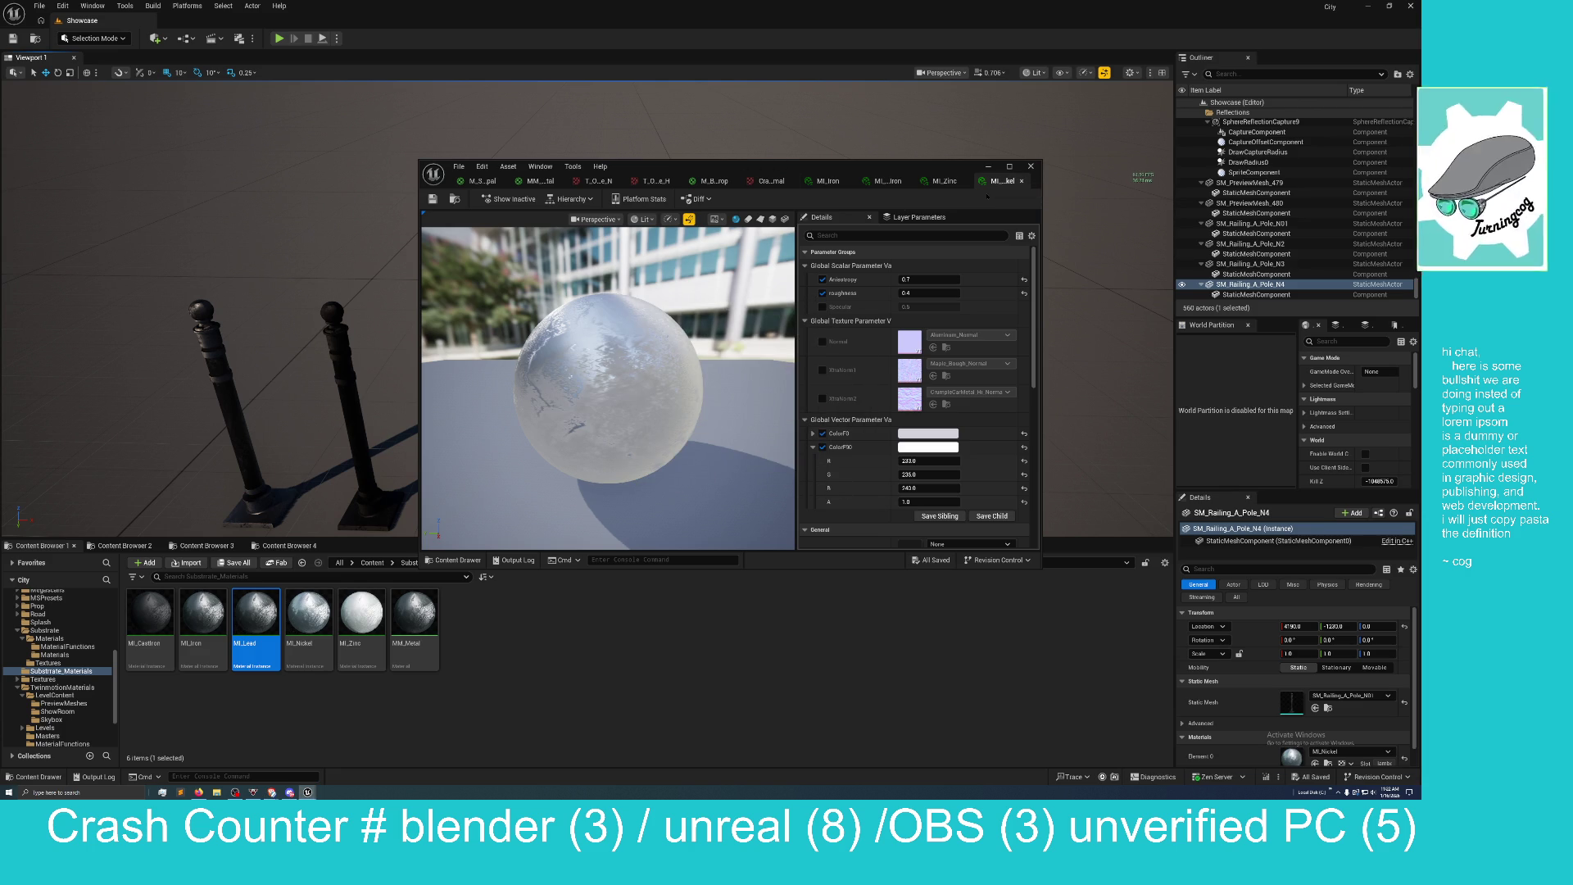
left_click_drag(647, 181, 894, 208)
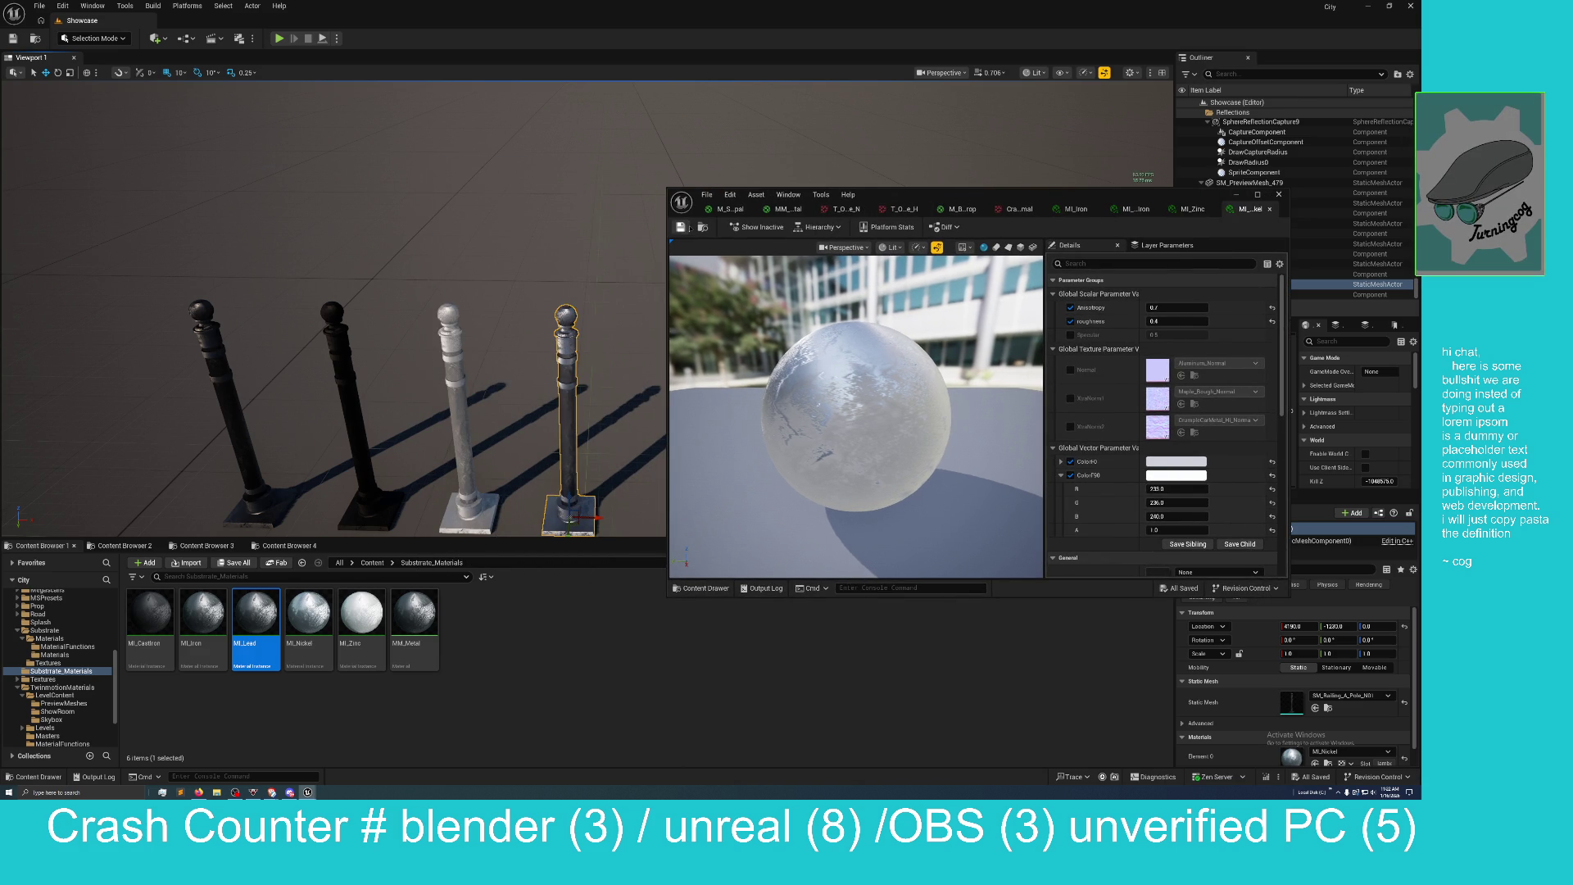
Open the colour picker for the ColorF0 parameter.
left_click(730, 194)
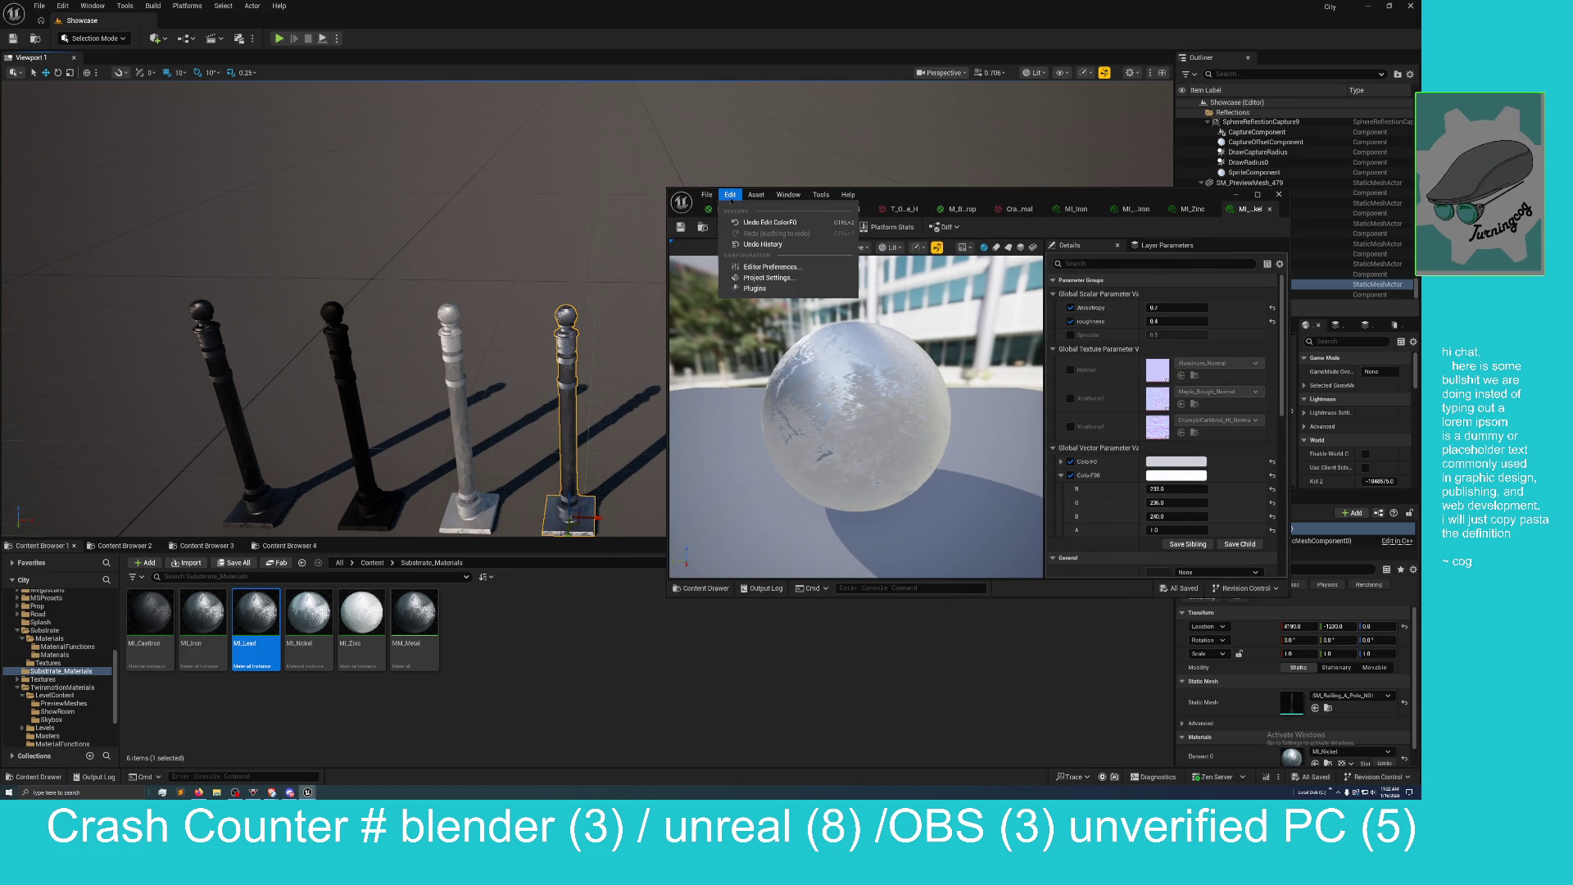
left_click(741, 222)
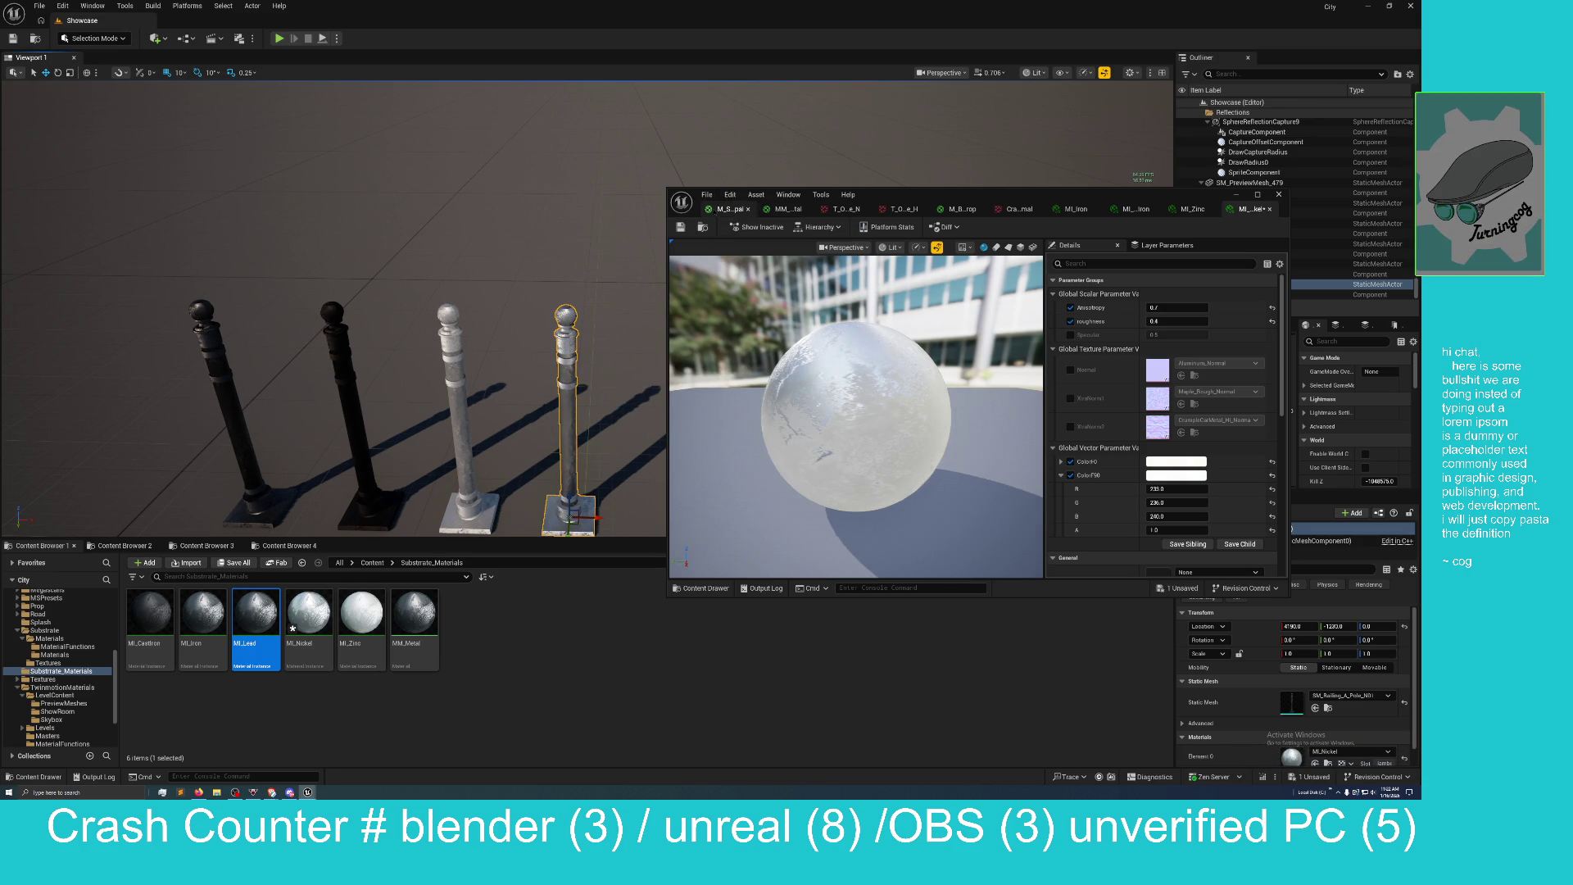
left_click(1158, 463)
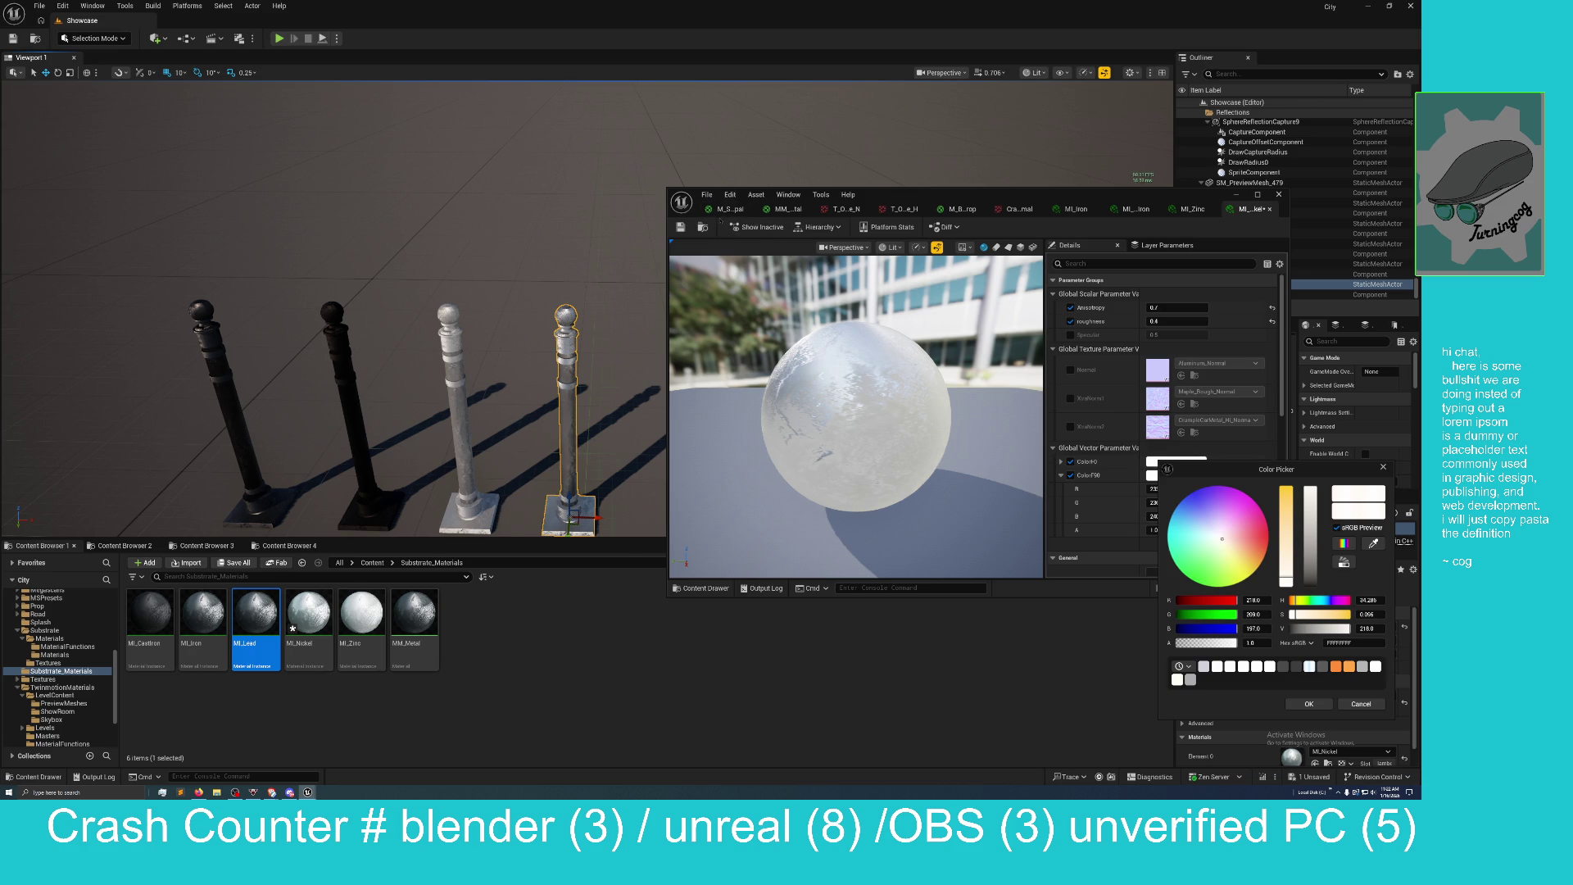
Show the Undo History list and bring the material editor back to the front.
left_click(730, 195)
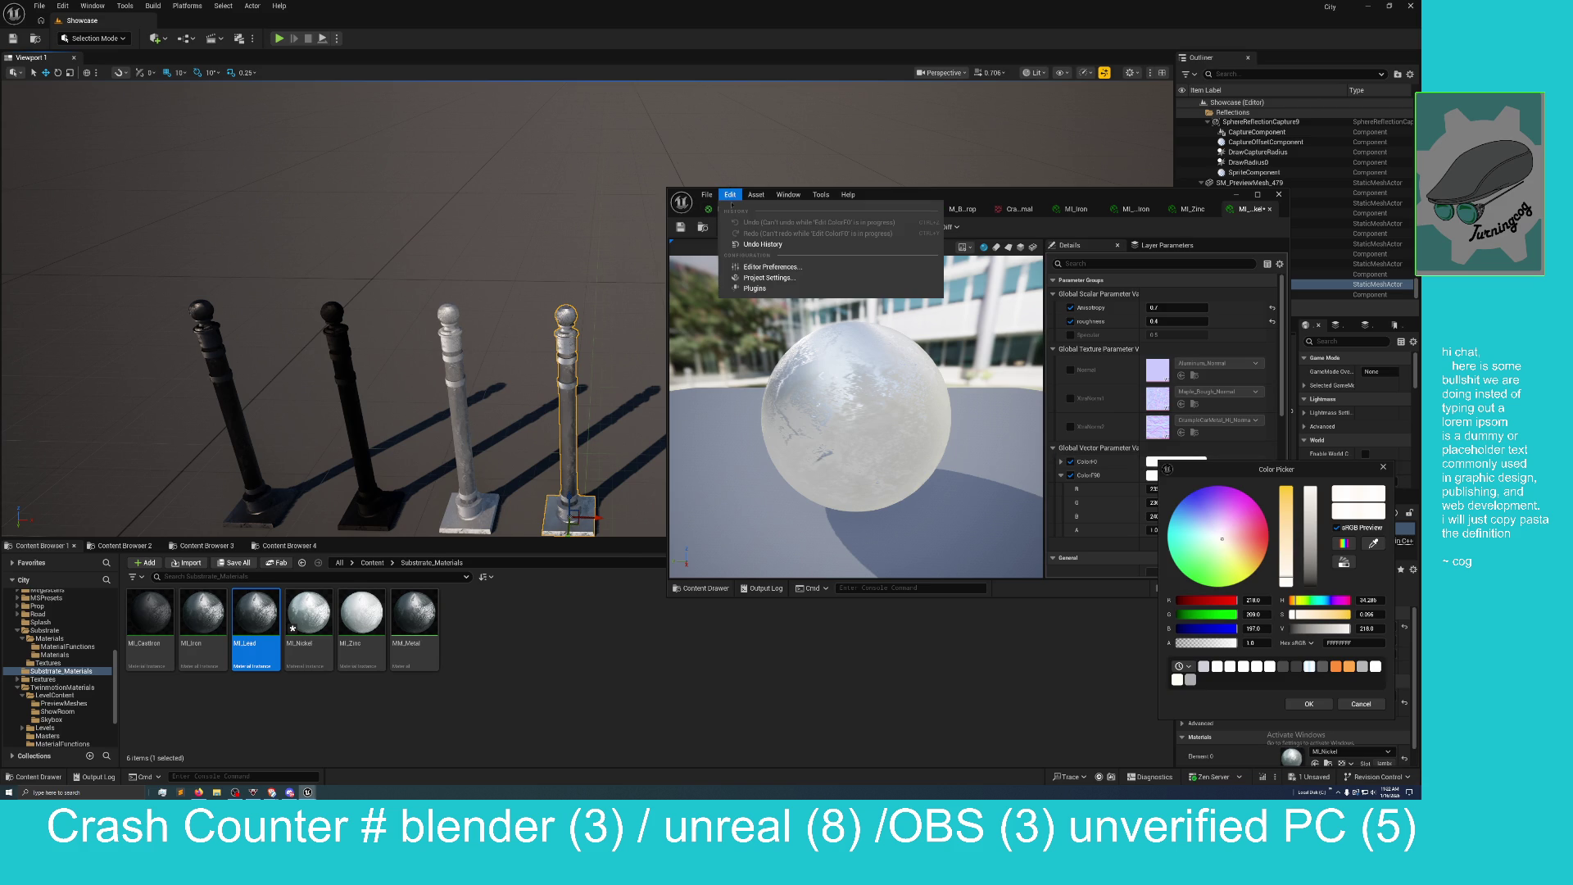
left_click(748, 245)
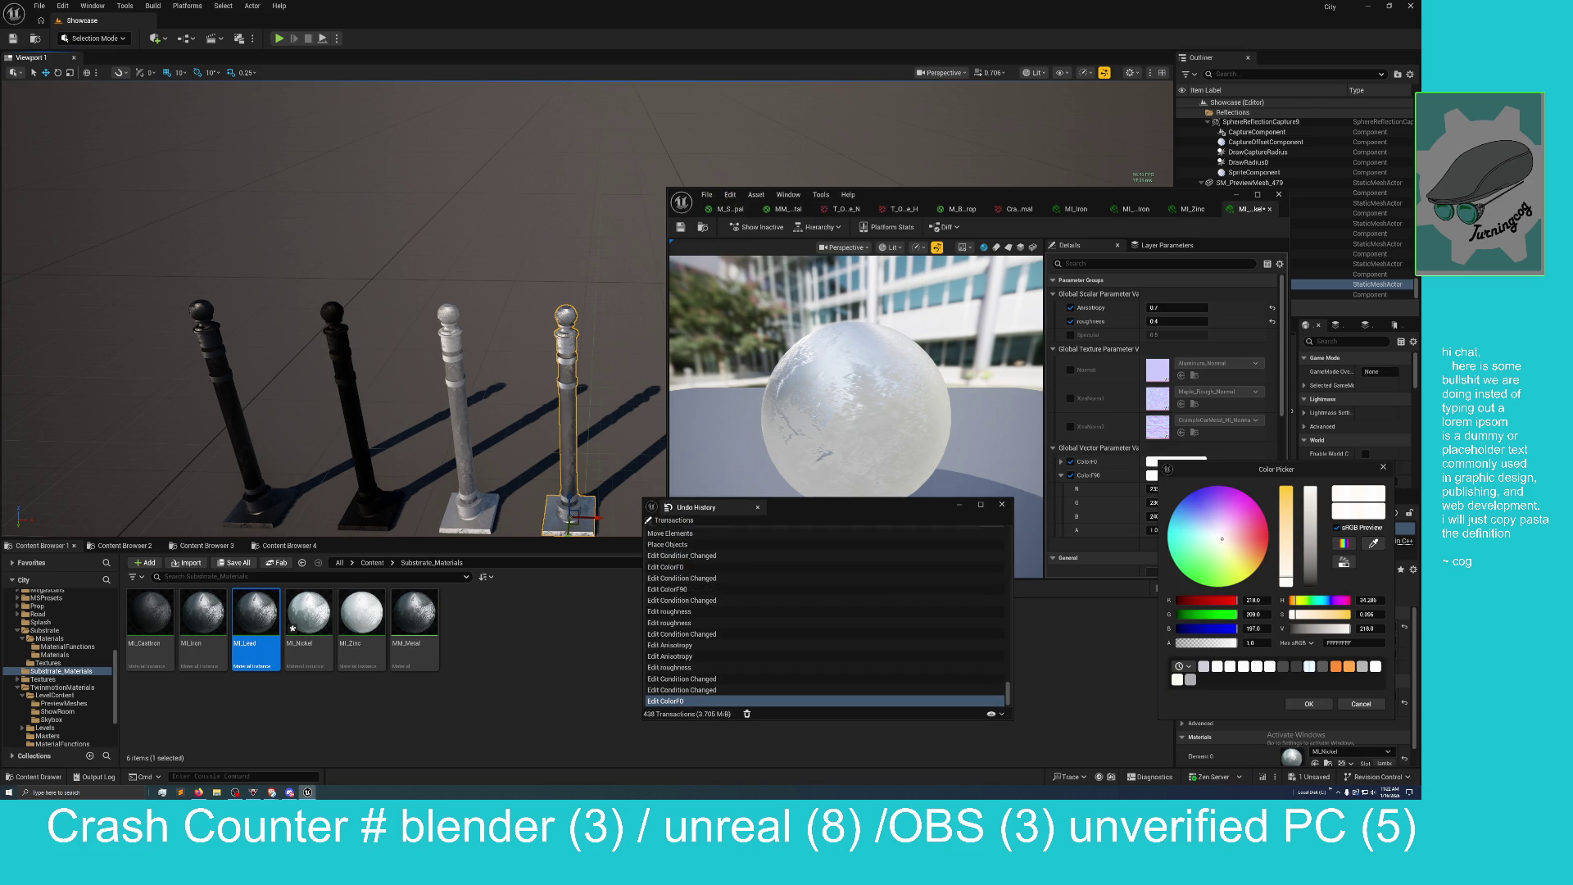
mouse_move(944, 202)
left_mouse_down()
mouse_move(882, 347)
mouse_move(938, 345)
mouse_move(940, 292)
left_mouse_up()
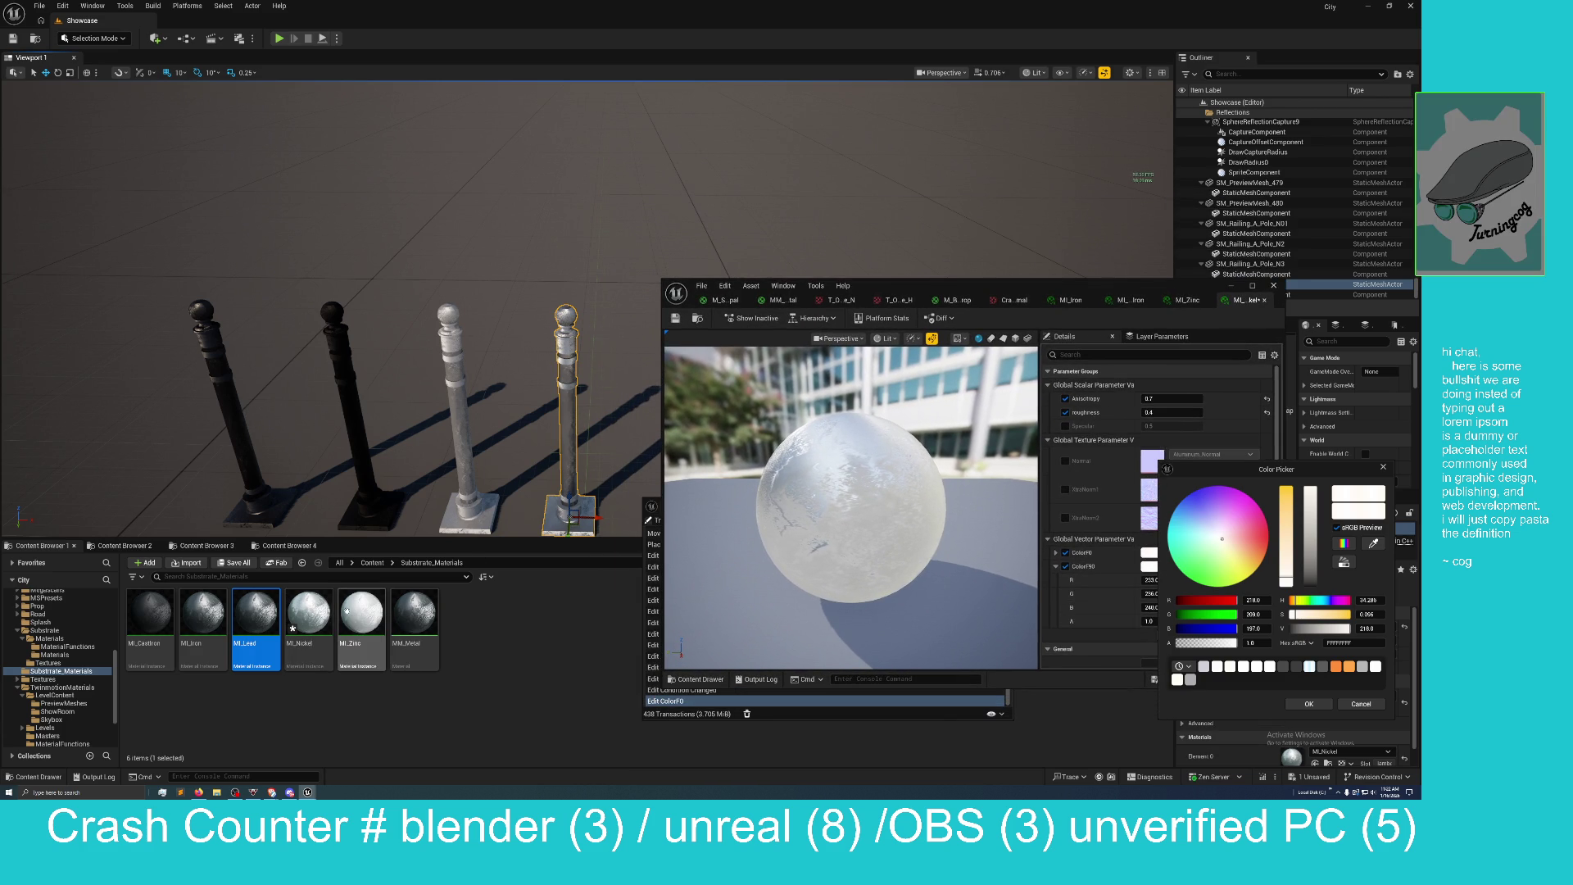
Save all pending changes and open MI_Lead from the Content Browser.
left_click(1315, 778)
left_click(749, 476)
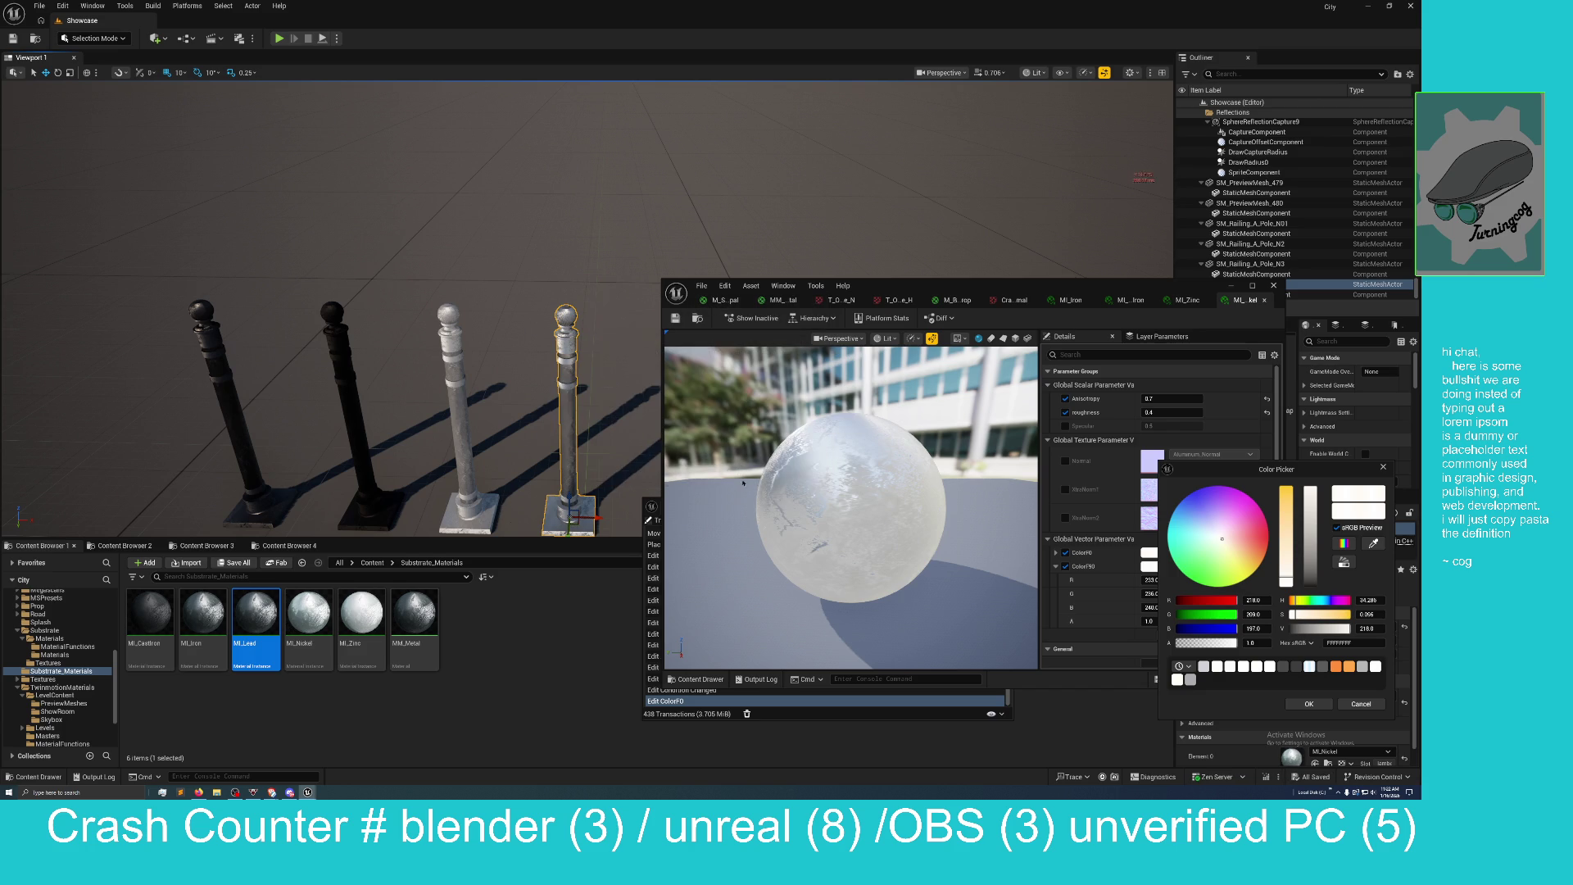
double_click(255, 619)
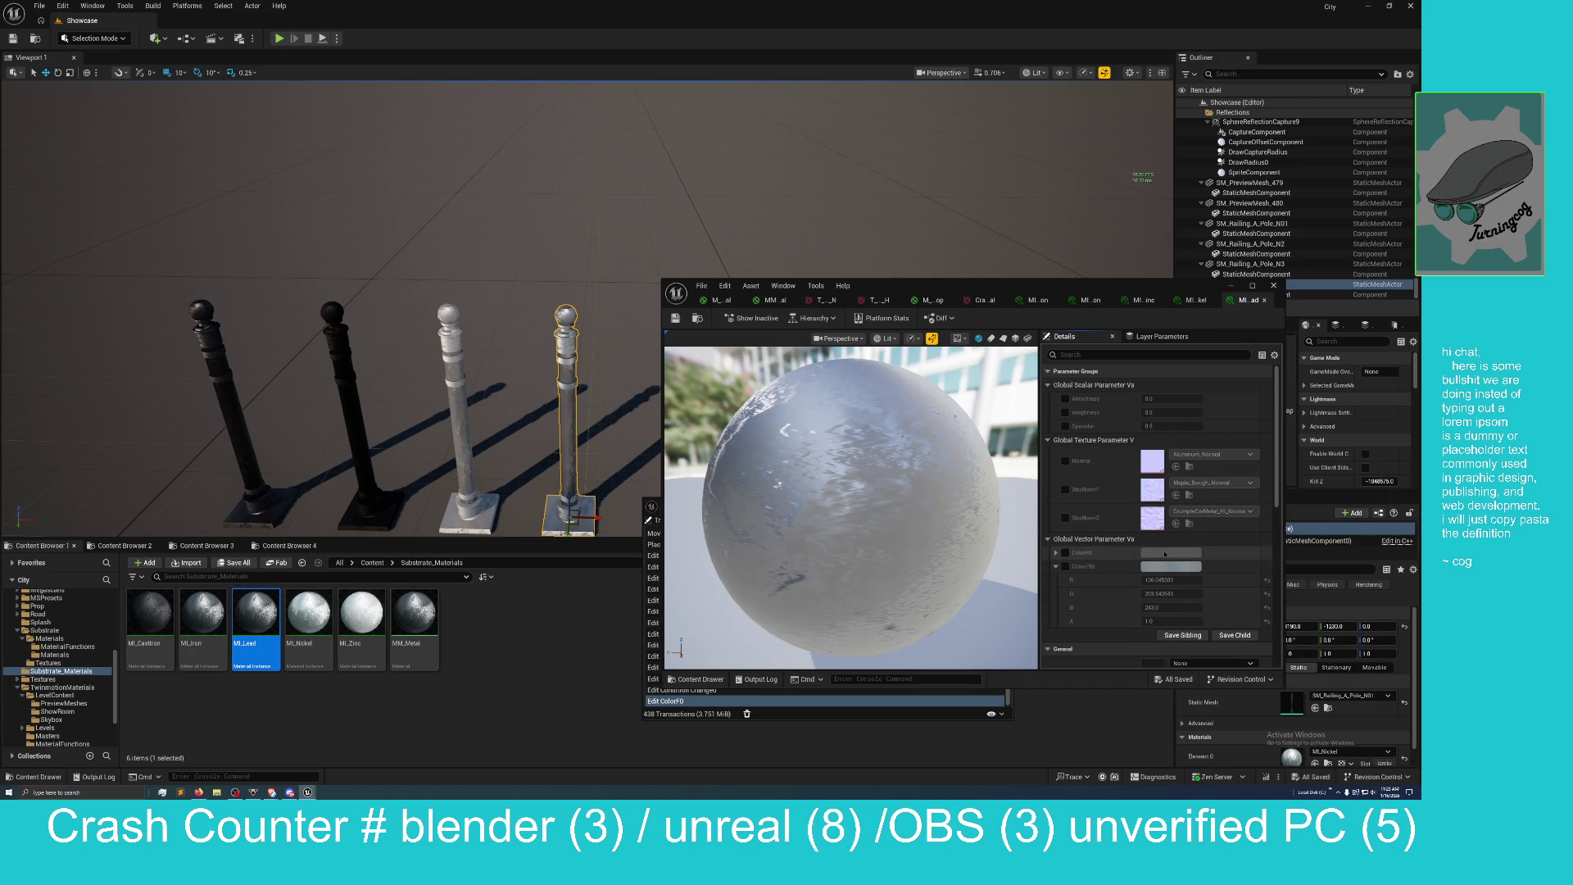
Paste a pole copy, SM_Railing_A_Pole_N5, right of the row and drop MI_Lead onto it.
left_click(1164, 554)
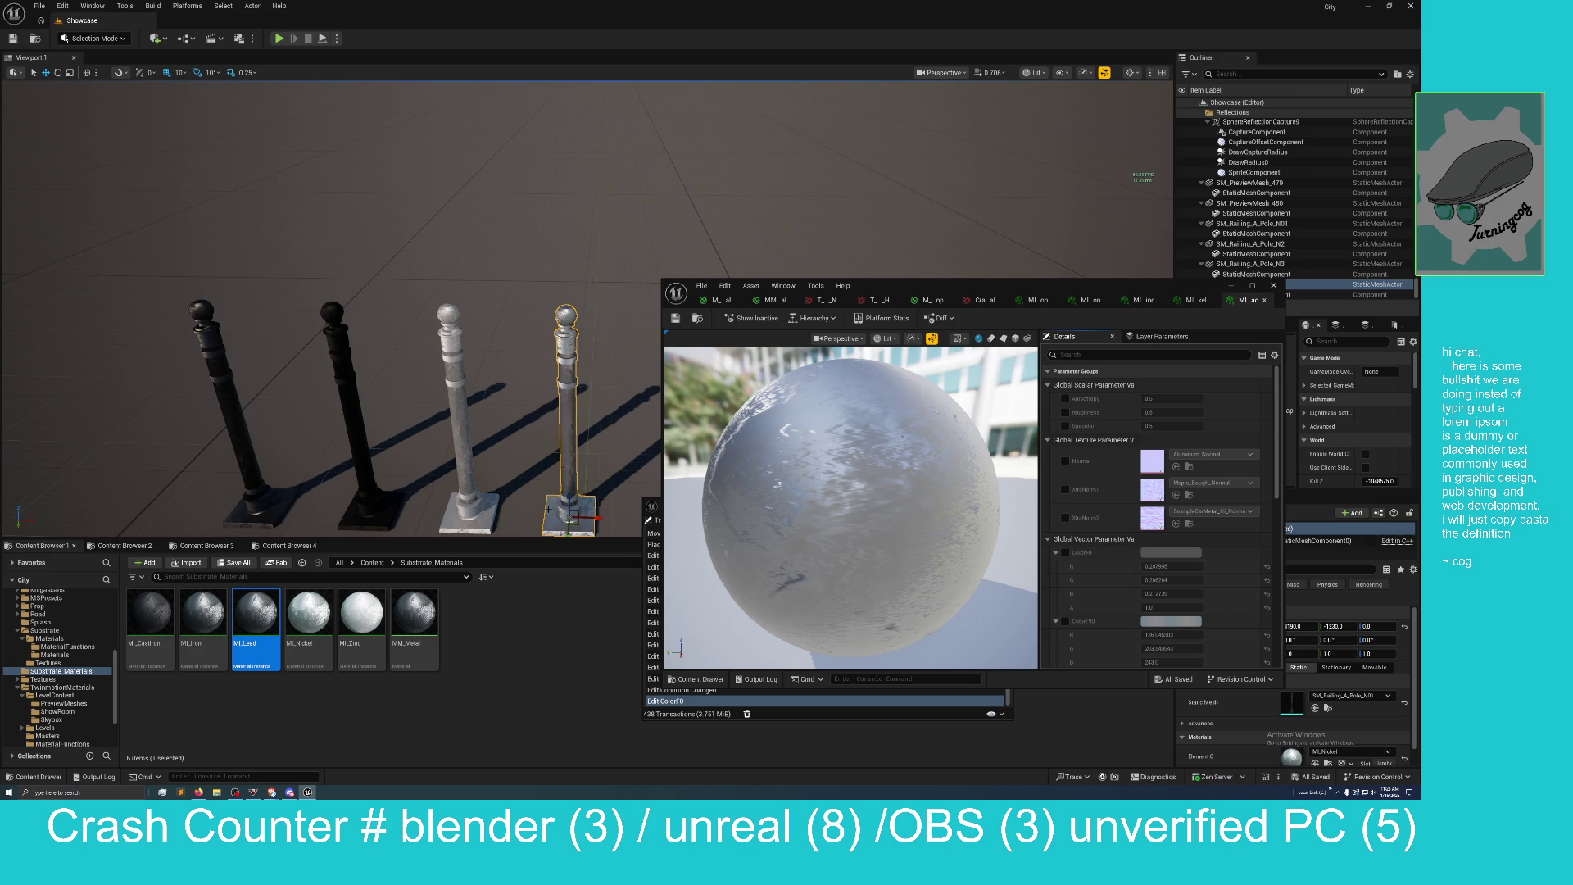
left_click_drag(934, 284, 1094, 292)
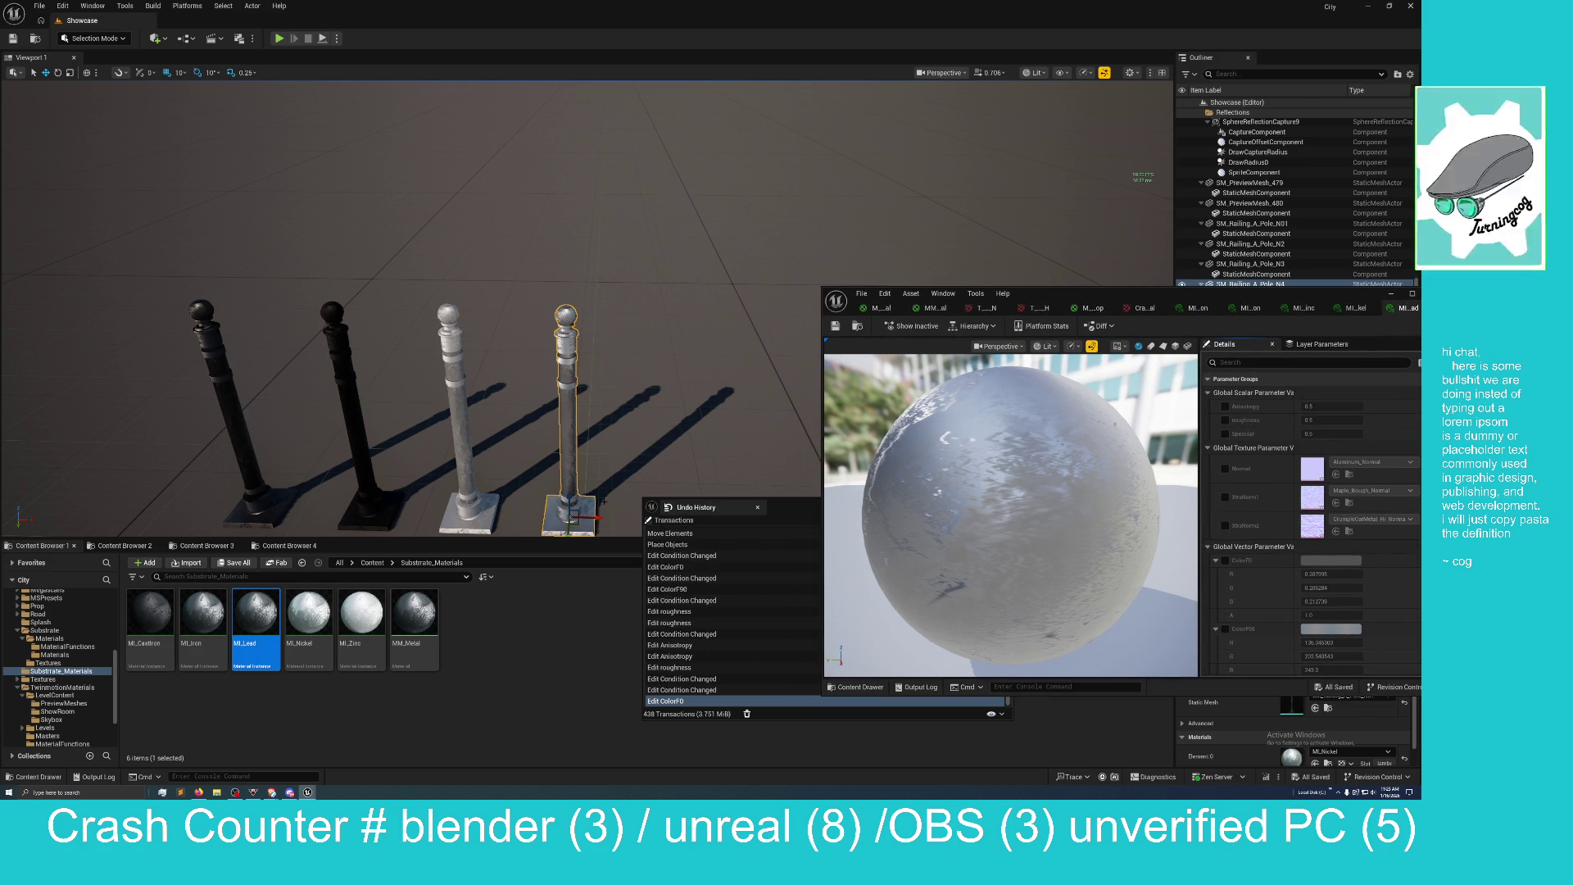
left_click_drag(601, 514, 703, 515)
key("ctrl+z")
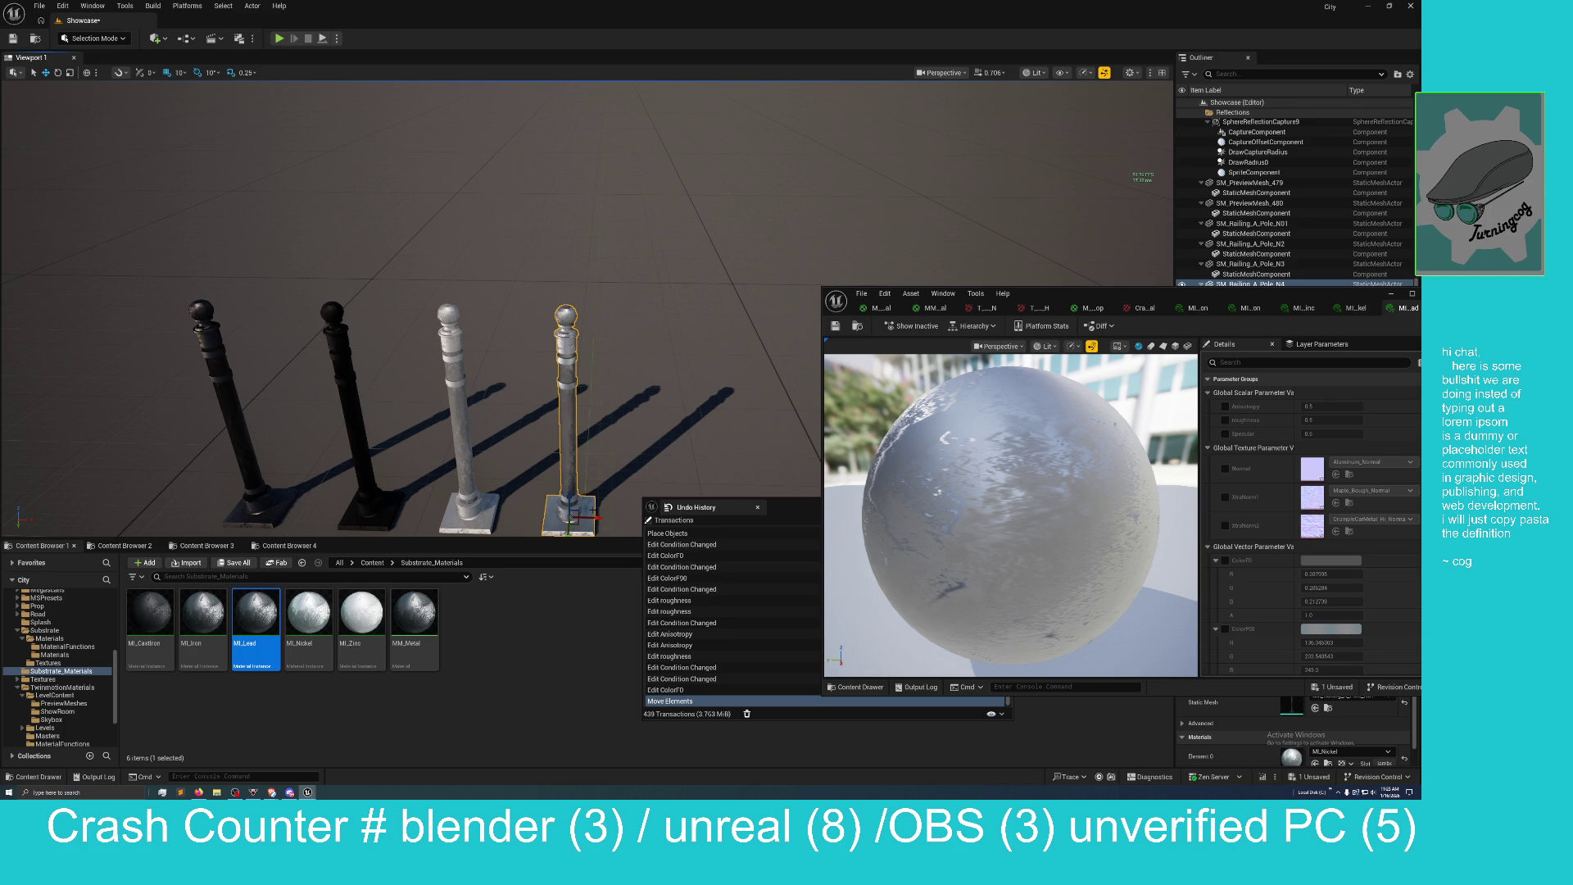
key("ctrl+v")
left_click_drag(593, 515, 696, 515)
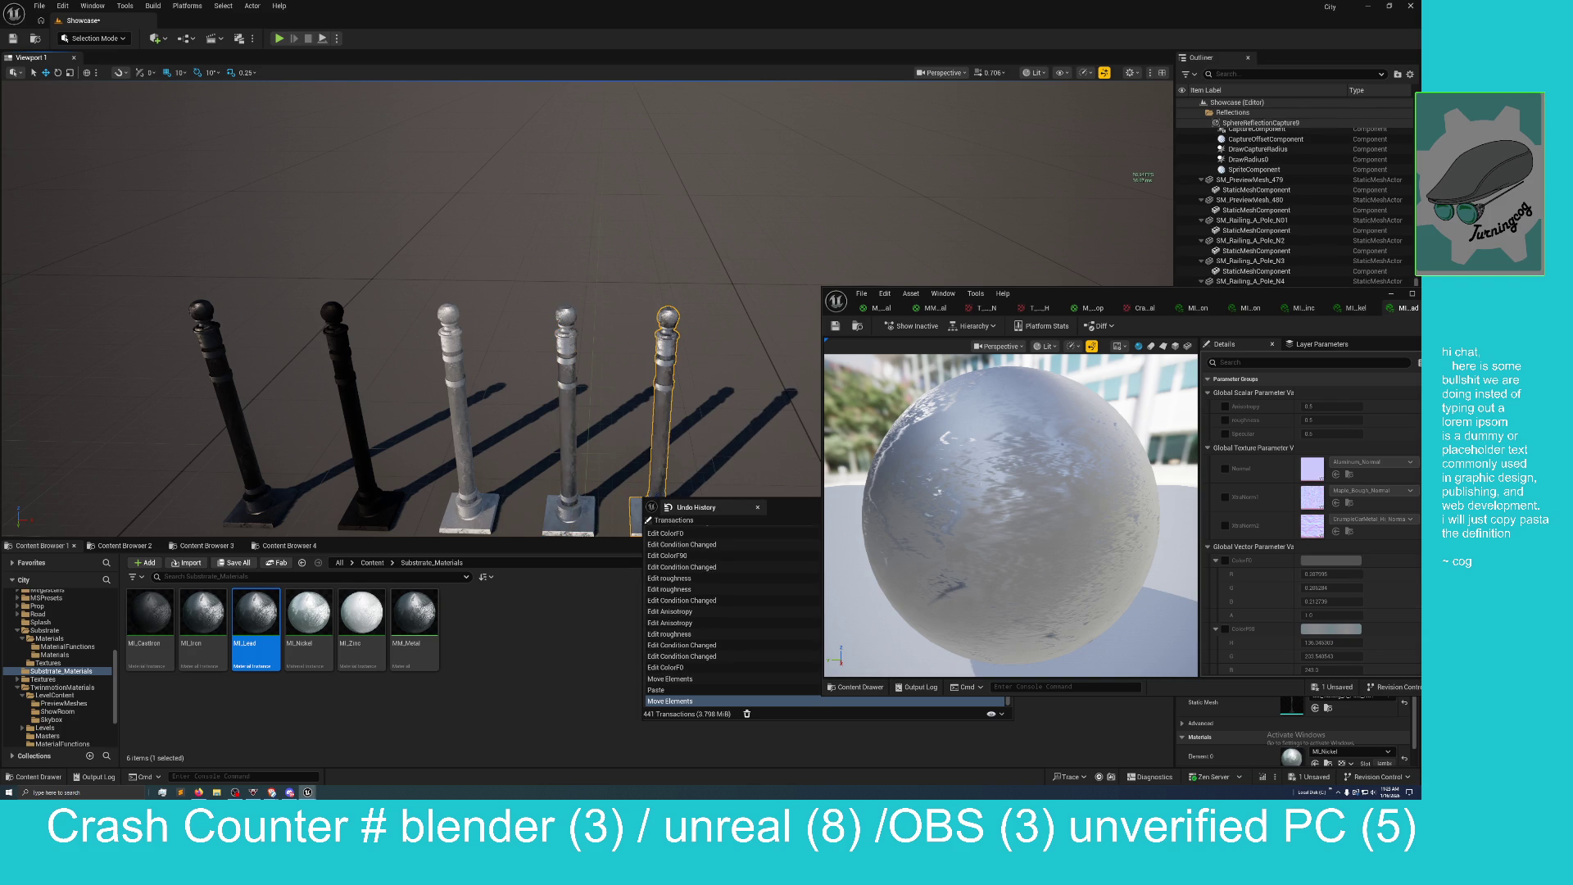
left_click_drag(256, 615, 669, 407)
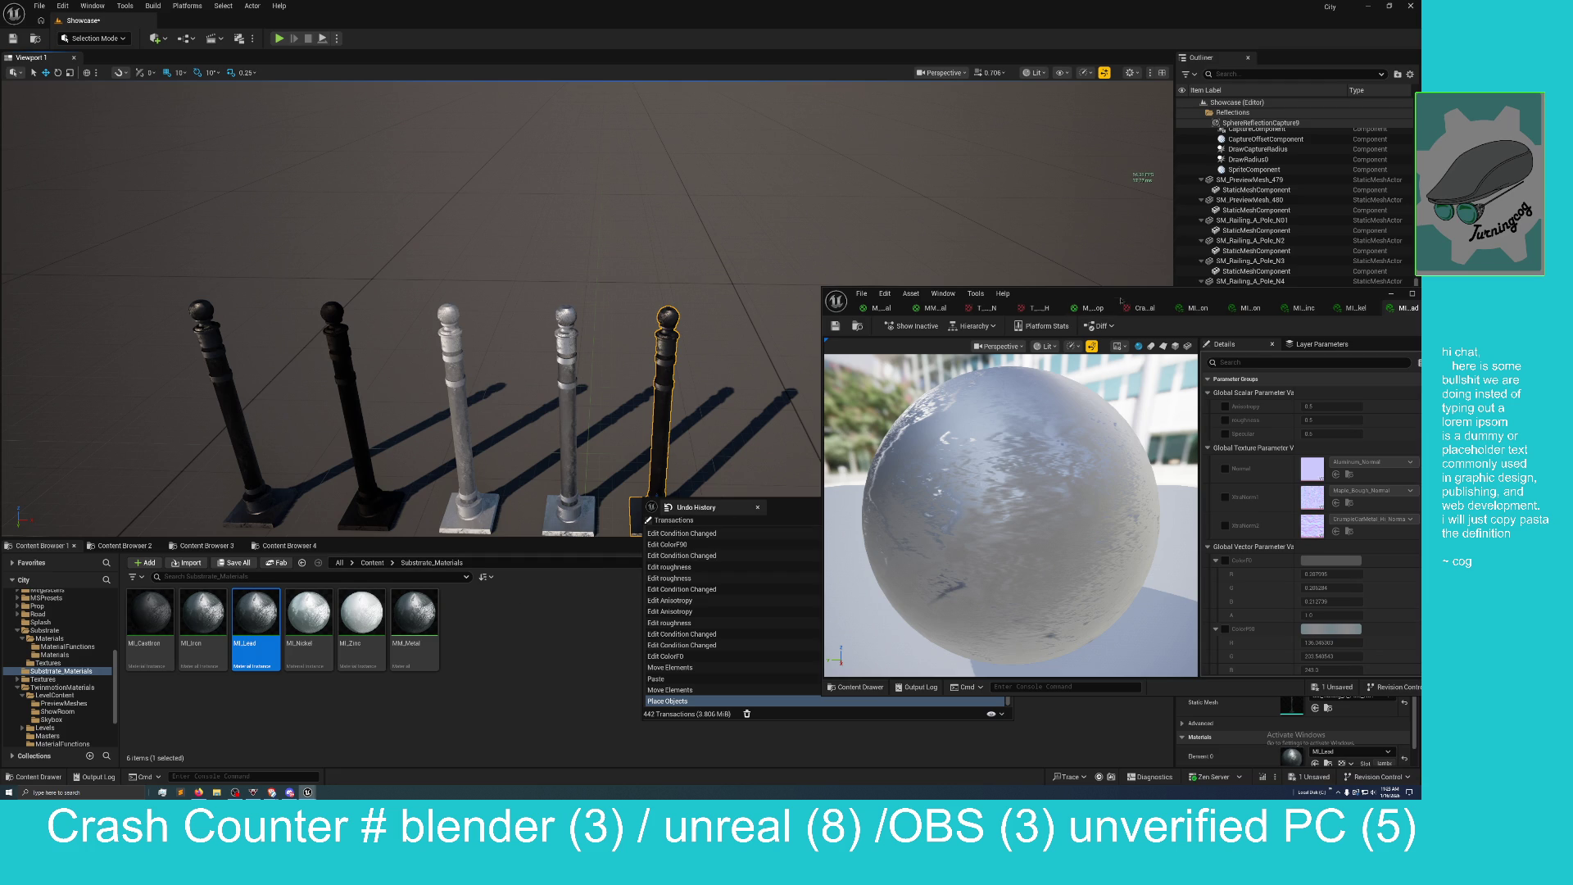
left_click_drag(1129, 299, 741, 322)
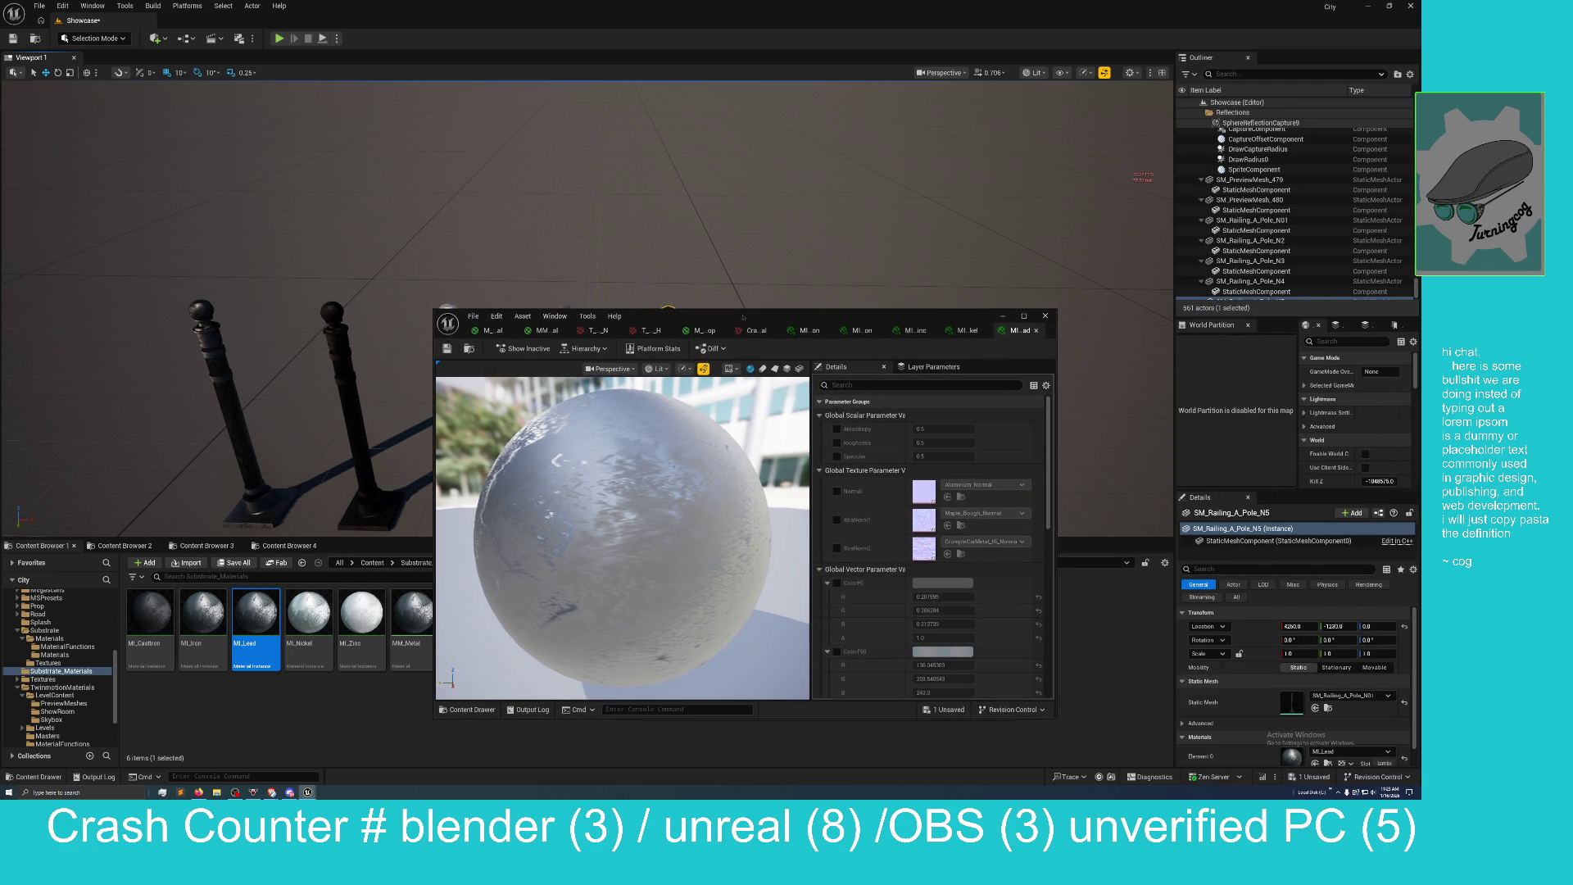
Enable the ColorF0 override and set its red channel to 0.626.
scroll(884, 580, "down", 1)
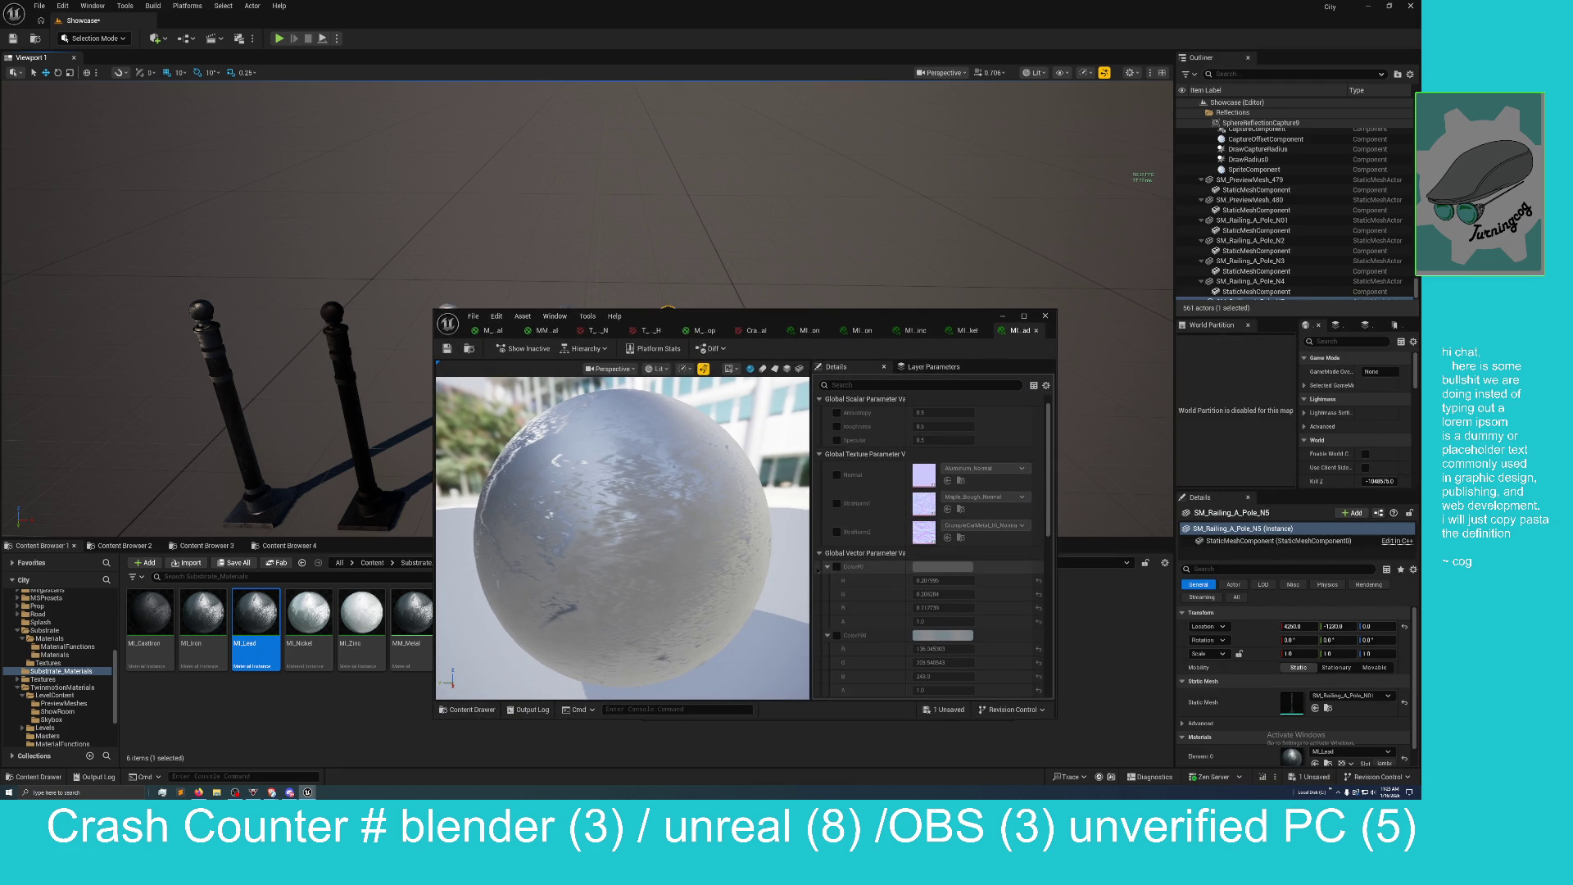
left_click(838, 566)
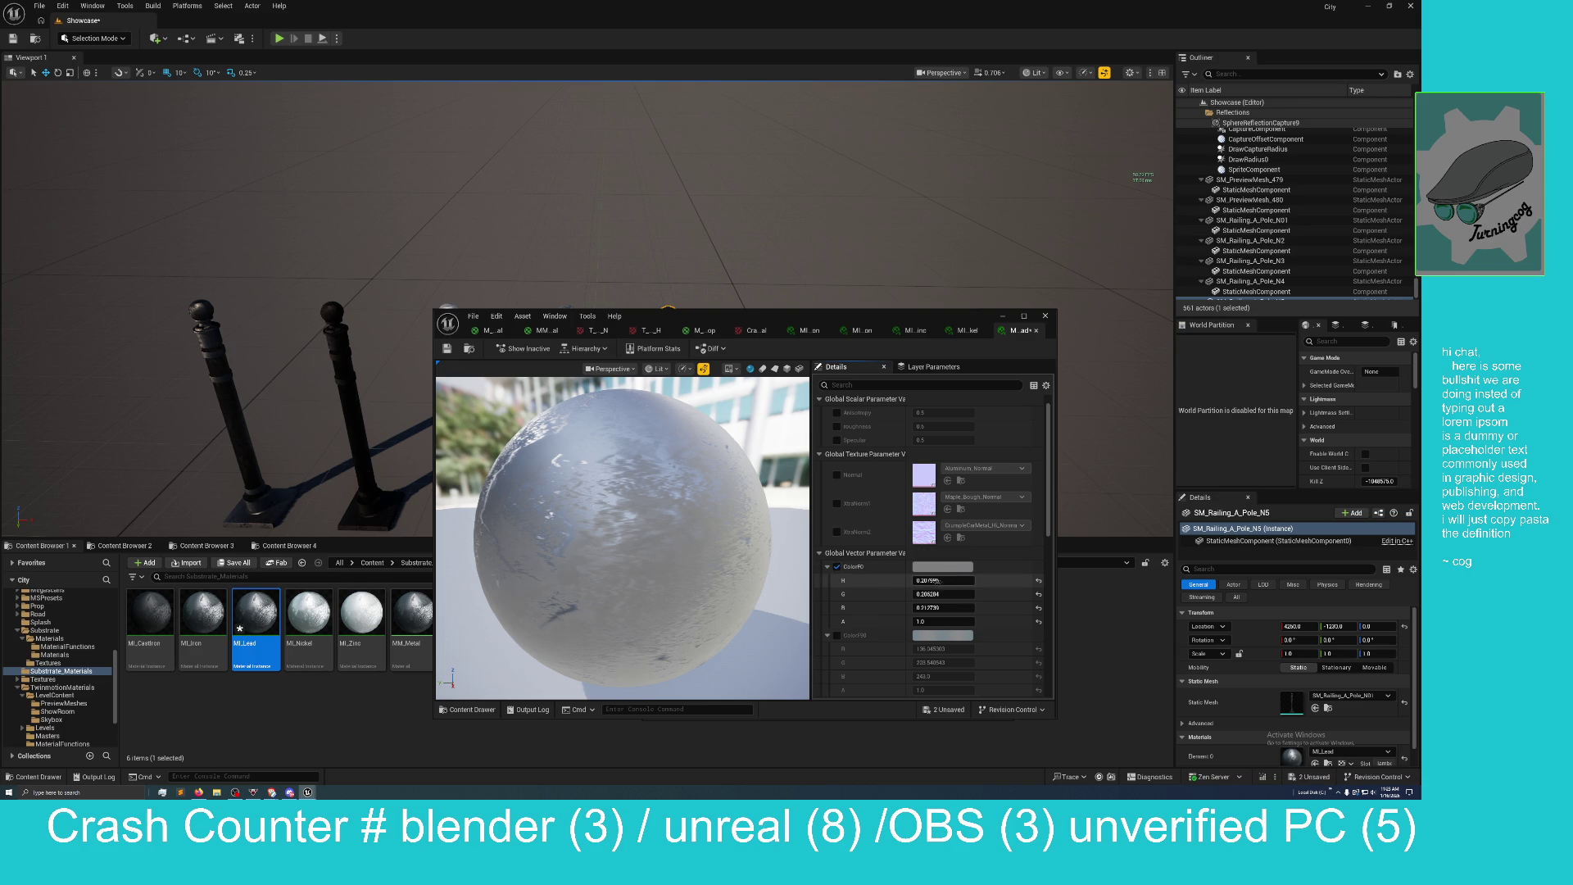
left_click(942, 580)
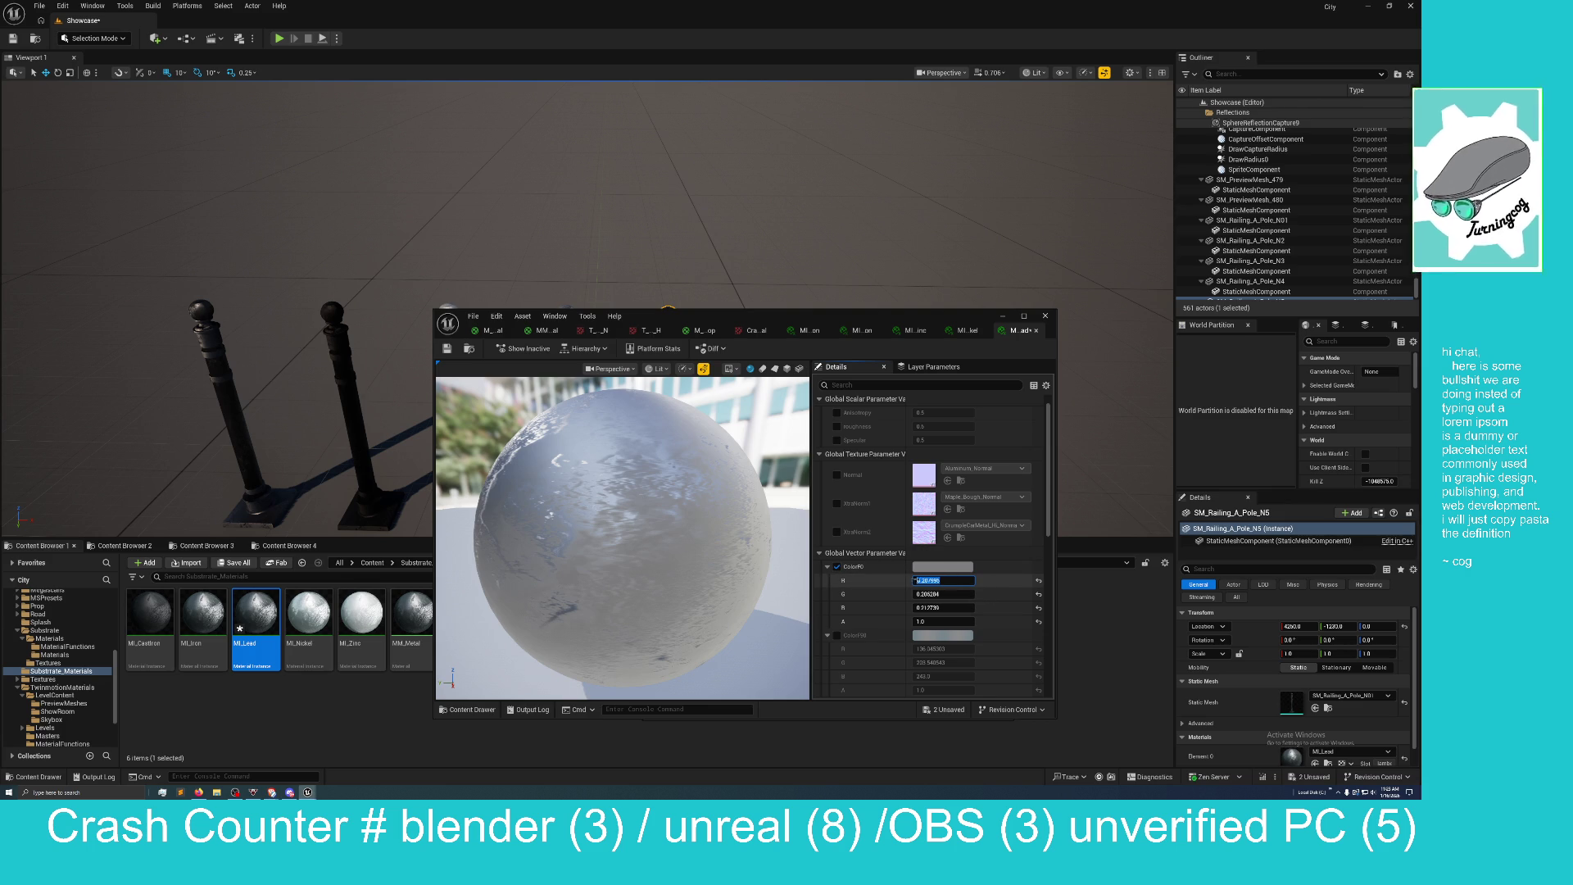
left_click(925, 580)
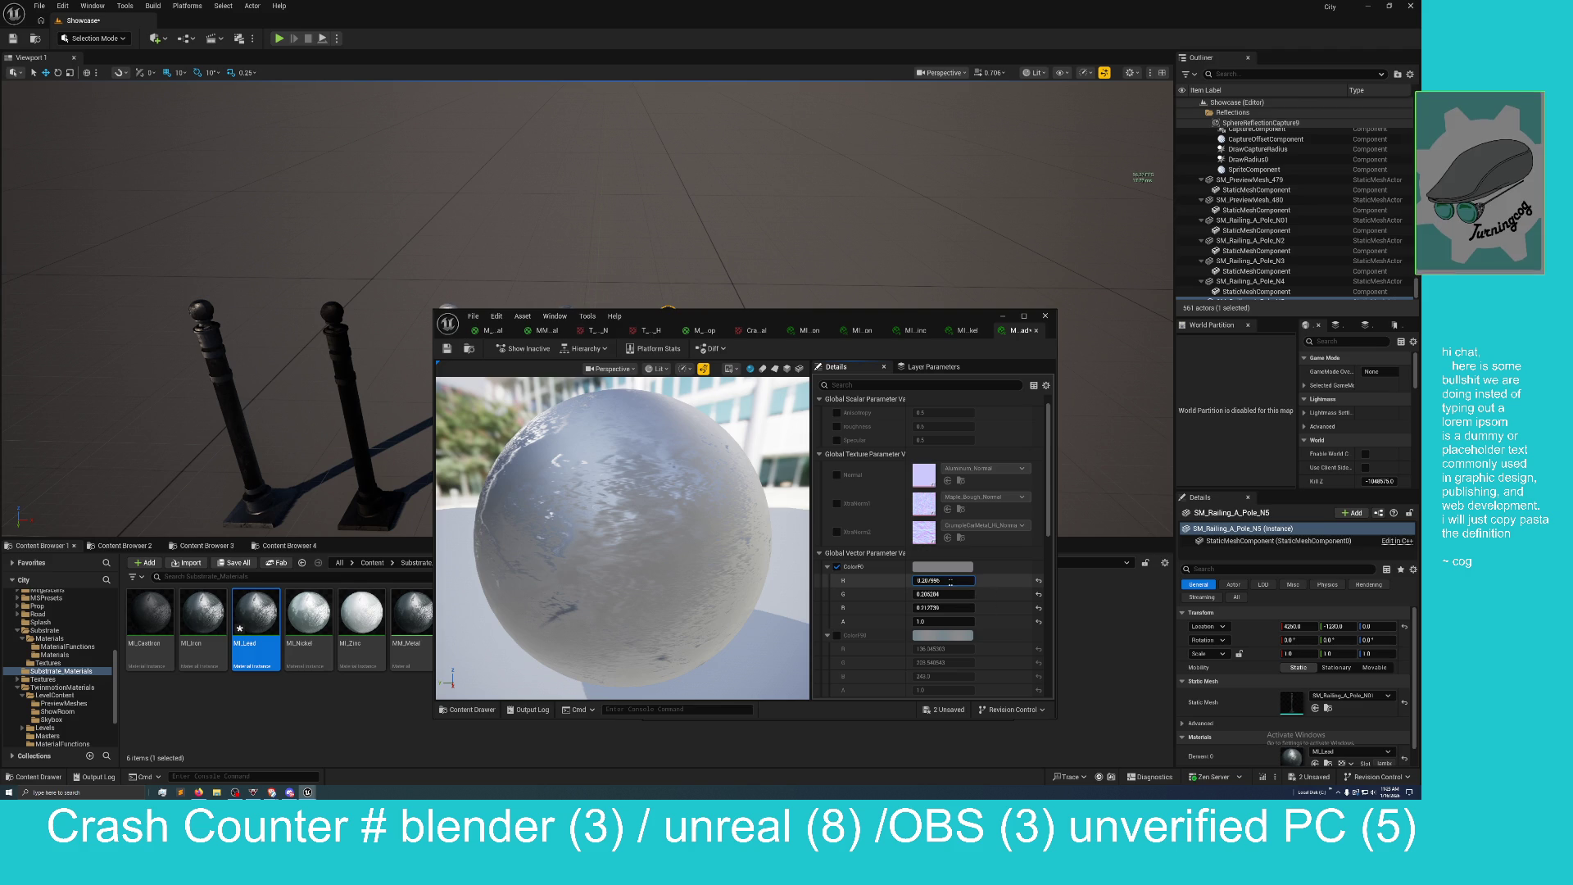
left_click(933, 581)
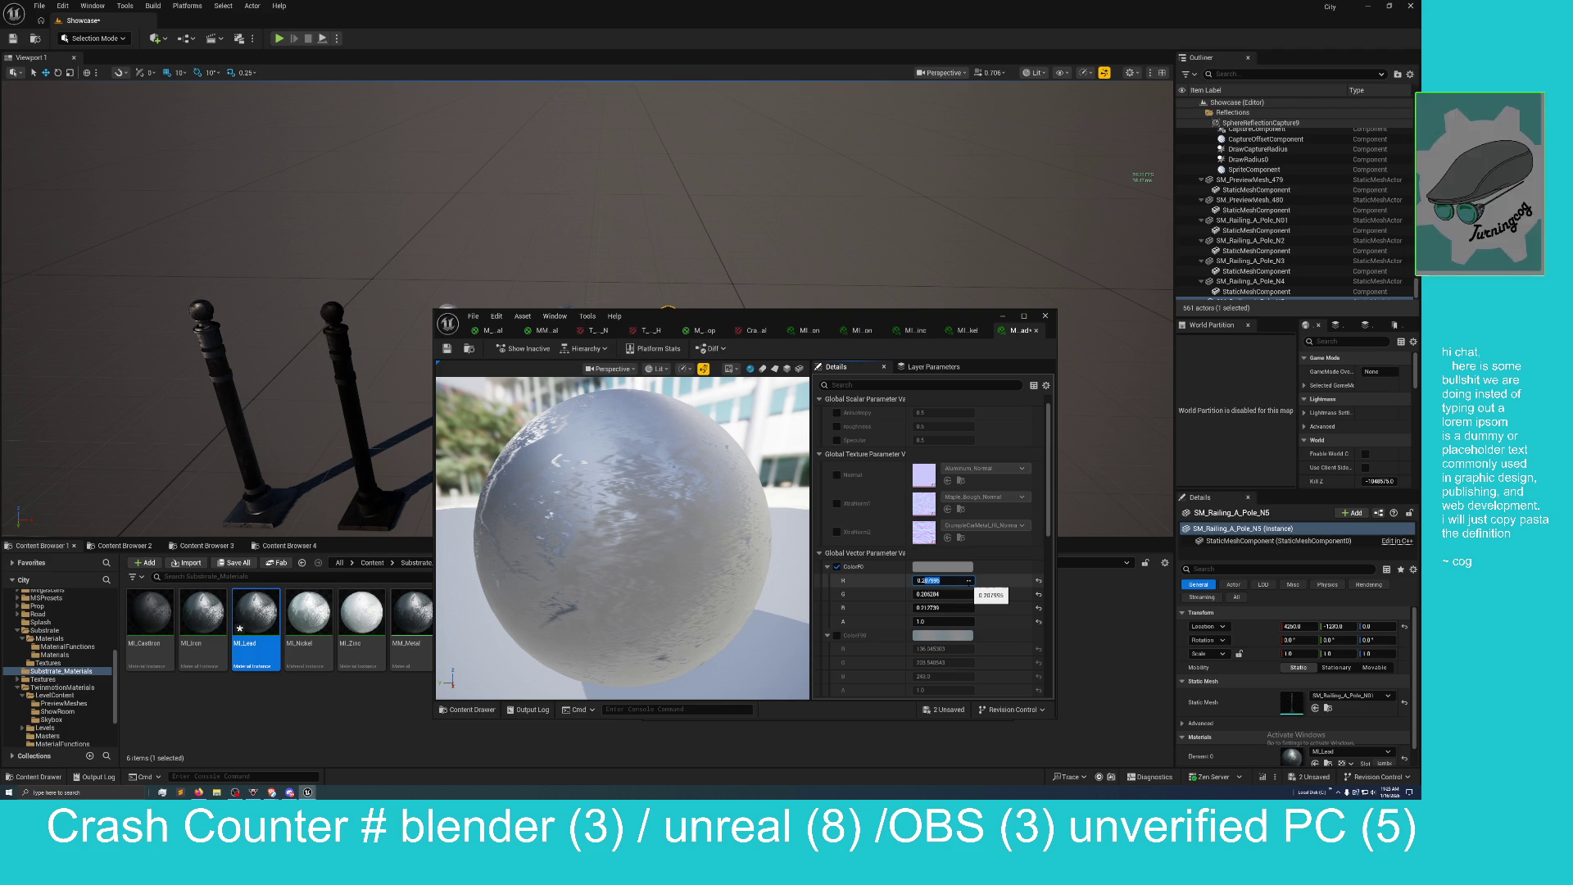
key("BackSpace")
type("626")
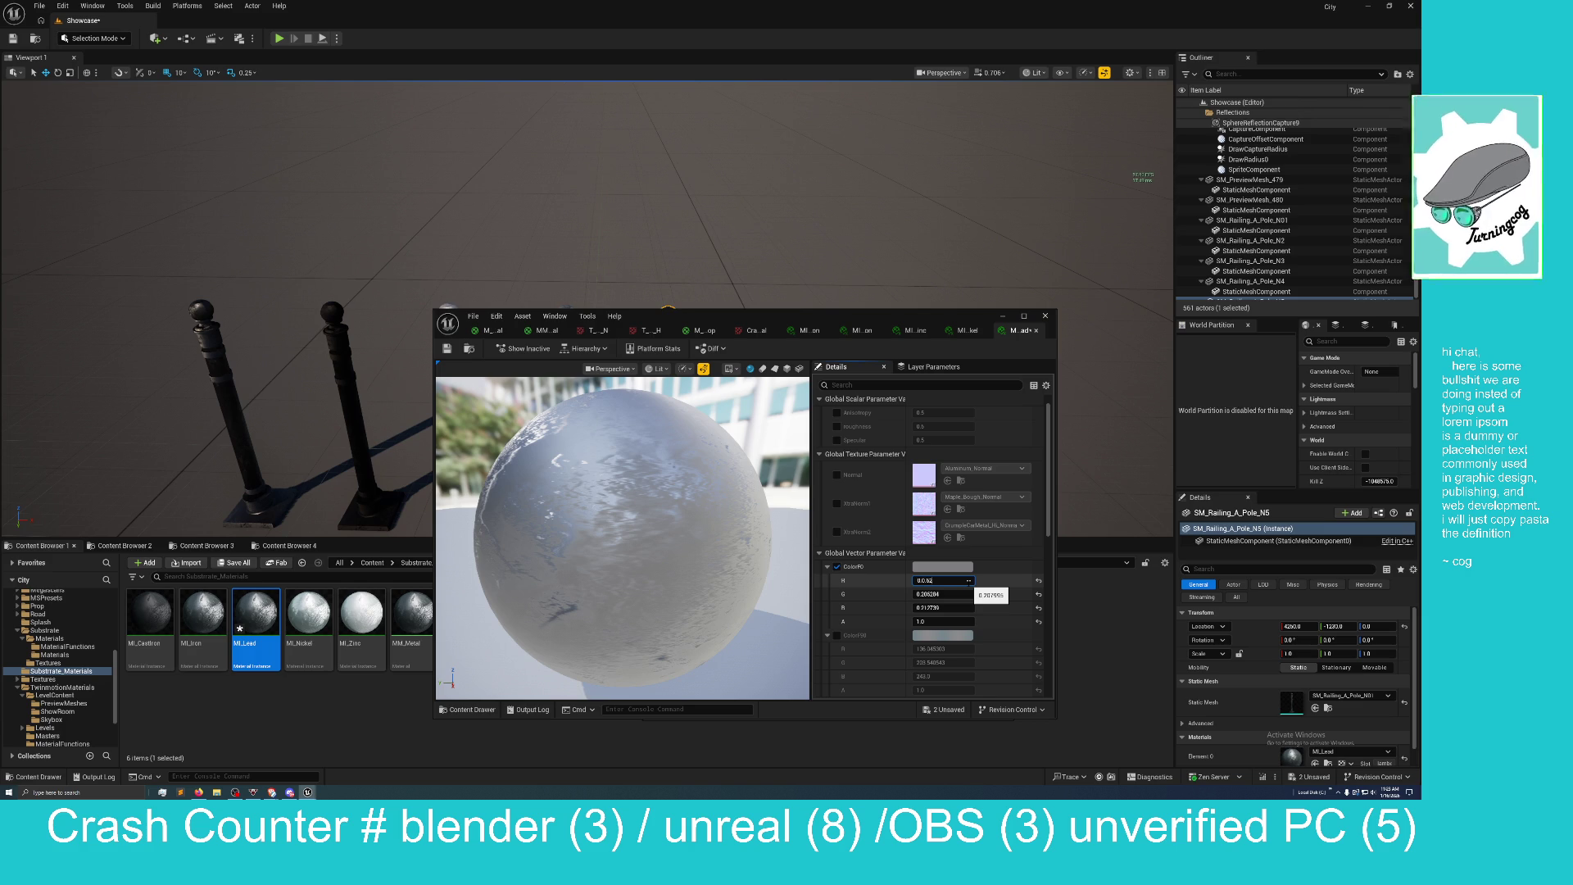
key("Return")
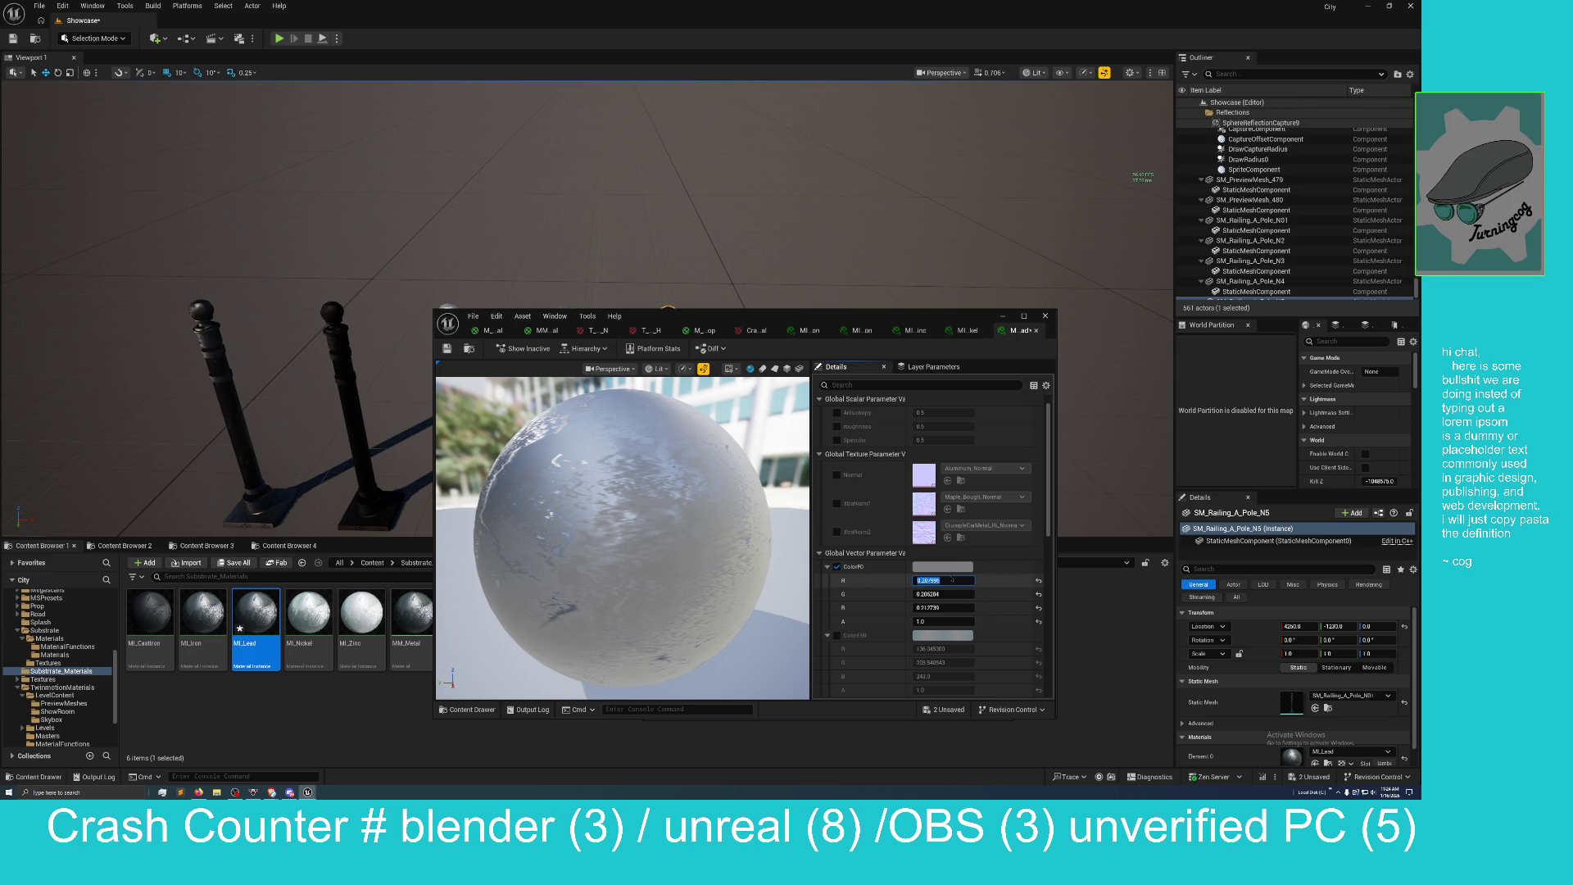
type("0.626")
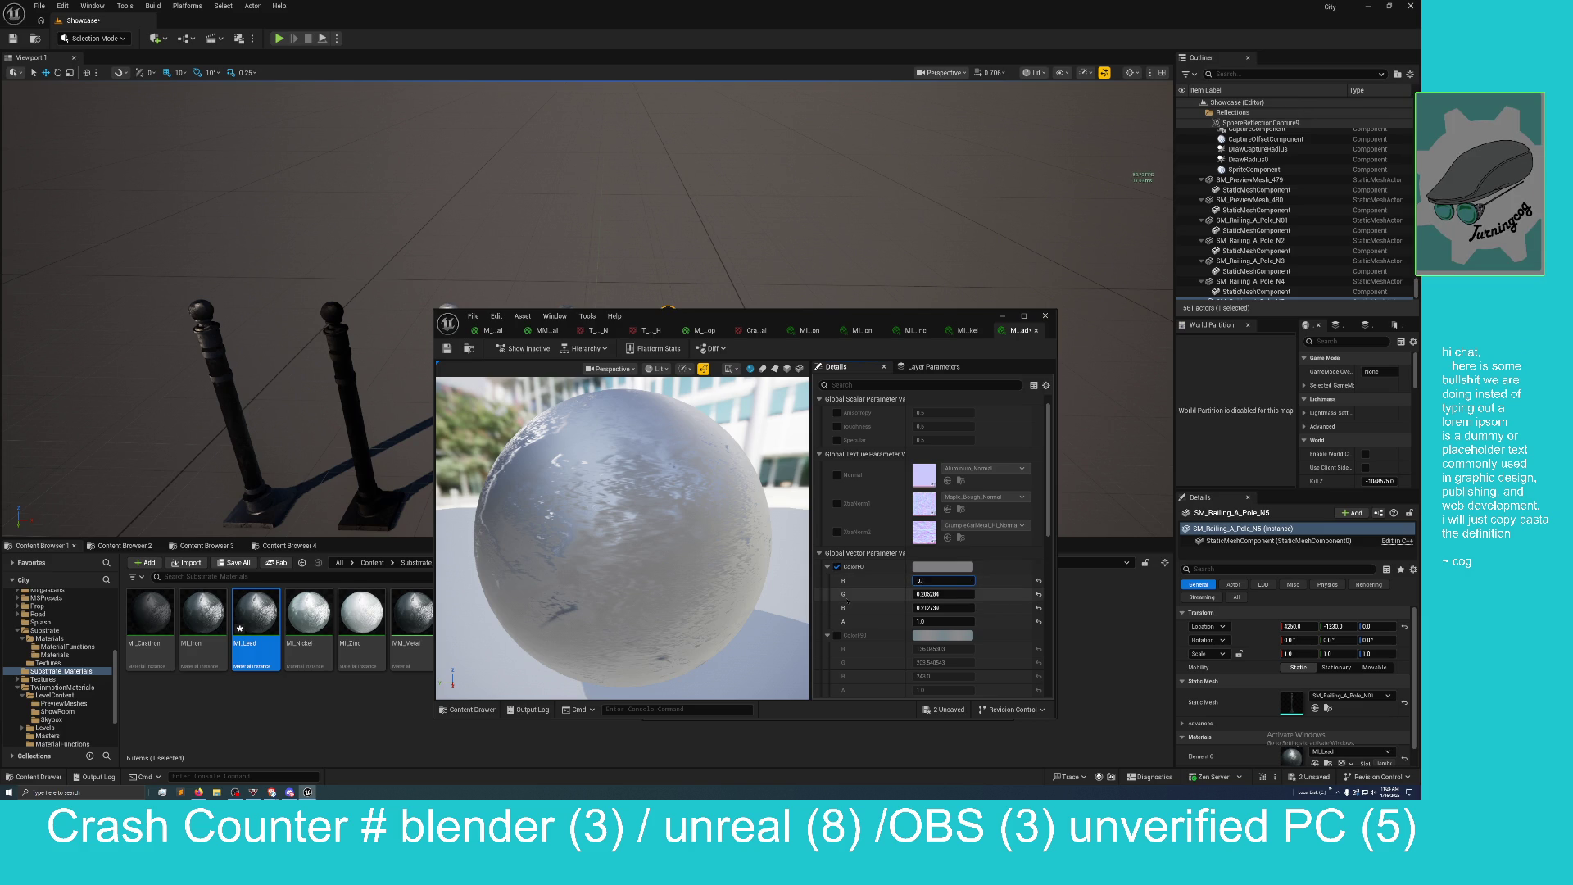
key("Return")
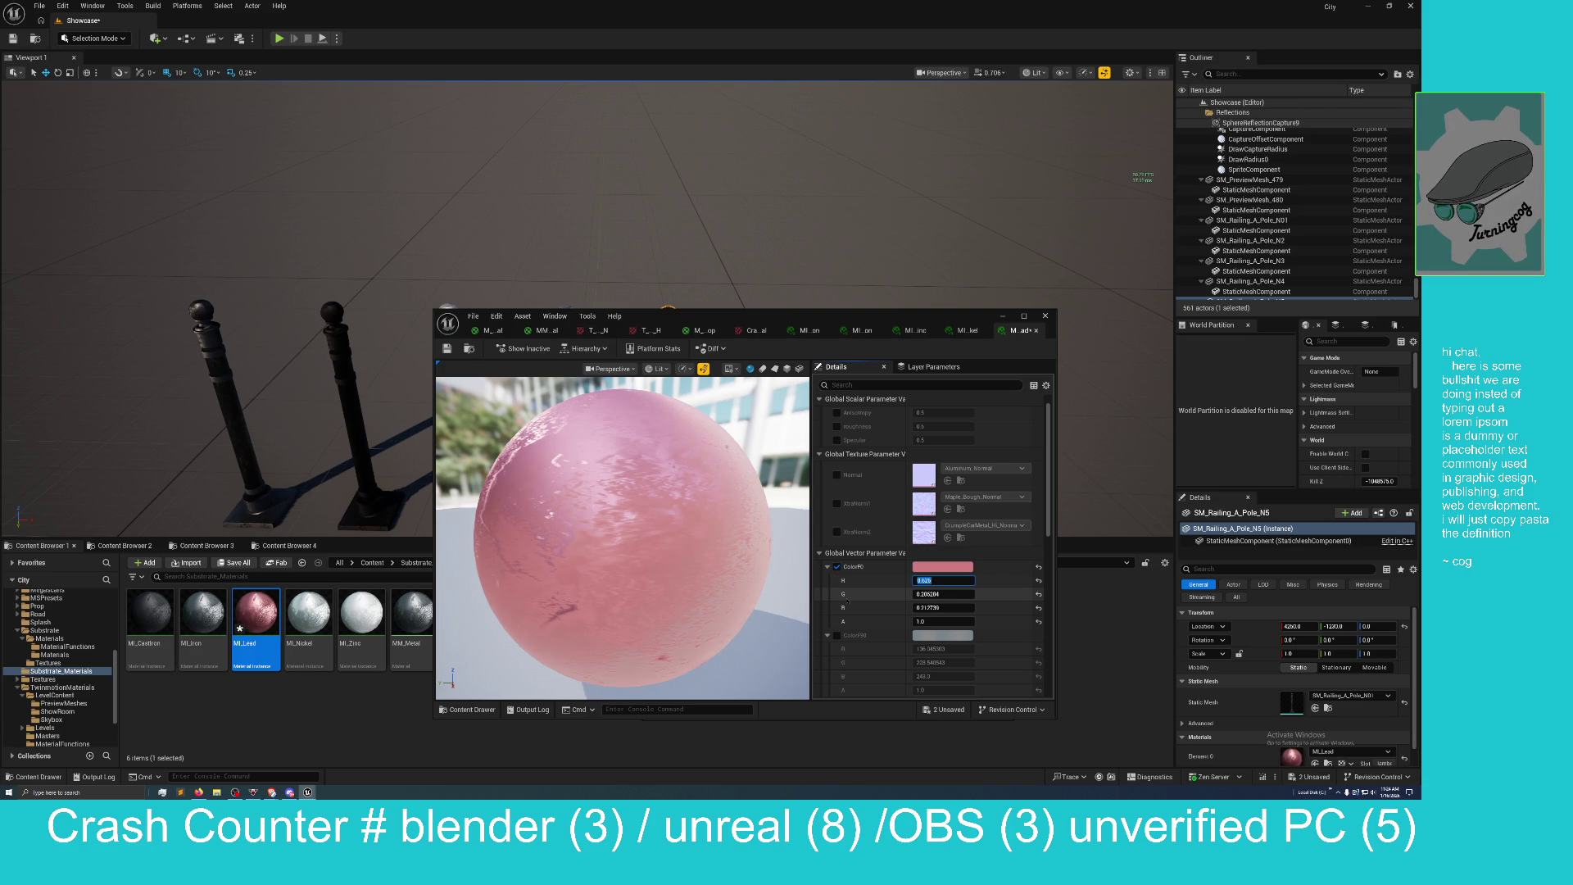
Set ColorF0's green channel to 0.64 and blue channel to 0.693.
left_click(939, 594)
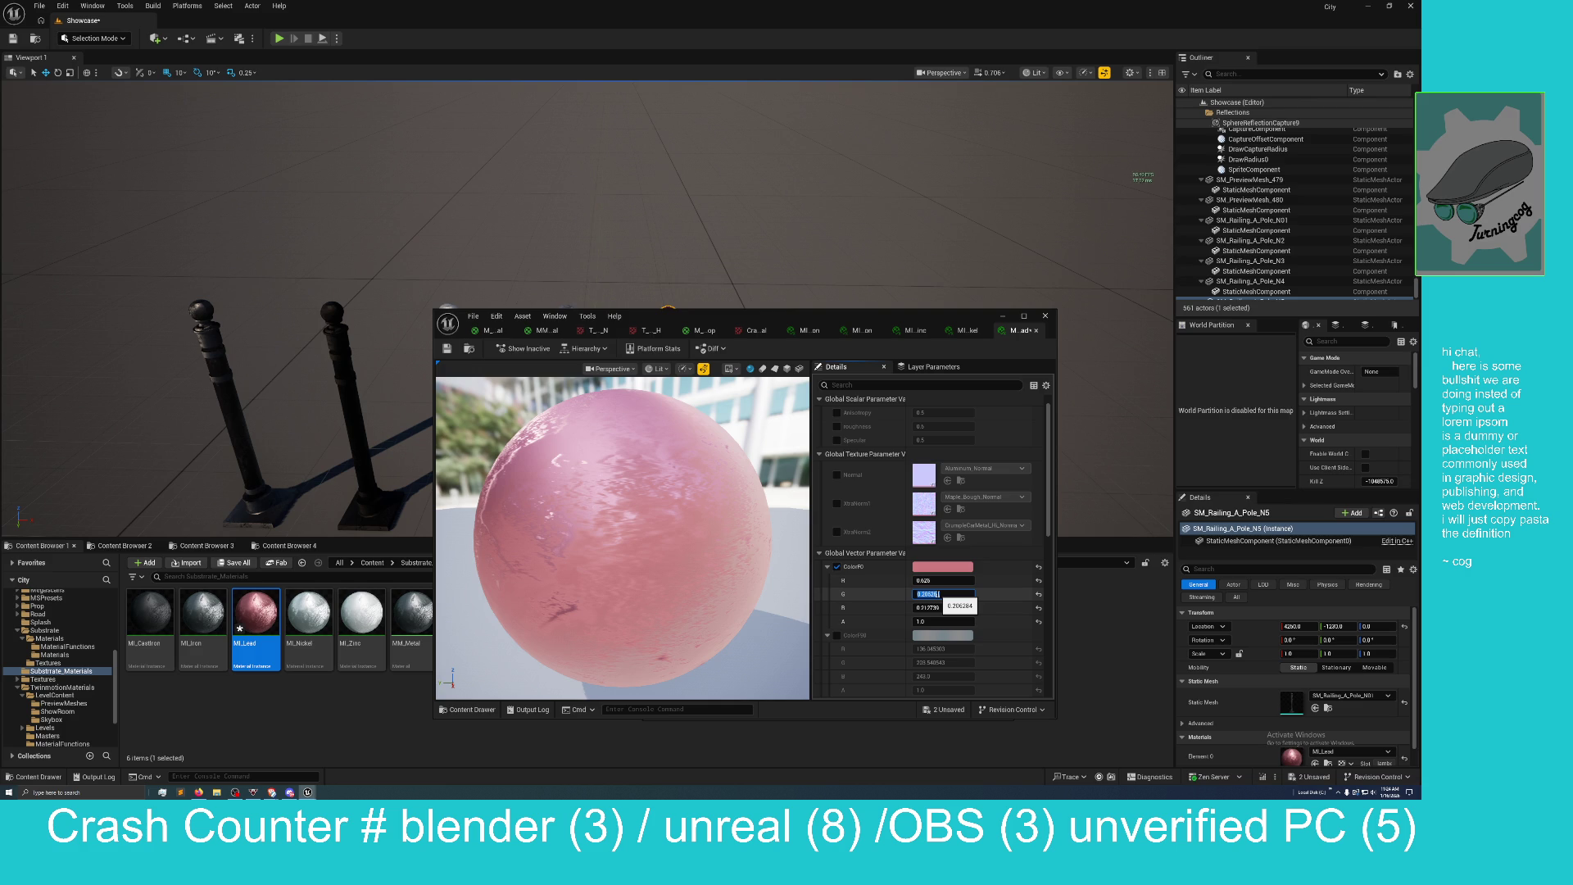
type("0.")
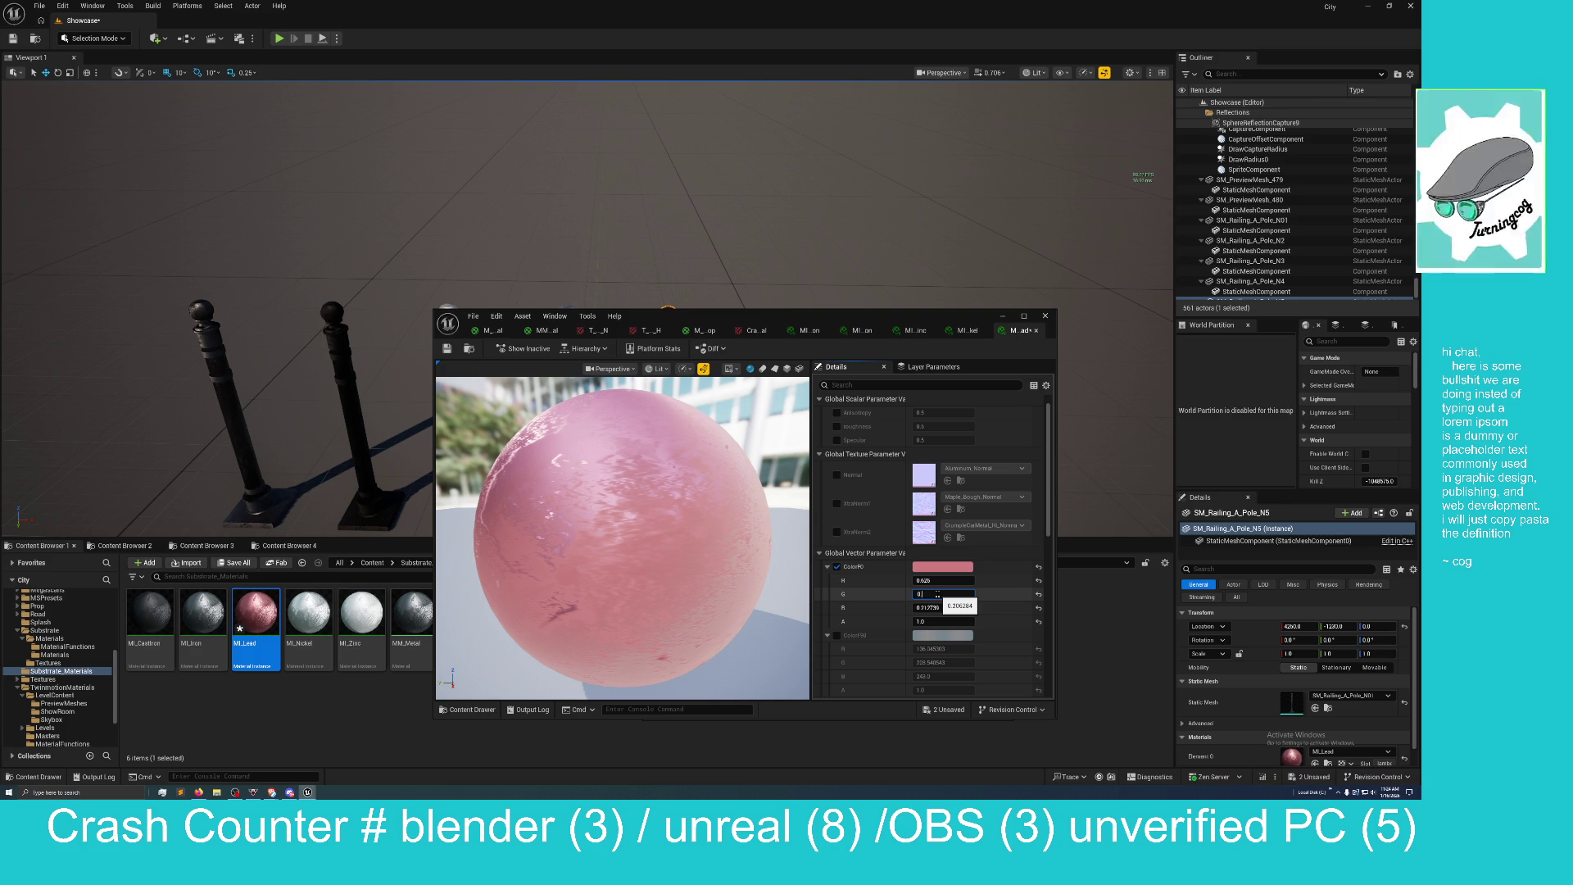
type("6")
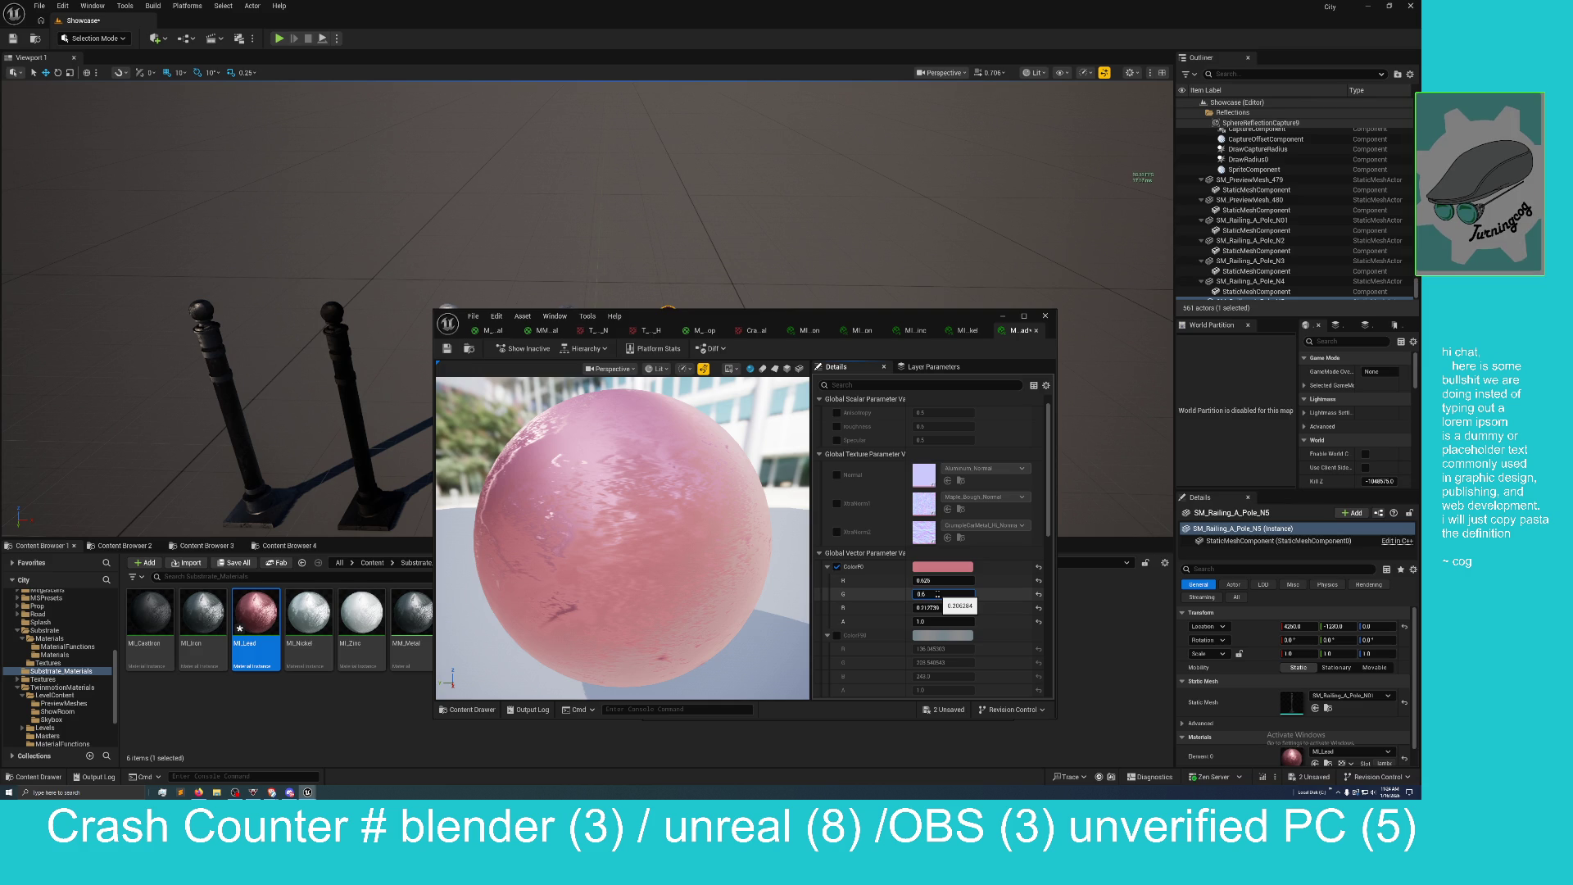
type("4")
key("Return")
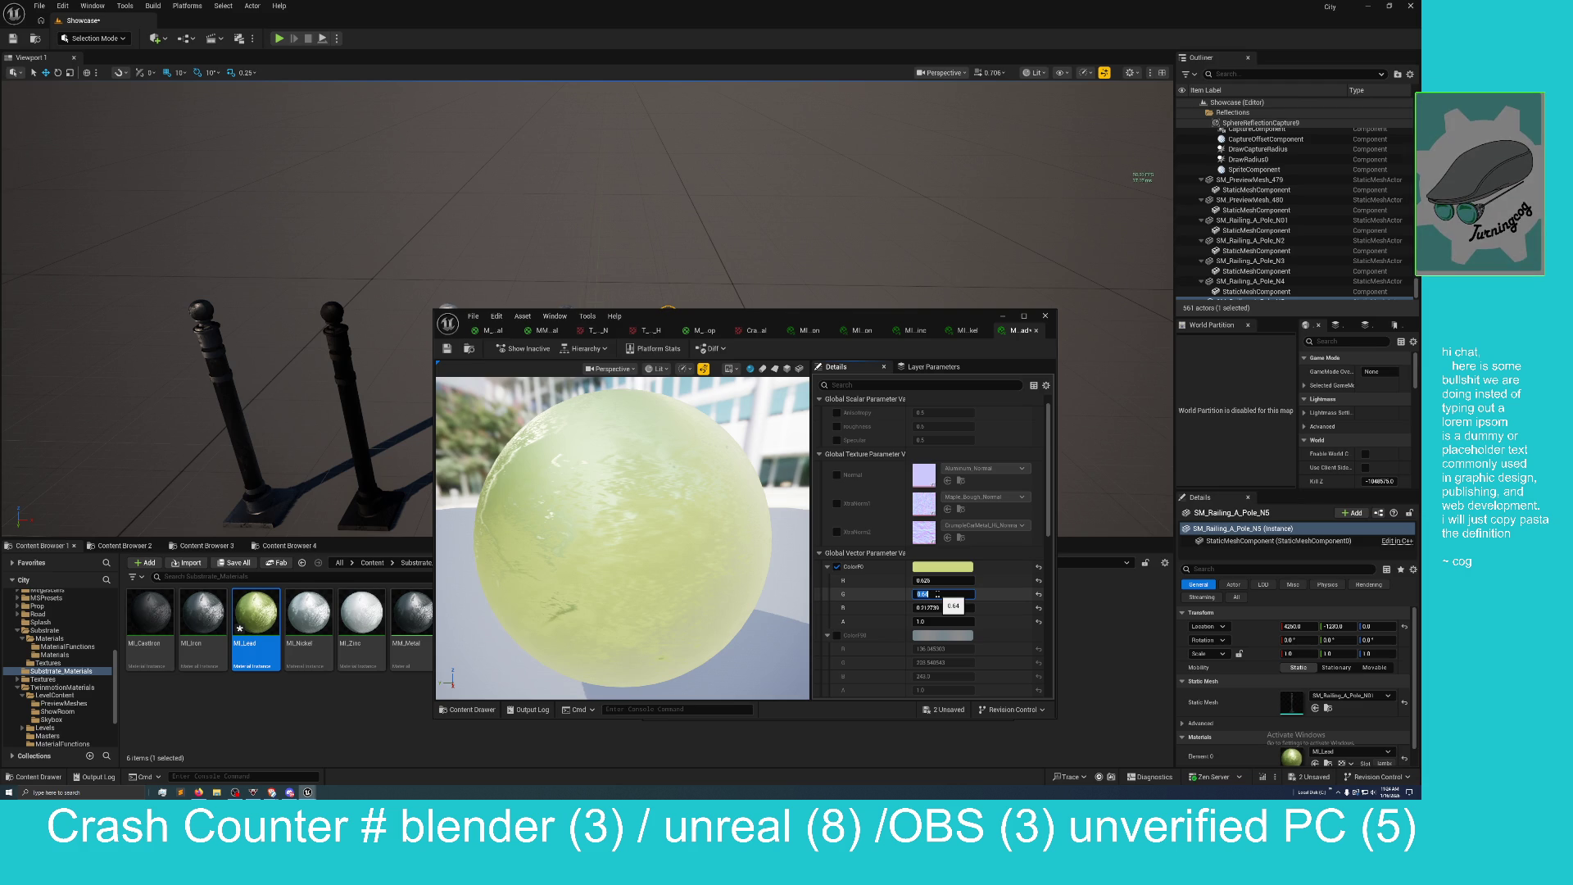
left_click(931, 603)
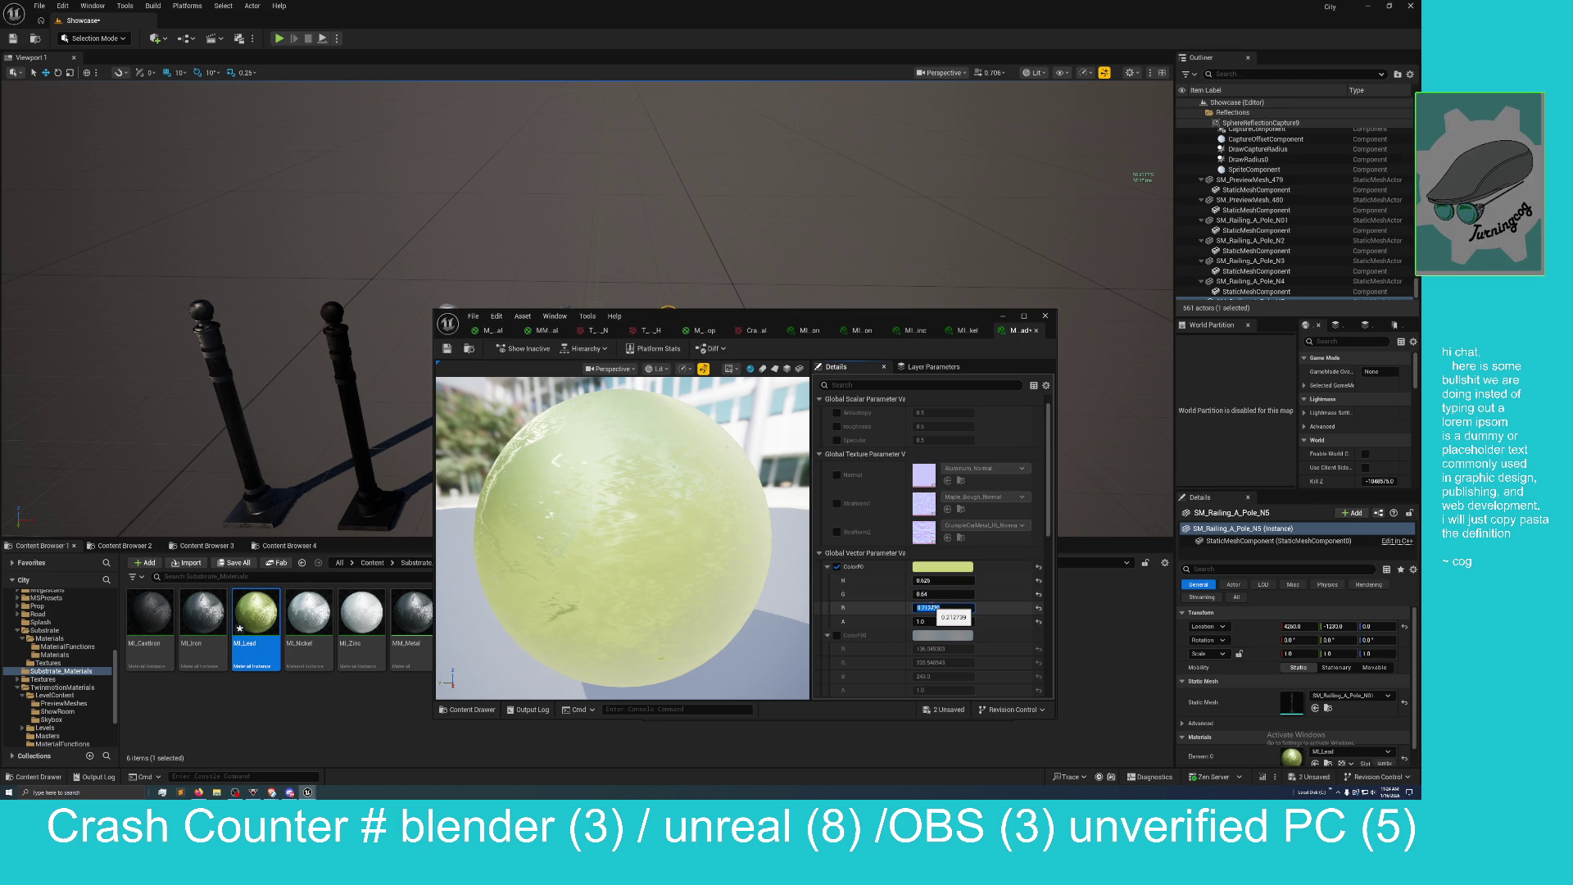
type("0.69")
type("3")
key("Return")
Save MI_Lead and the level, then move the material editor aside.
left_click(942, 709)
left_click(747, 475)
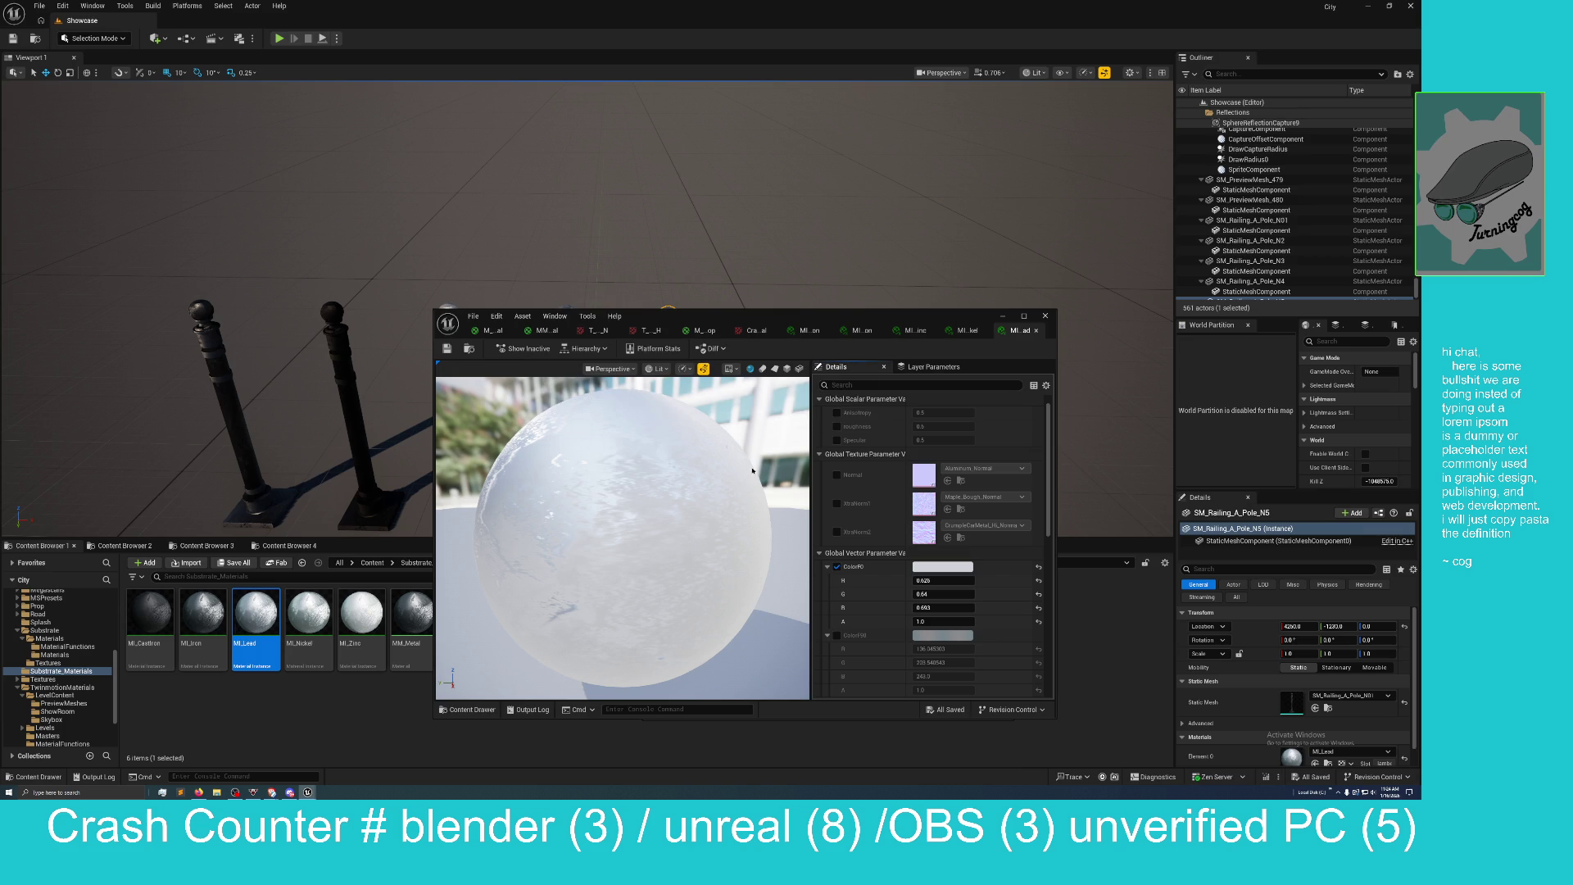
left_click_drag(783, 321, 1007, 309)
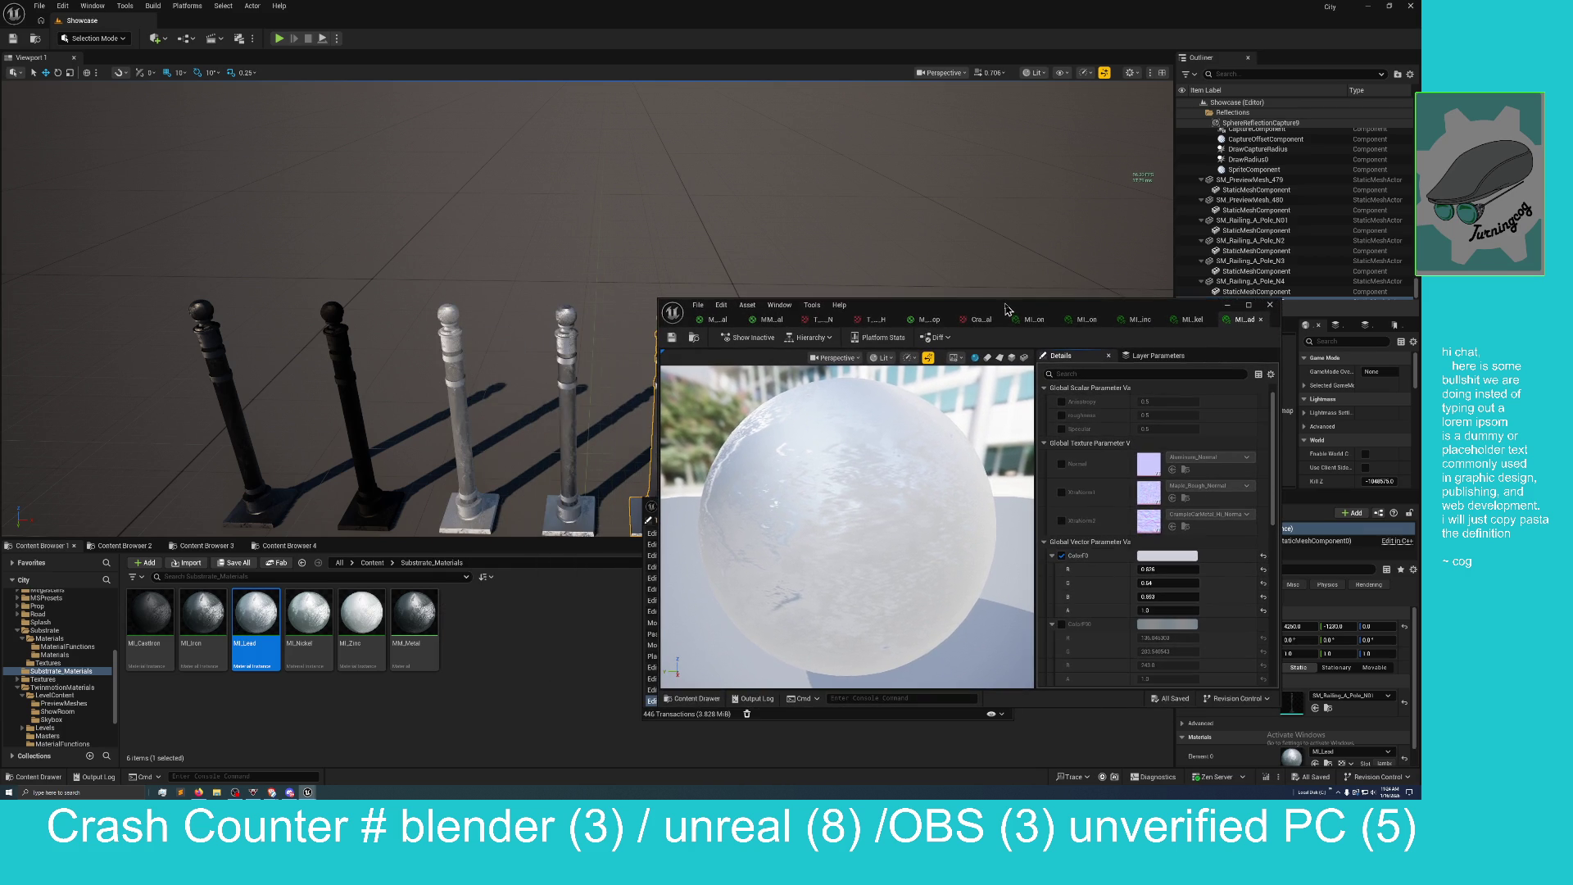
Override MI_Lead's Roughness to 0.7.
left_click(1062, 415)
left_click(1145, 415)
left_click(1146, 416)
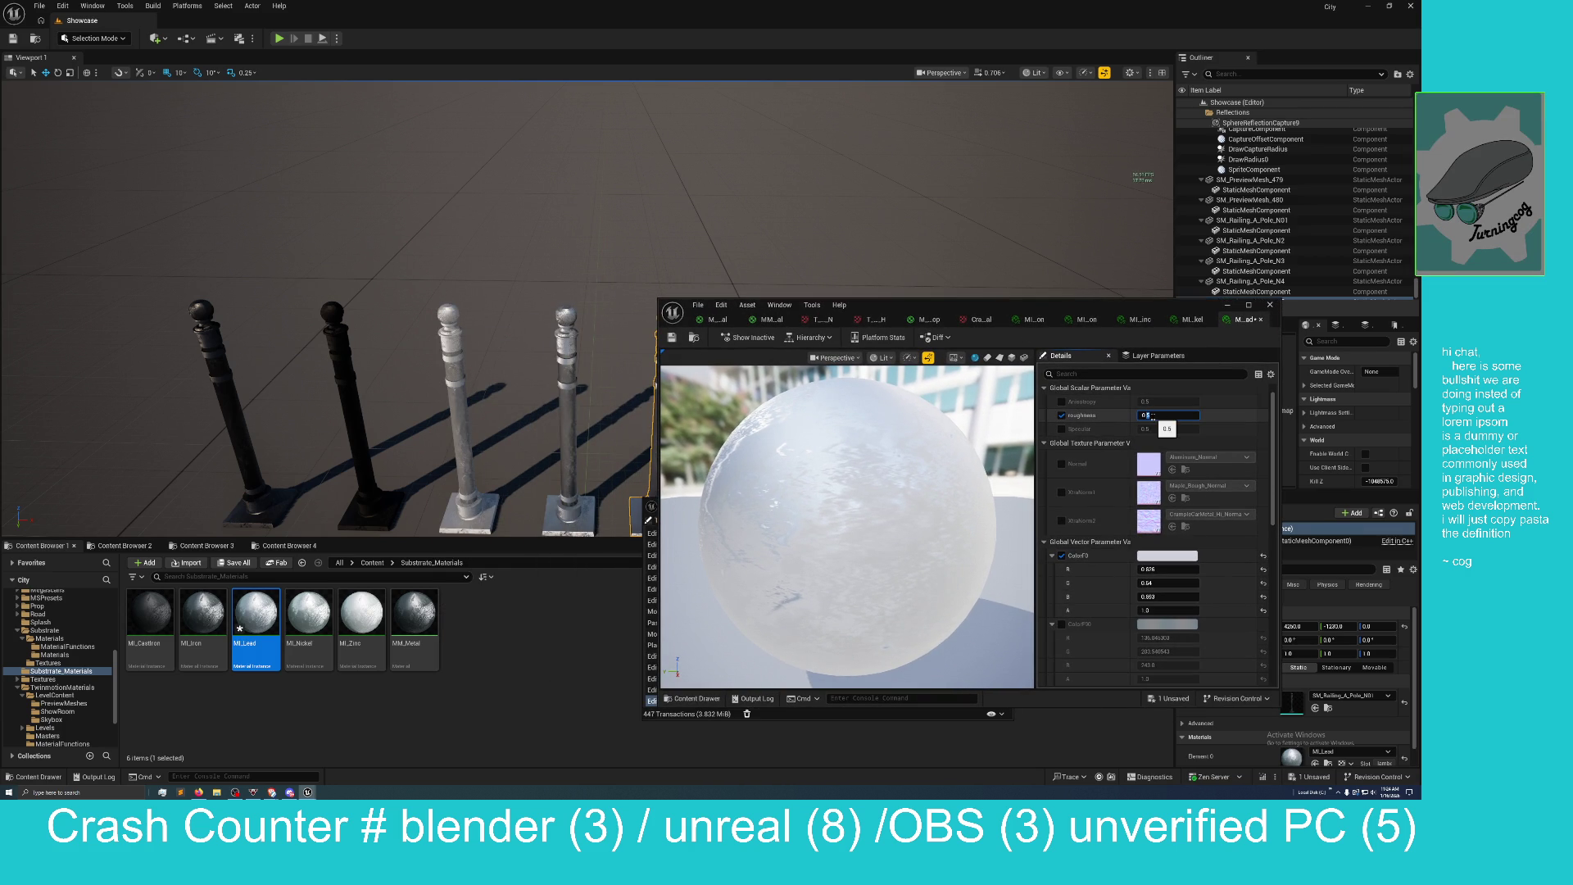
key("BackSpace")
type("7")
key("Return")
Override MI_Lead's Specular to 0.3 and bring up the save prompt.
mouse_move(920, 304)
left_mouse_down()
mouse_move(877, 340)
mouse_move(887, 321)
mouse_move(967, 348)
left_mouse_up()
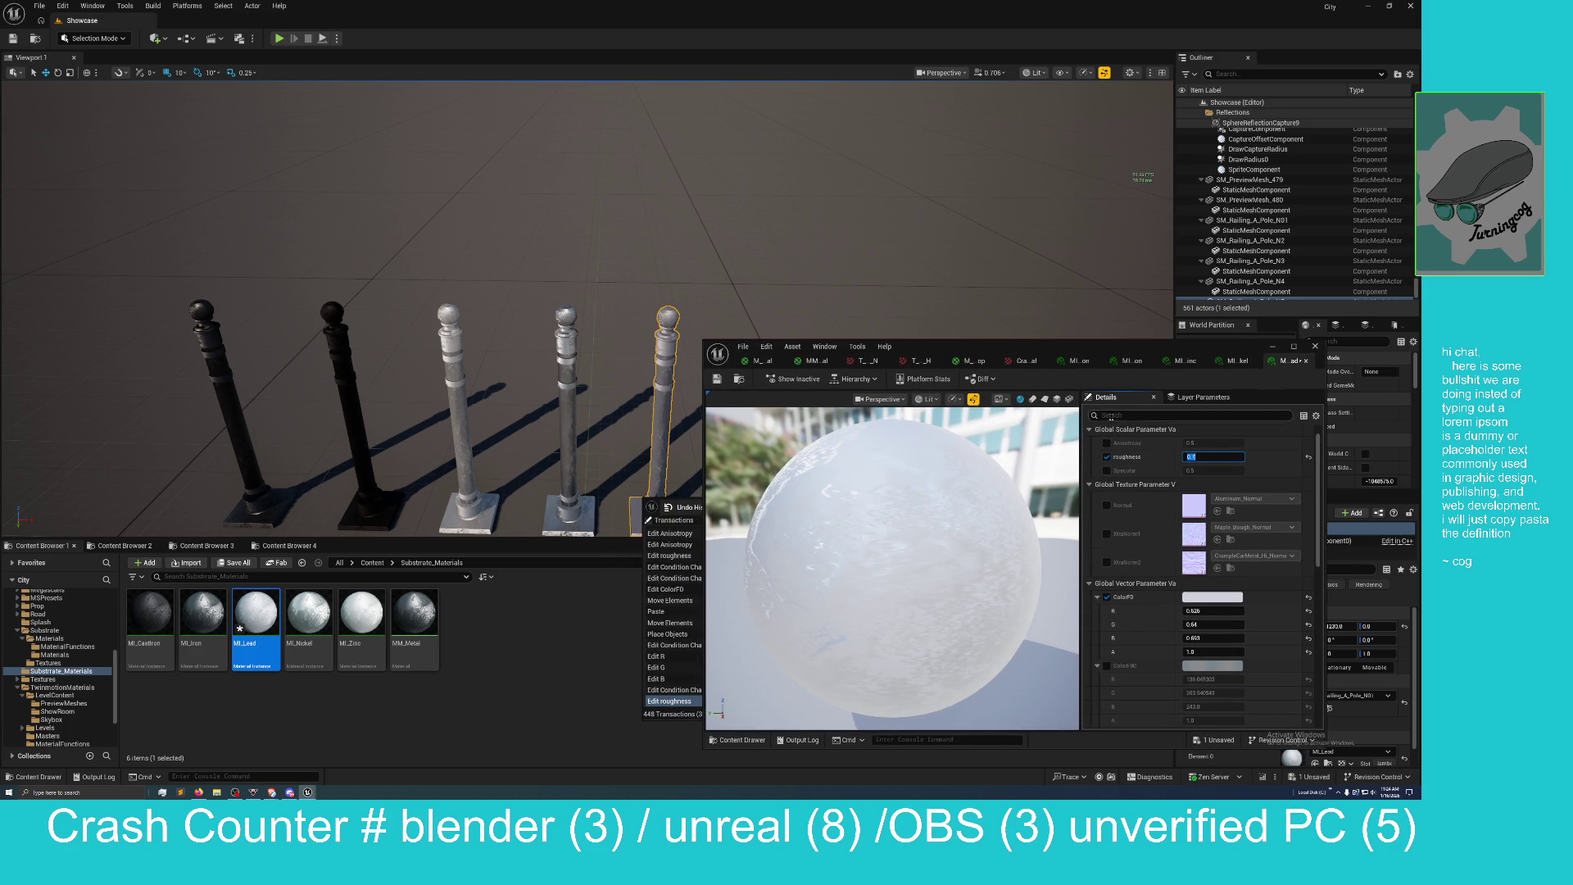
left_click(1107, 470)
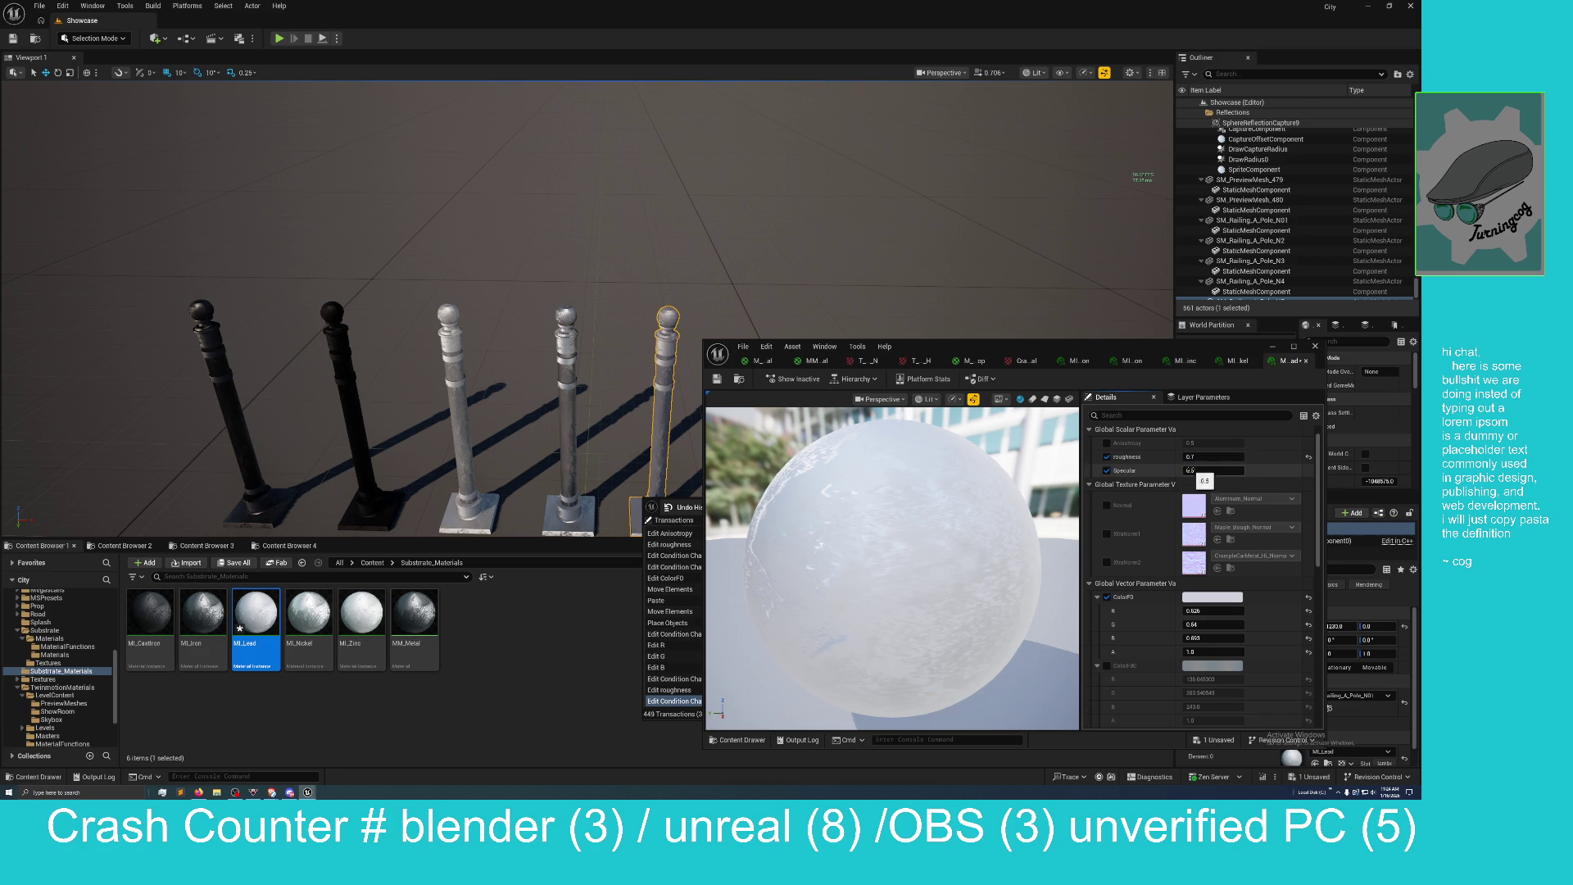
left_click(1192, 470)
type("0.3")
key("Return")
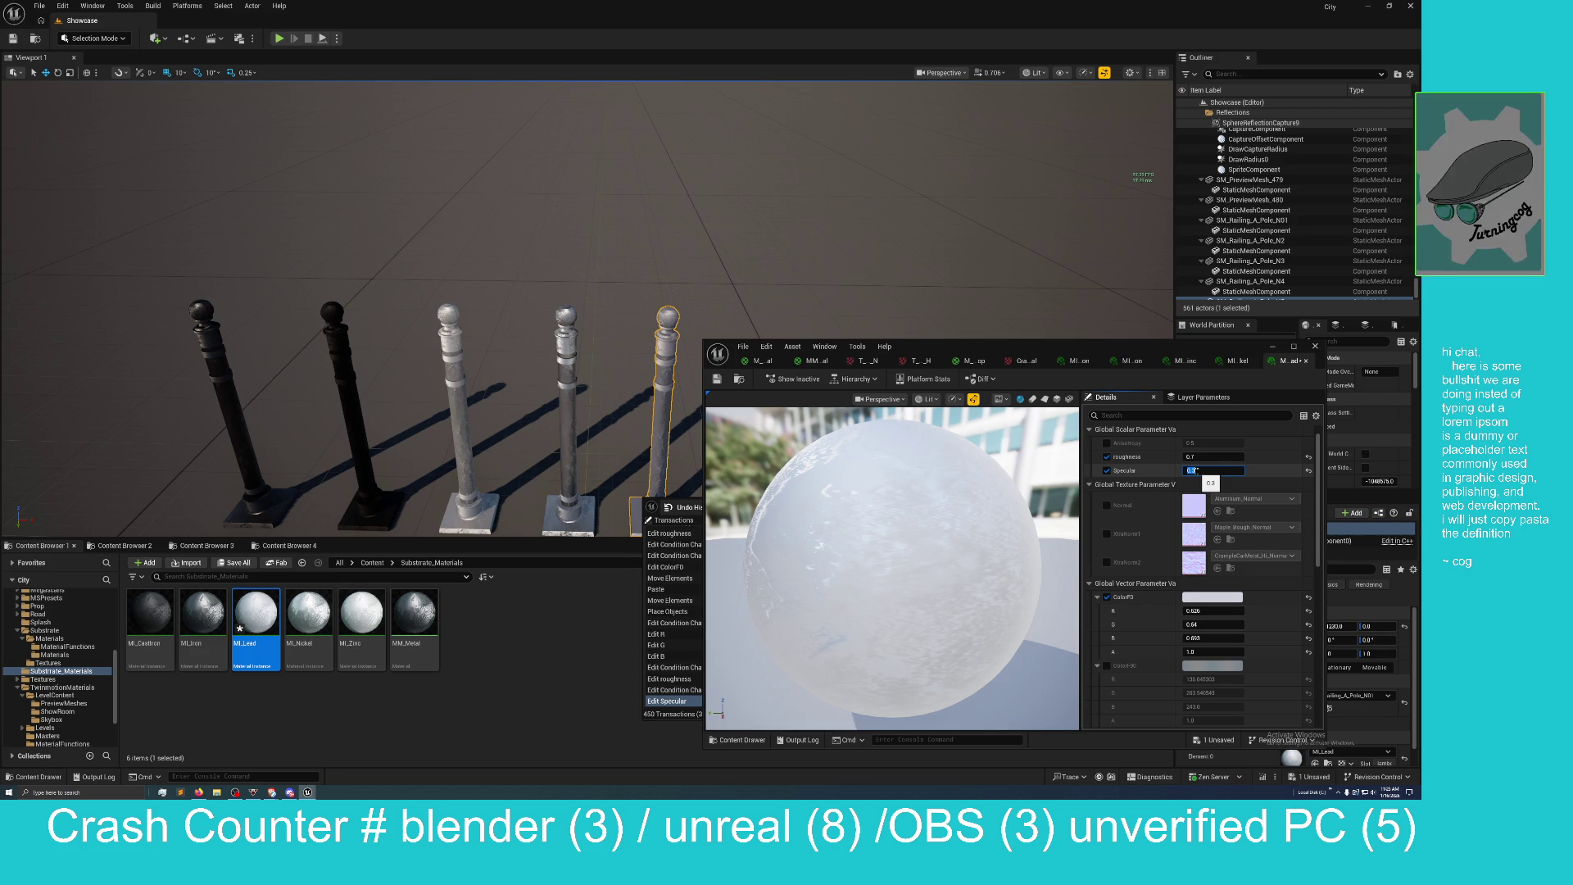
left_click_drag(1001, 355, 1073, 345)
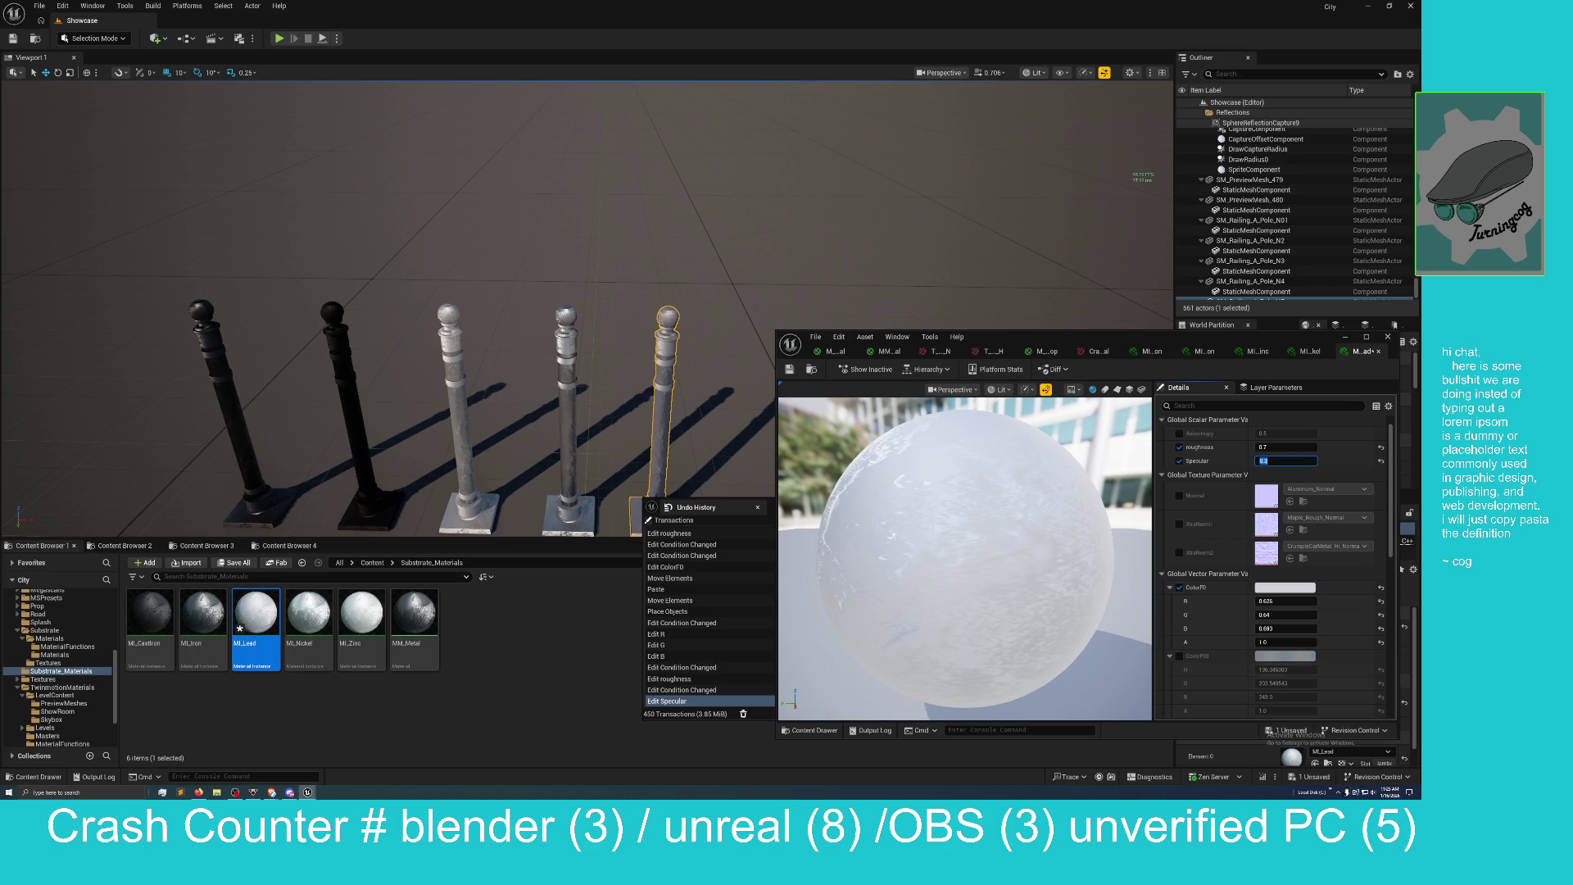
left_click(1313, 777)
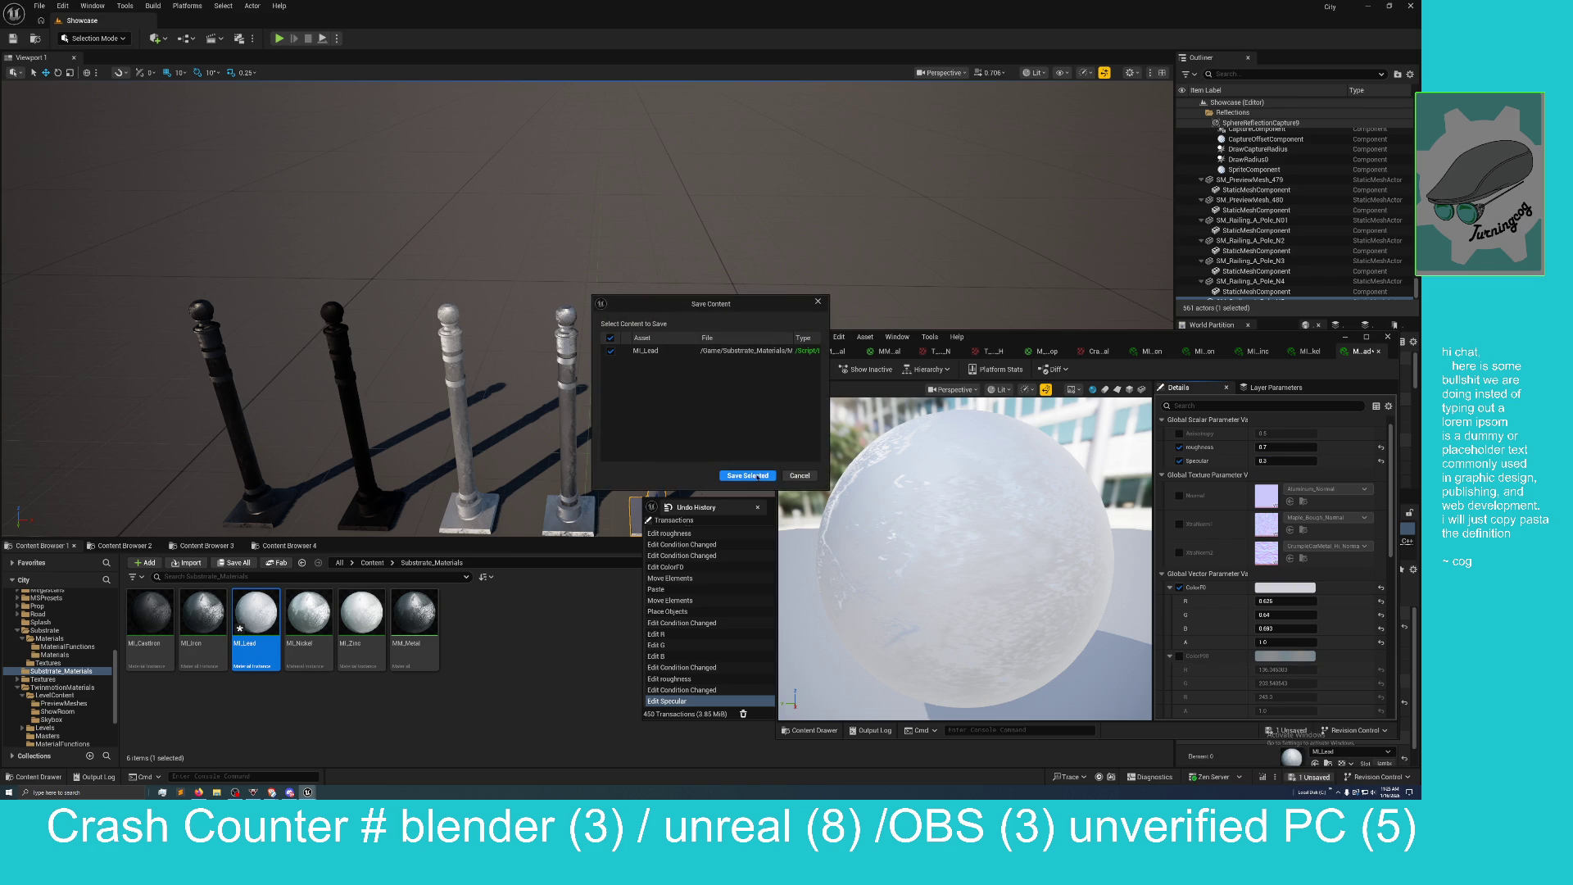
Save MI_Lead with its new overrides and select the fifth railing pole.
left_click(747, 475)
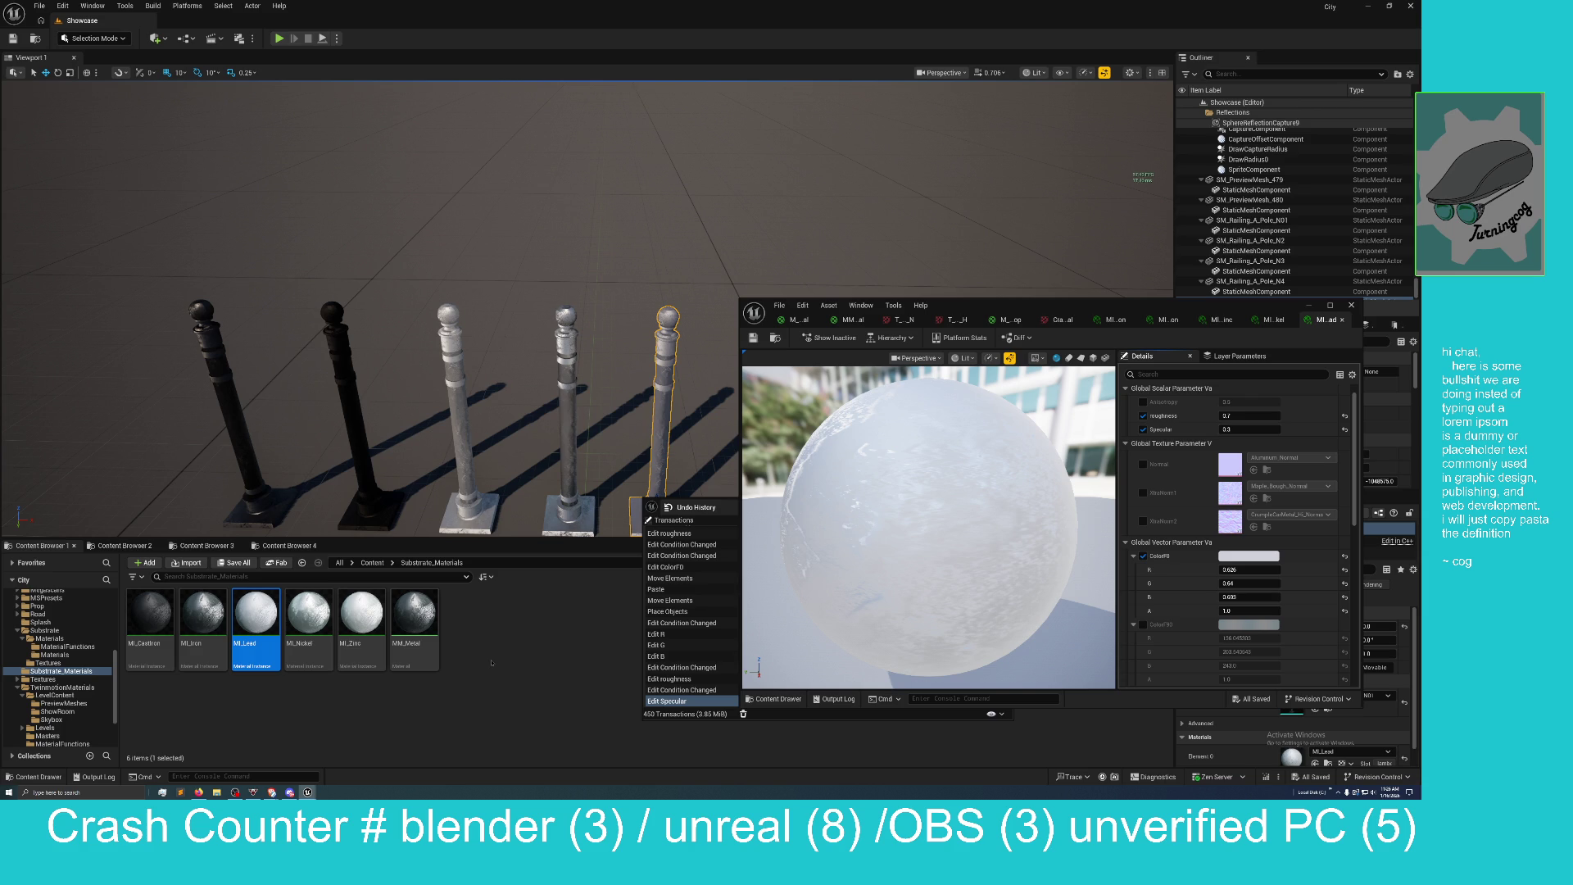
left_click(593, 699)
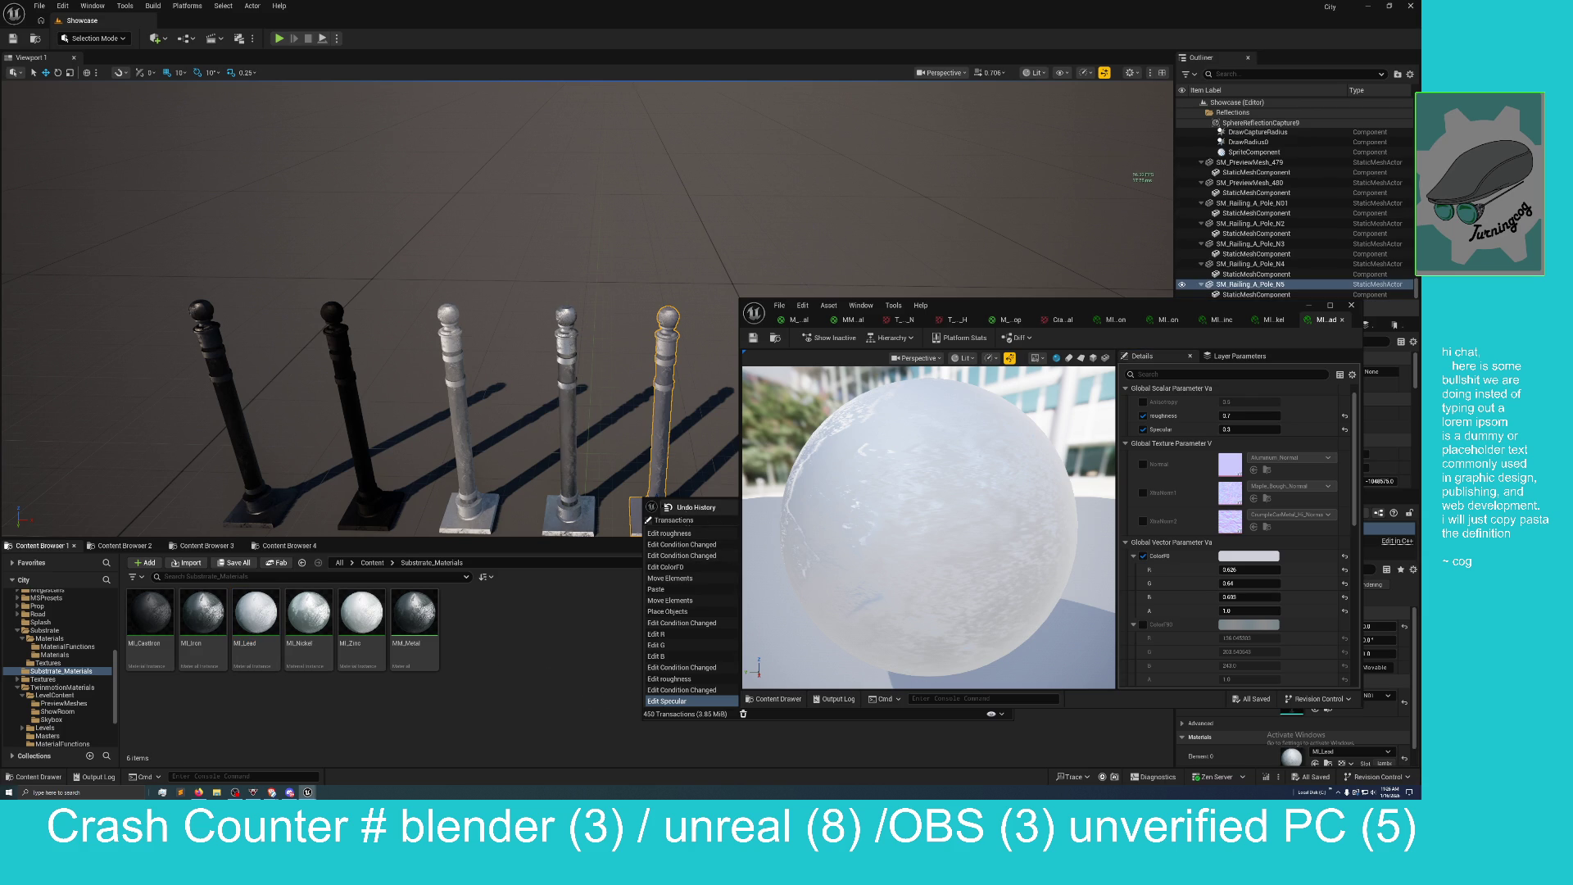
Close the floating Undo History window and scroll MI_Lead's Details to Material Property Overrides.
left_click(652, 507)
left_click(1001, 504)
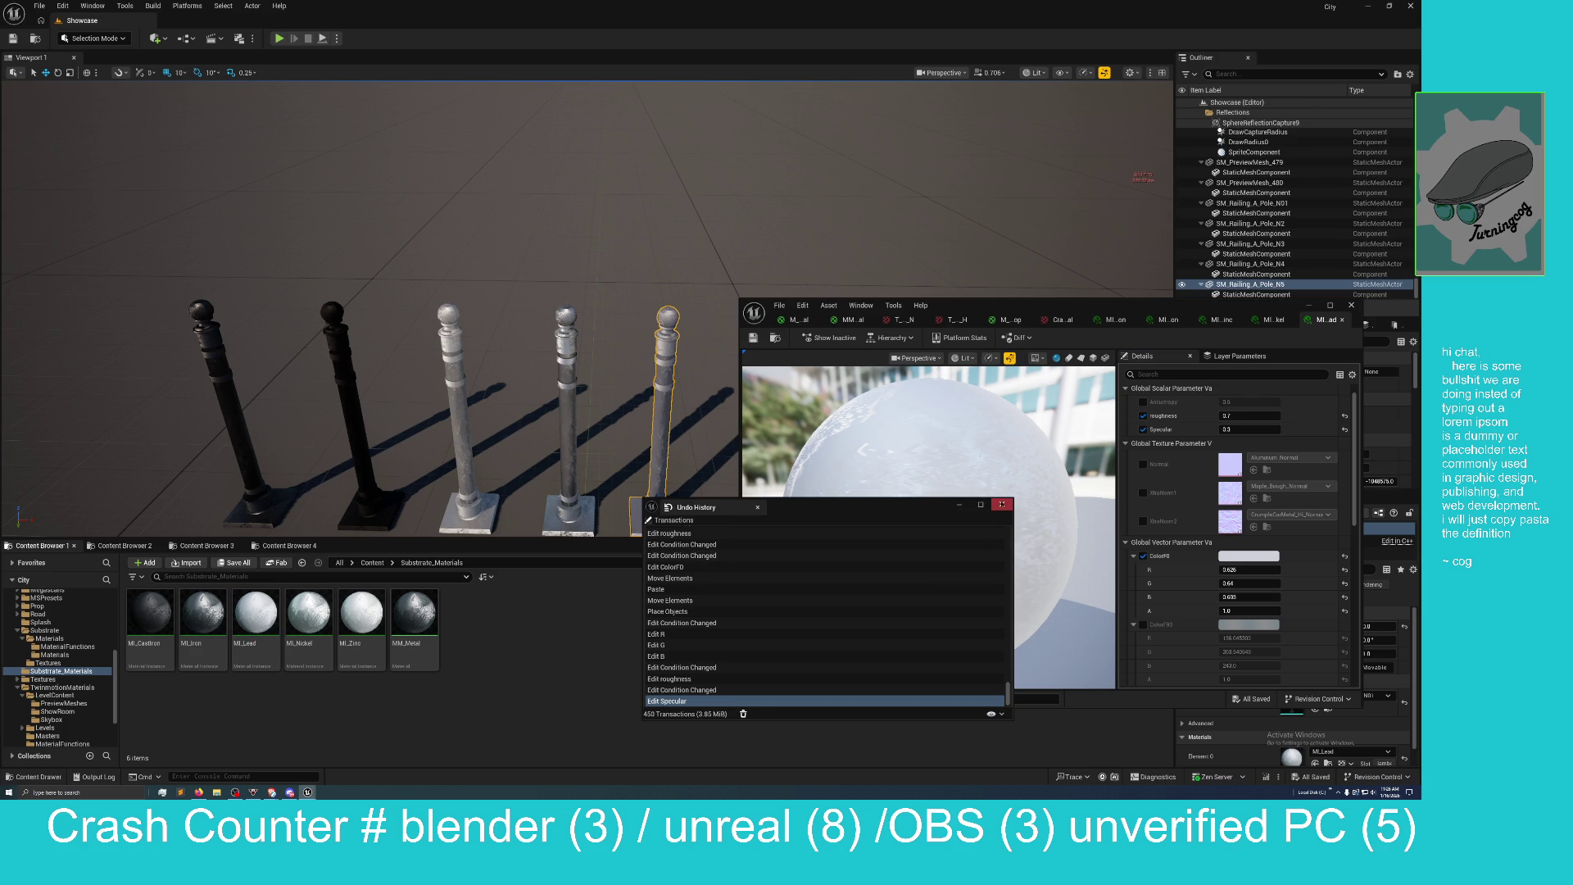
left_click(1001, 504)
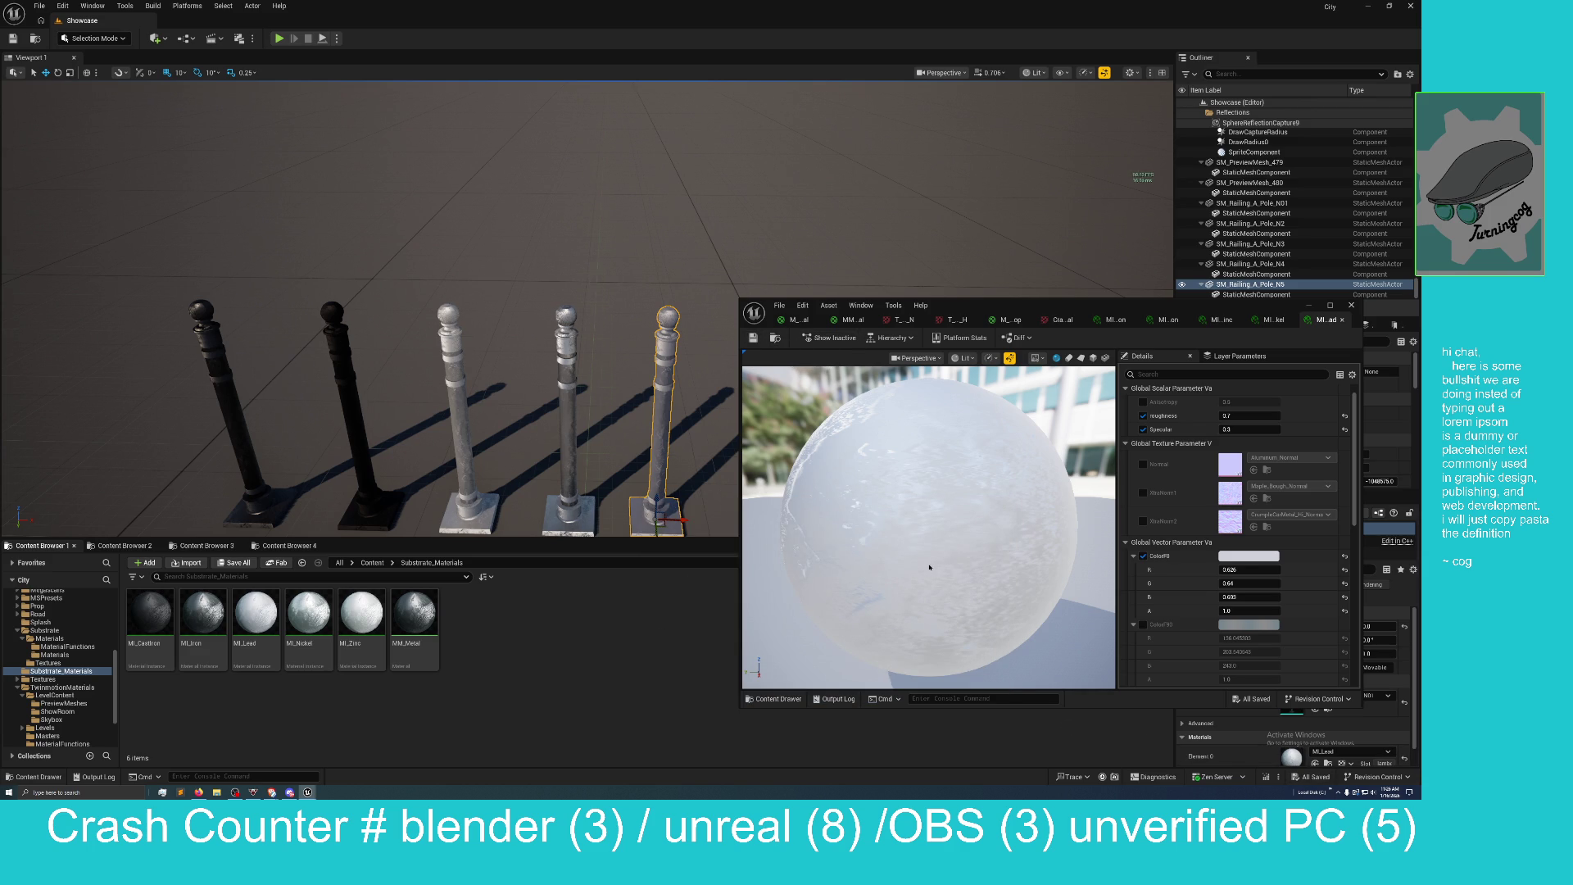
scroll(1164, 539, "down", 5)
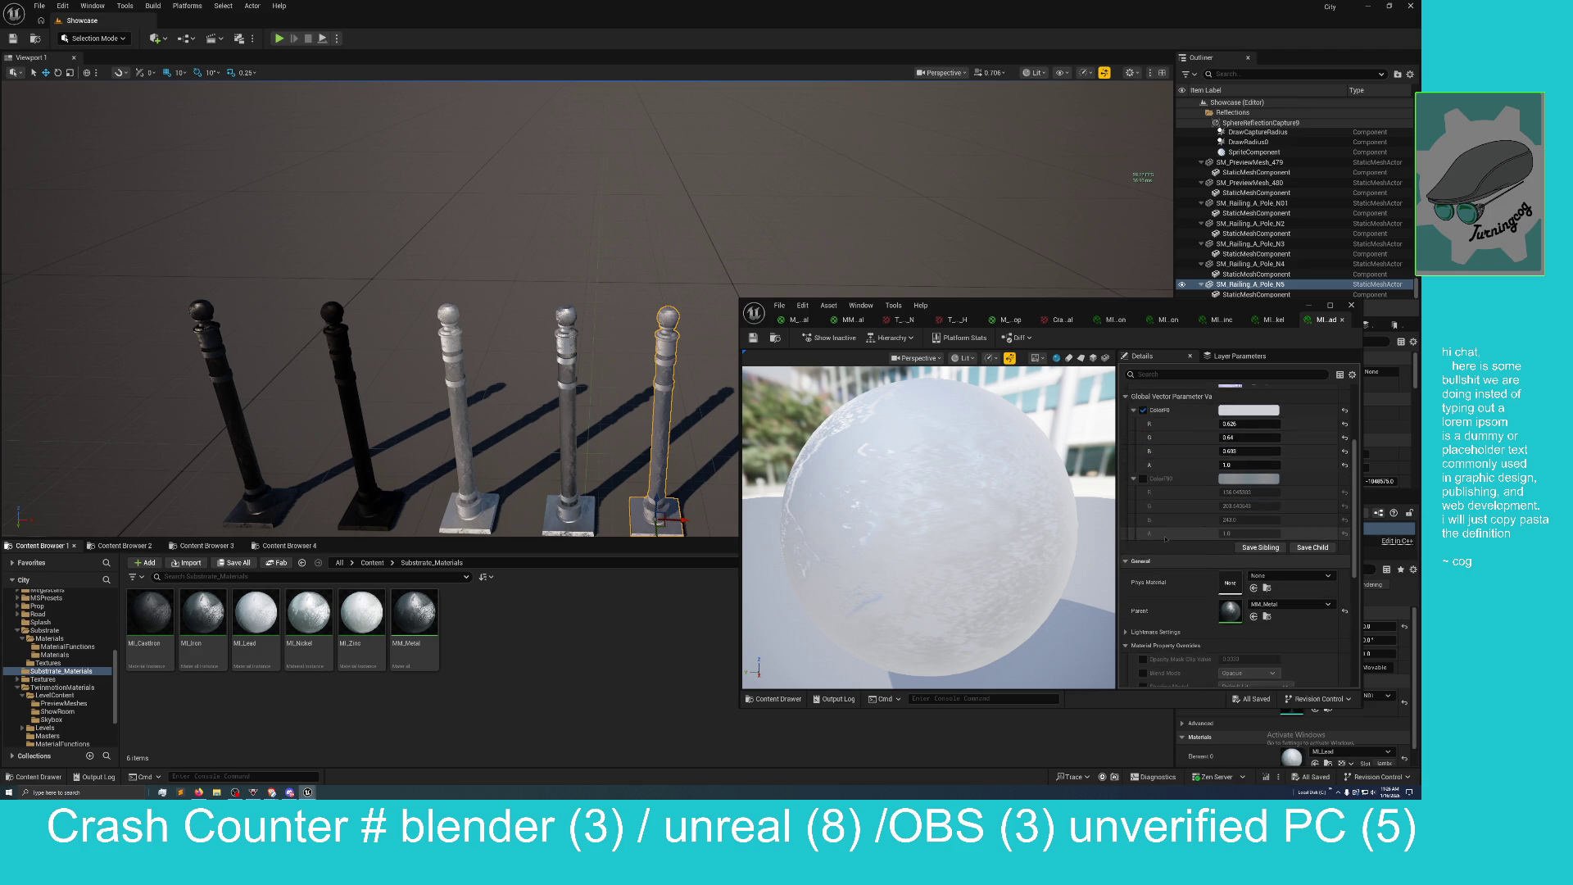
scroll(1164, 538, "down", 2)
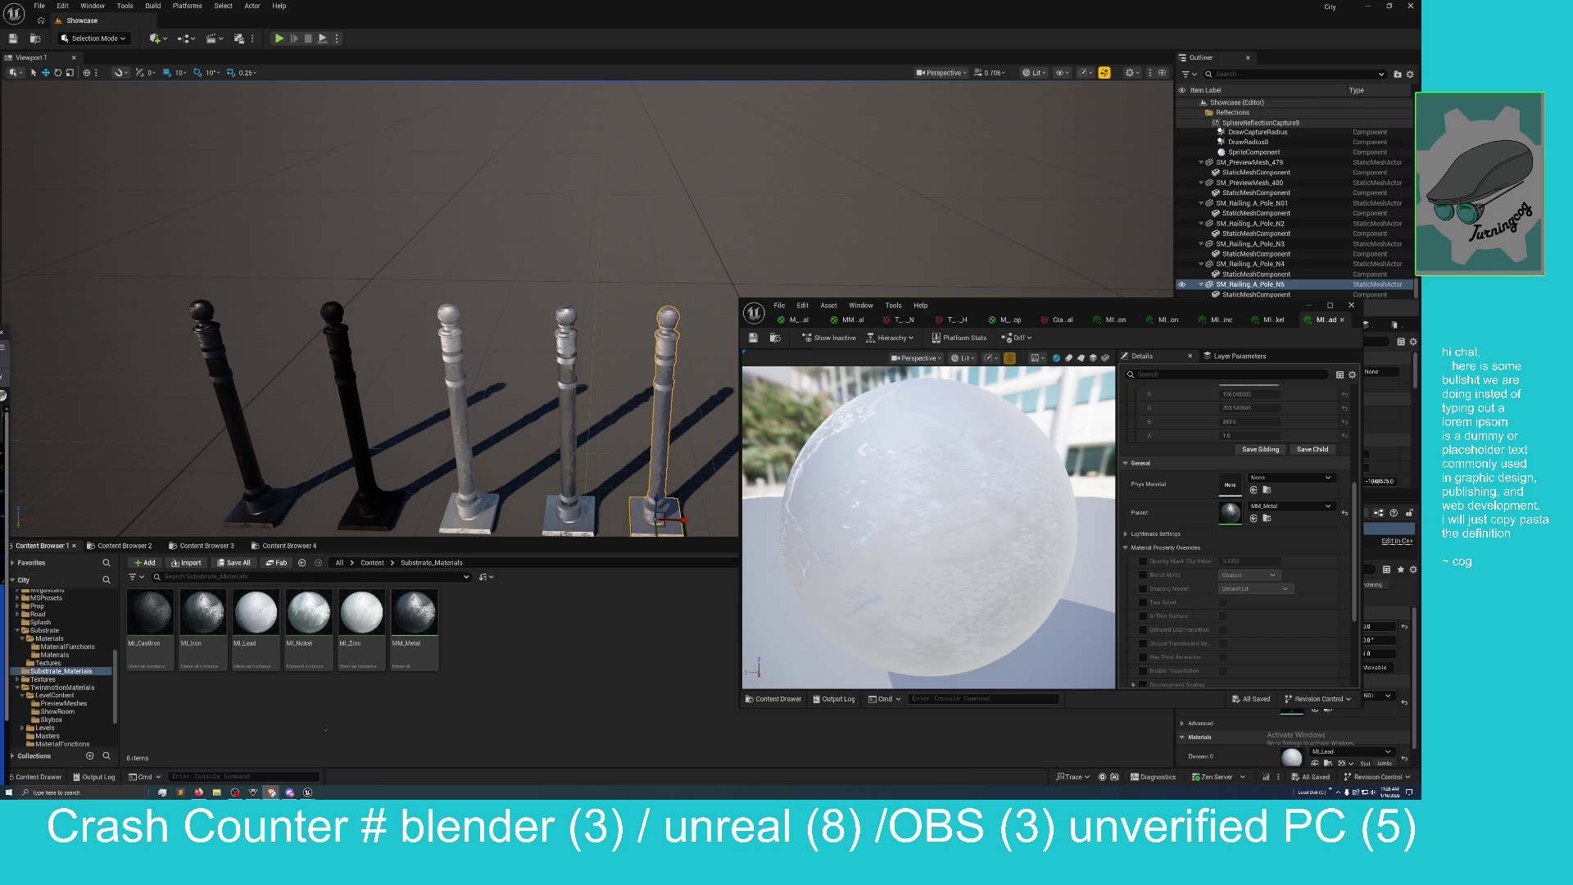
mouse_move(308, 793)
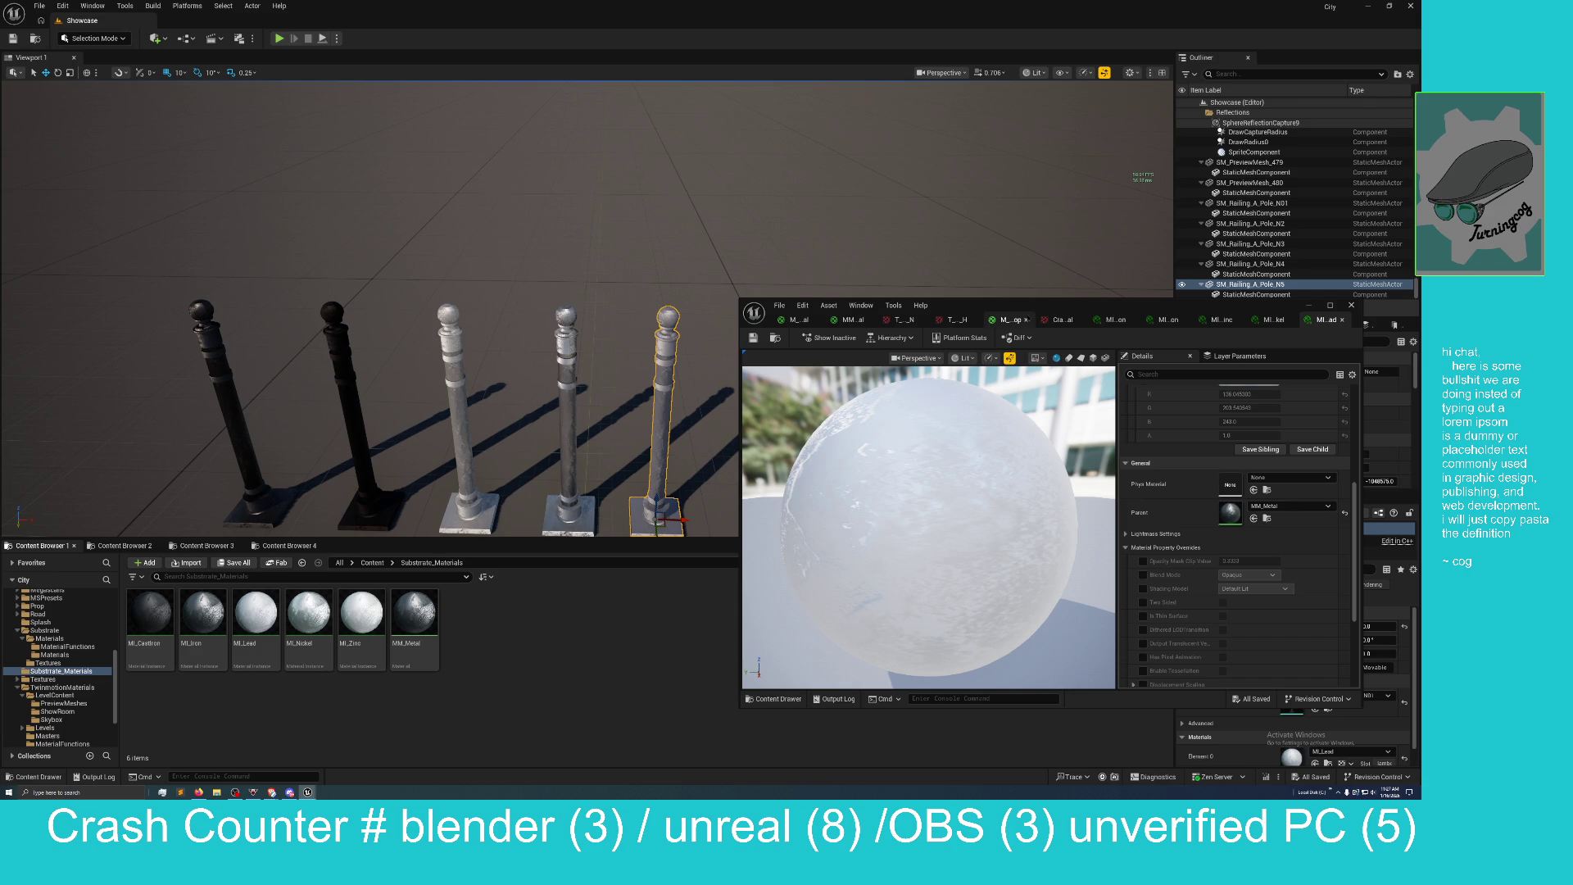
Move the material editor aside, check the MM_Metal parent, and switch to the physicallybased.info Lead page.
left_click_drag(1049, 307, 877, 287)
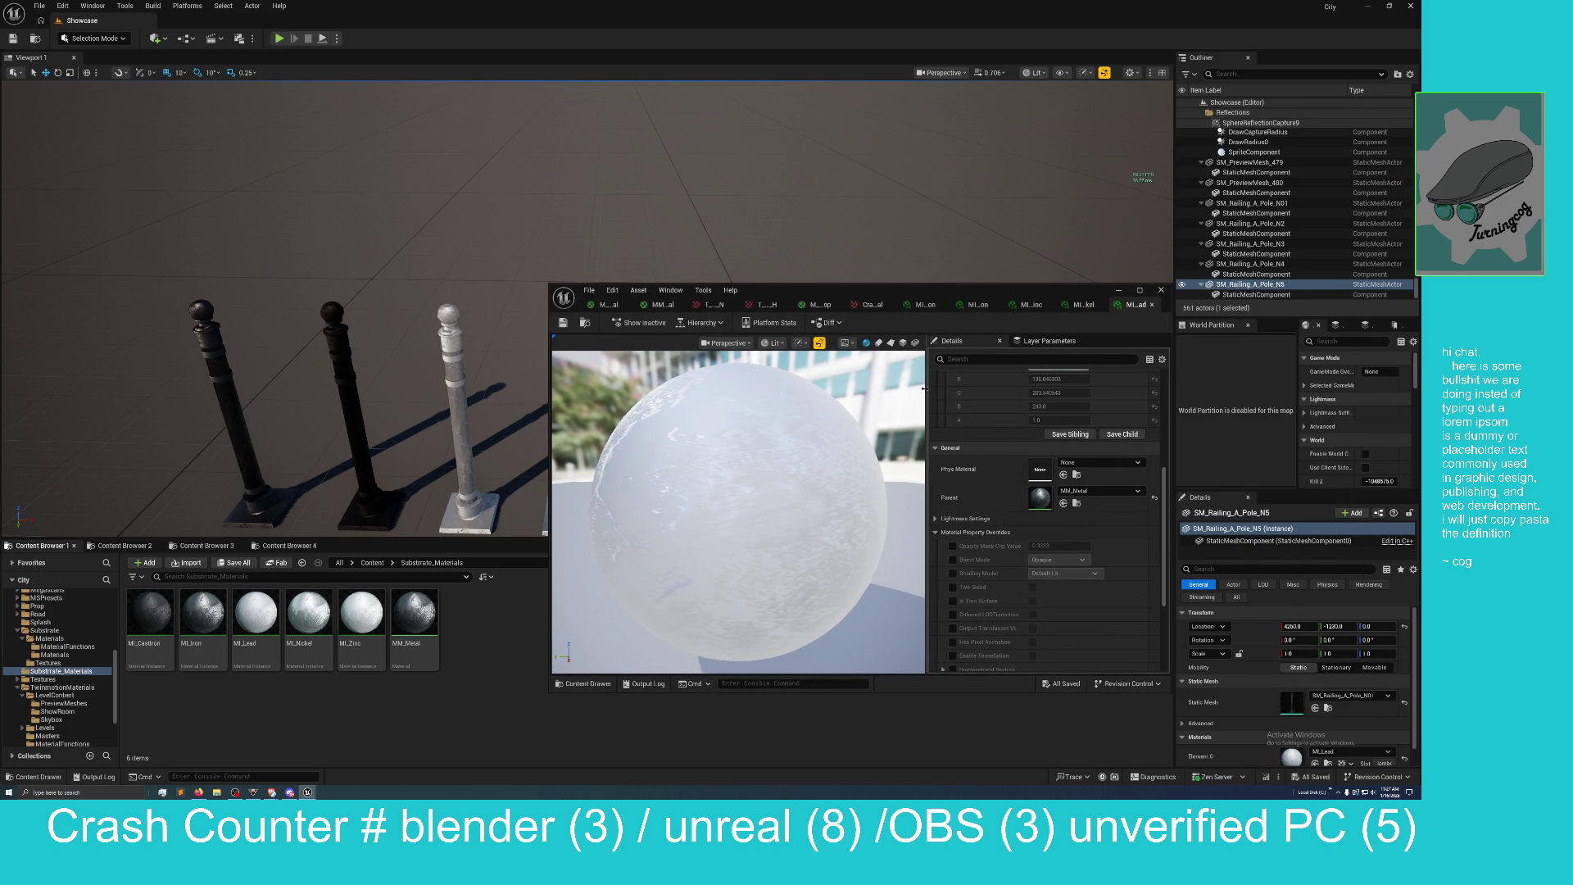
scroll(978, 452, "up", 5)
scroll(978, 452, "up", 4)
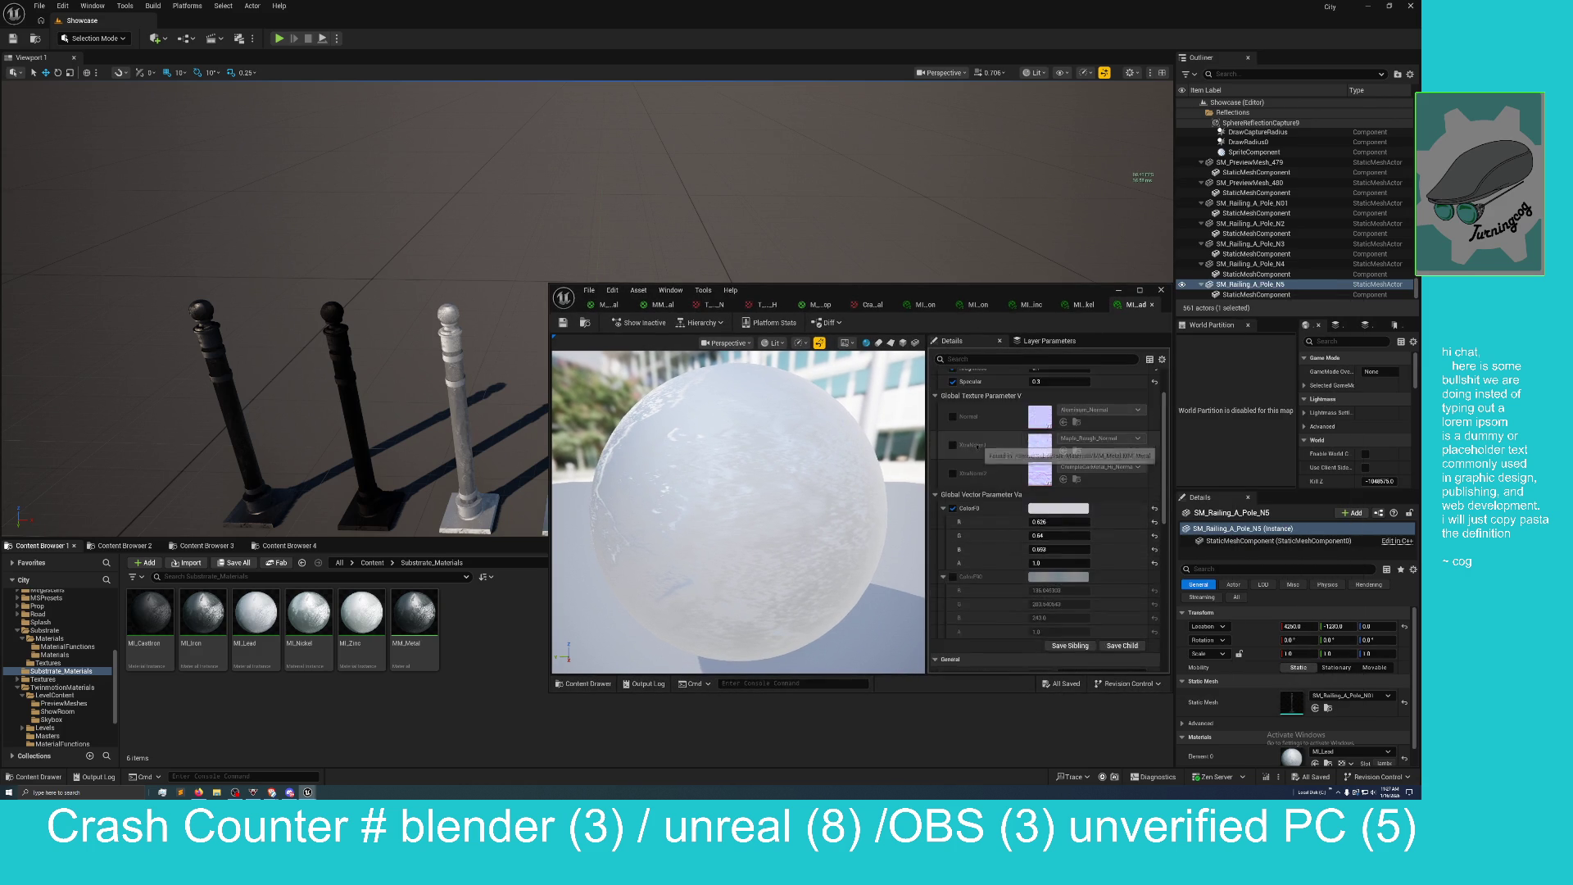
right_click(427, 617)
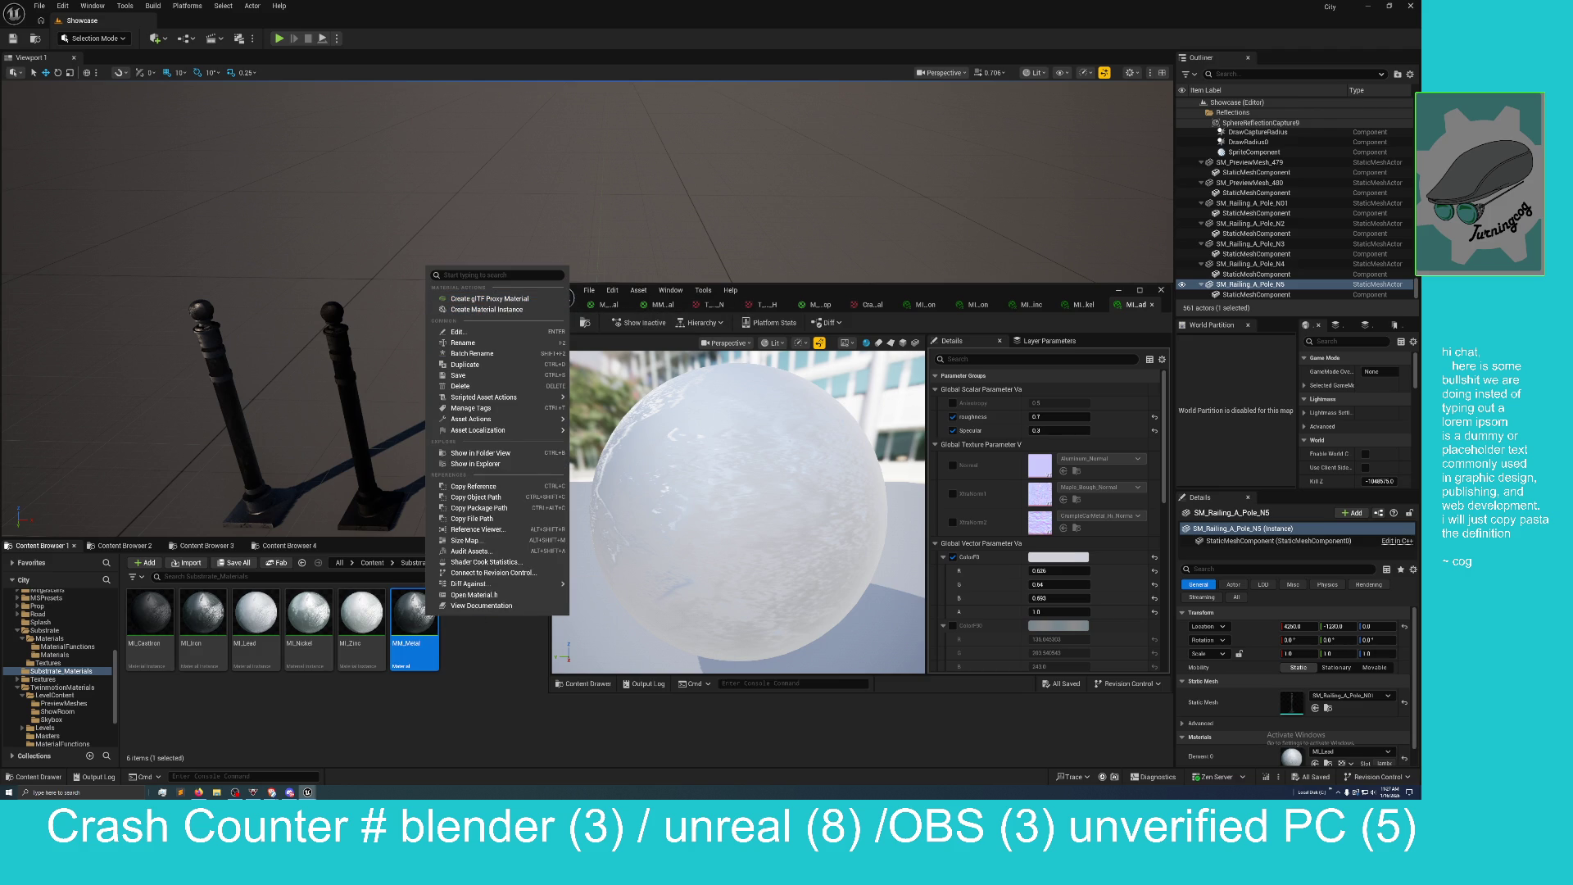
key("Escape")
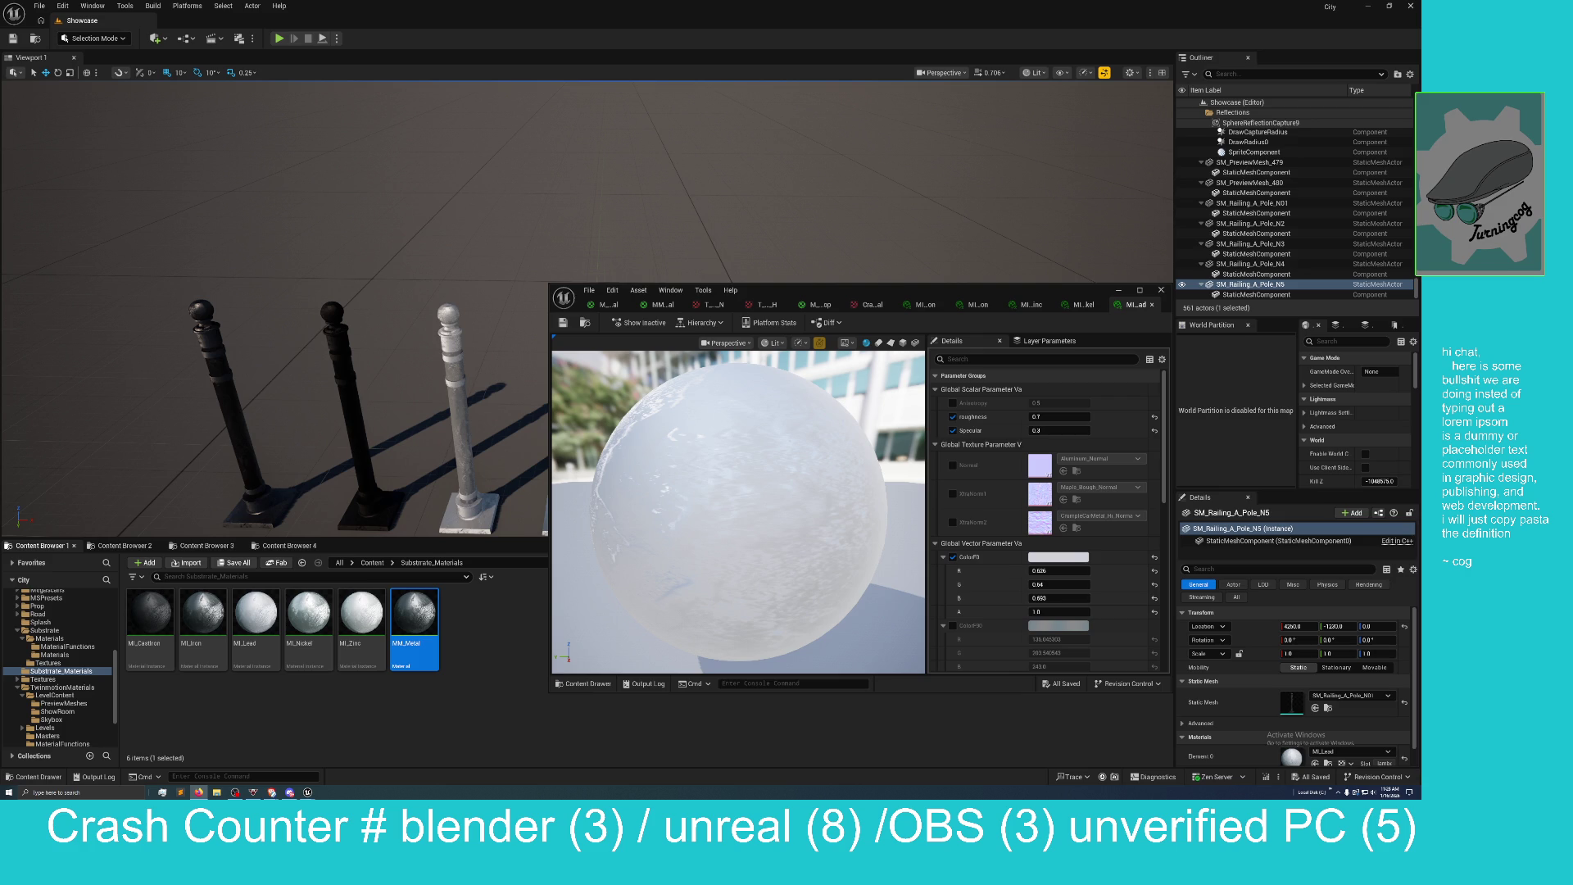
key("alt+Tab")
key("alt+Tab")
Snap the physicallybased.info page to the left half and Unreal to the right.
left_click_drag(0, 300, 37, 546)
key("alt+Tab")
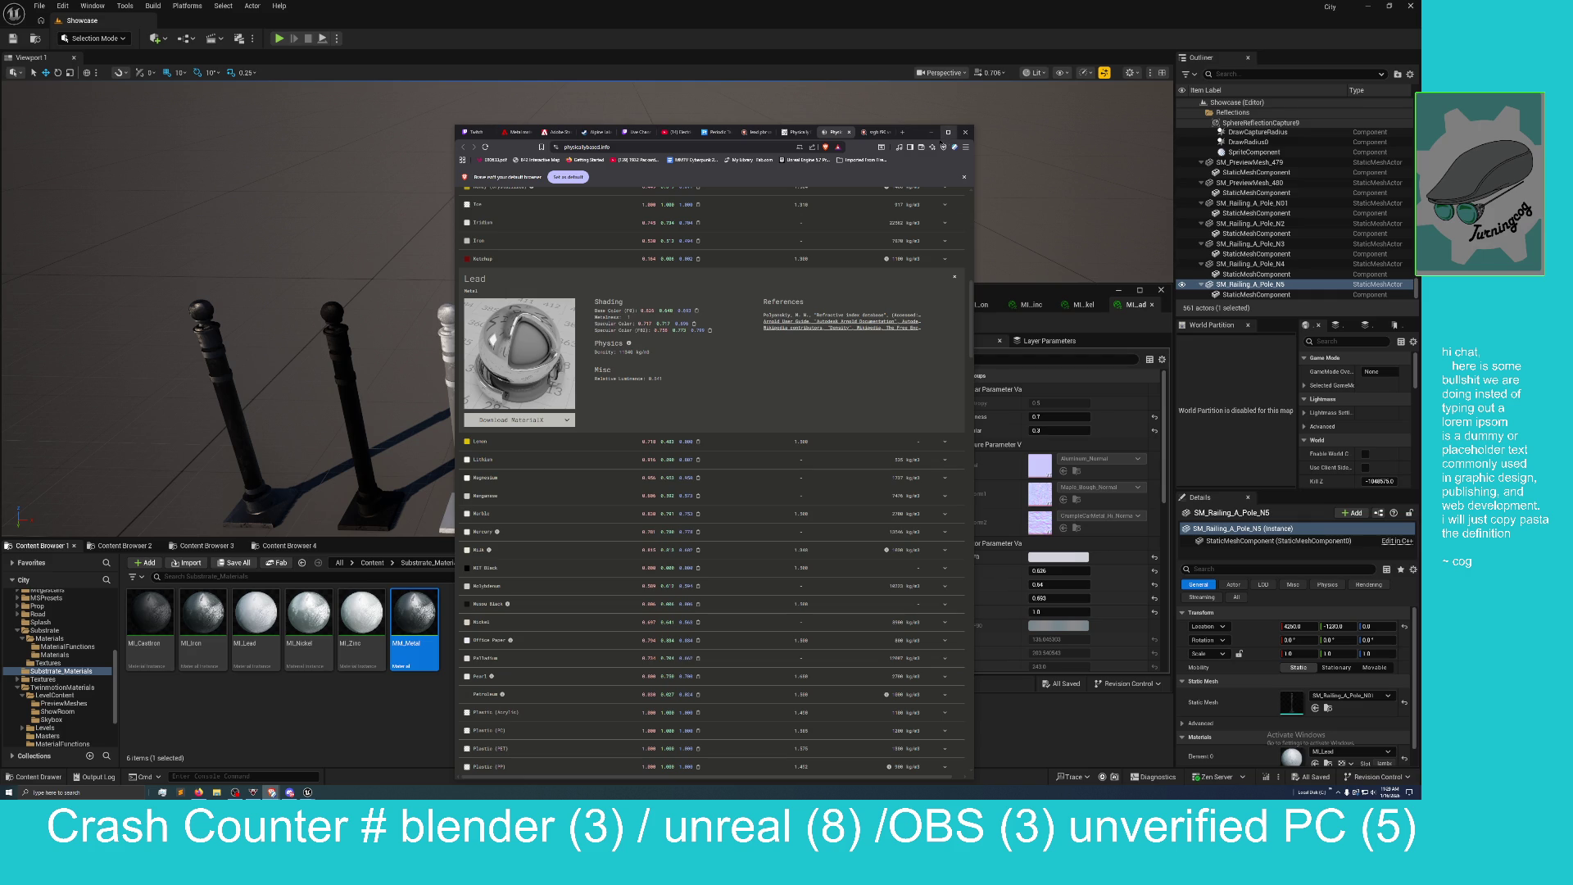
mouse_move(907, 132)
left_mouse_down()
mouse_move(627, 132)
mouse_move(507, 105)
left_mouse_up()
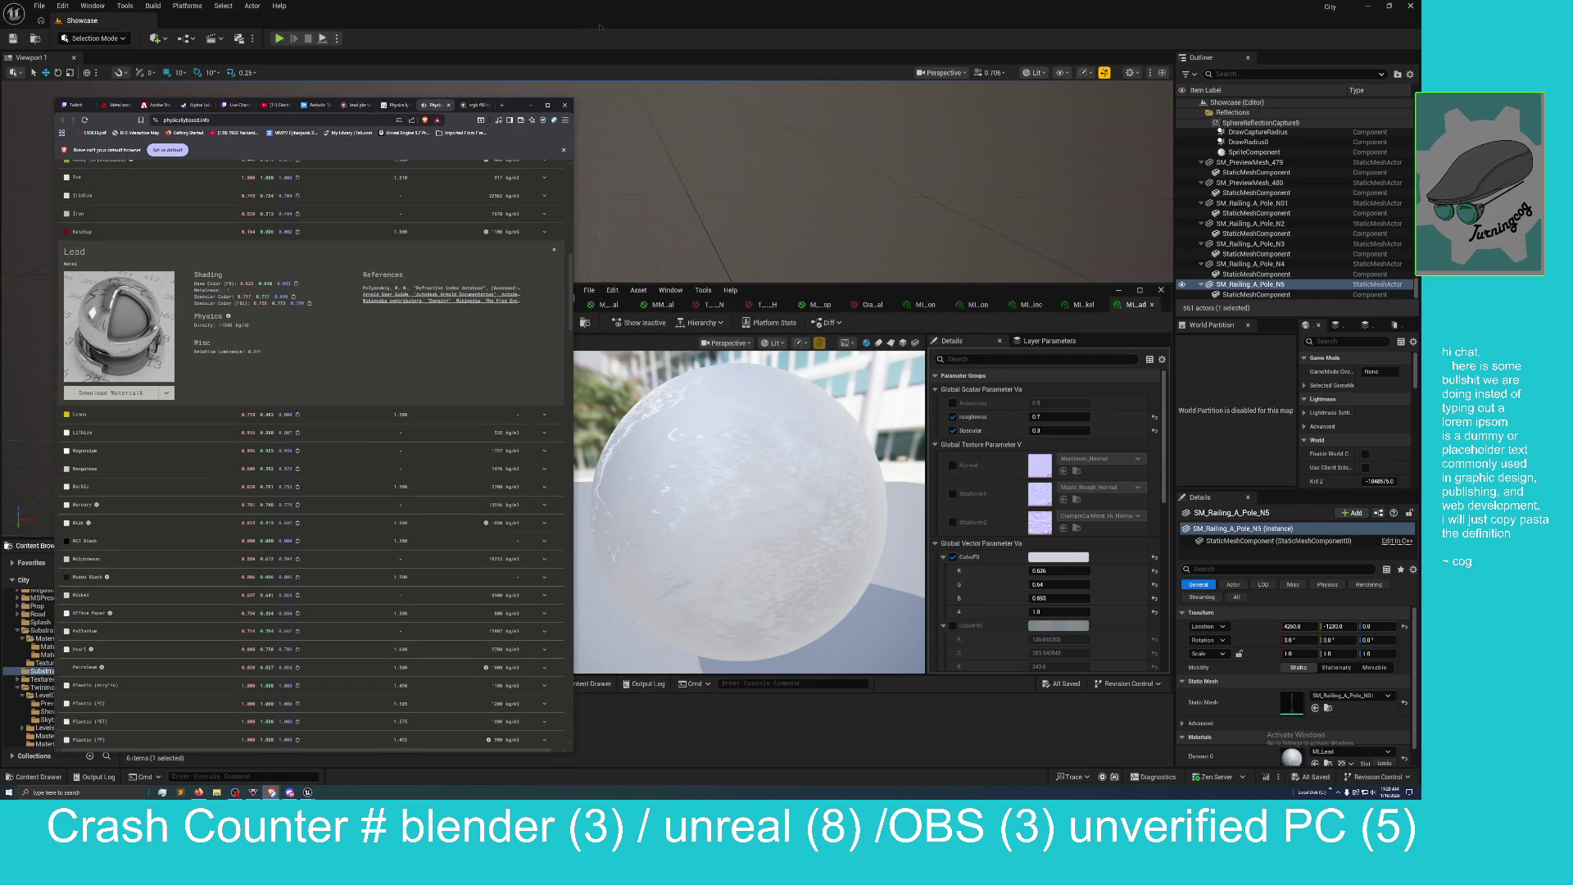
left_click_drag(599, 10, 809, 12)
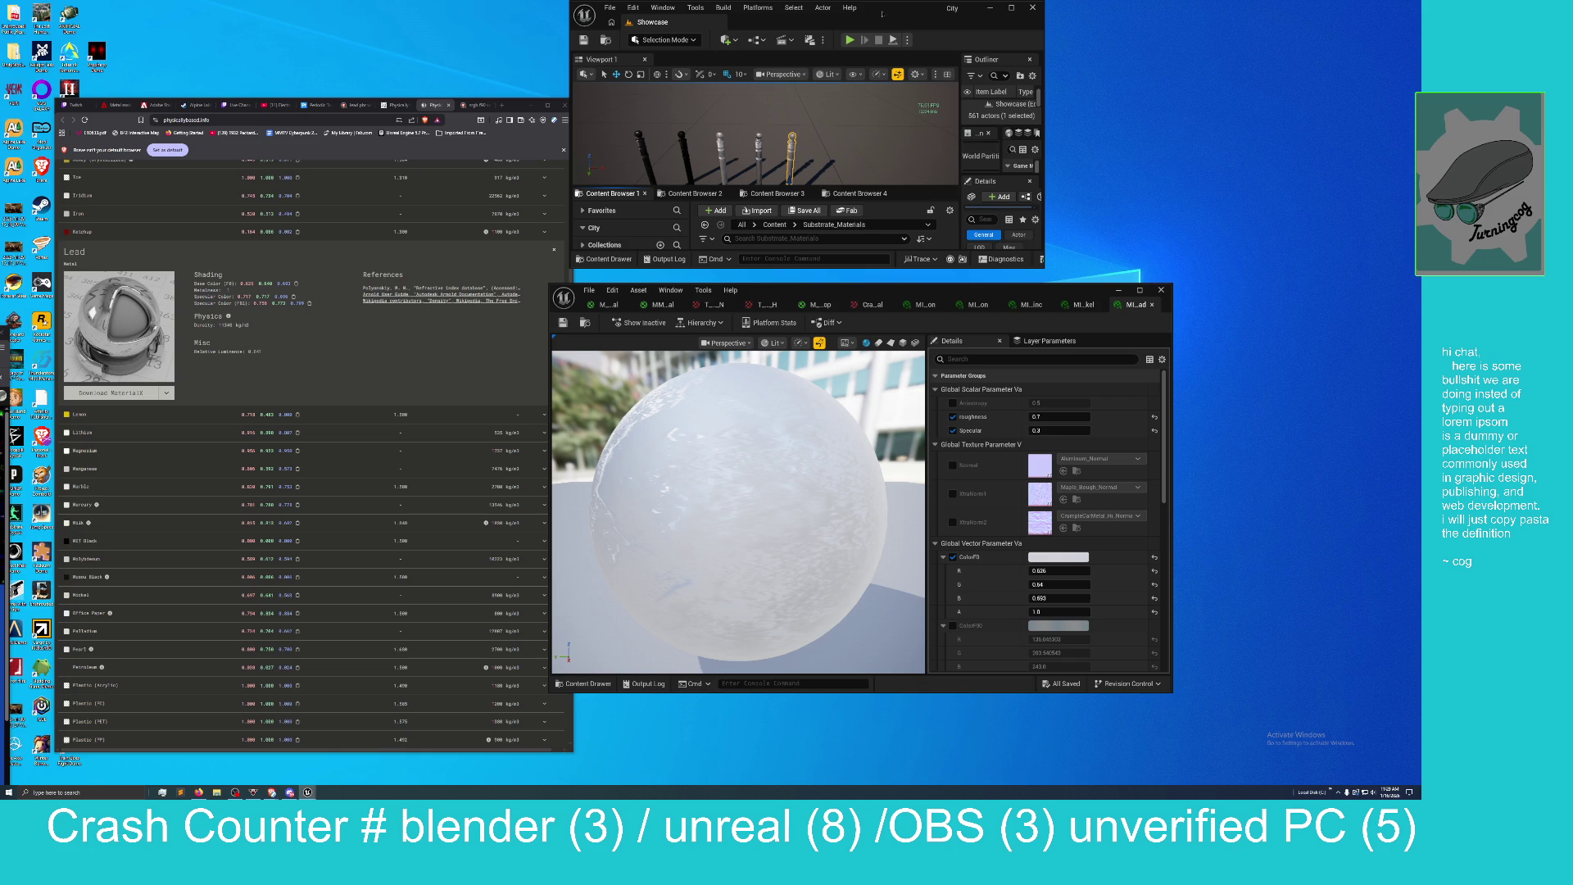
mouse_move(889, 10)
left_mouse_down()
mouse_move(1420, 23)
mouse_move(1340, 27)
left_mouse_up()
mouse_move(492, 96)
left_mouse_down()
mouse_move(434, 60)
mouse_move(3, 74)
left_mouse_up()
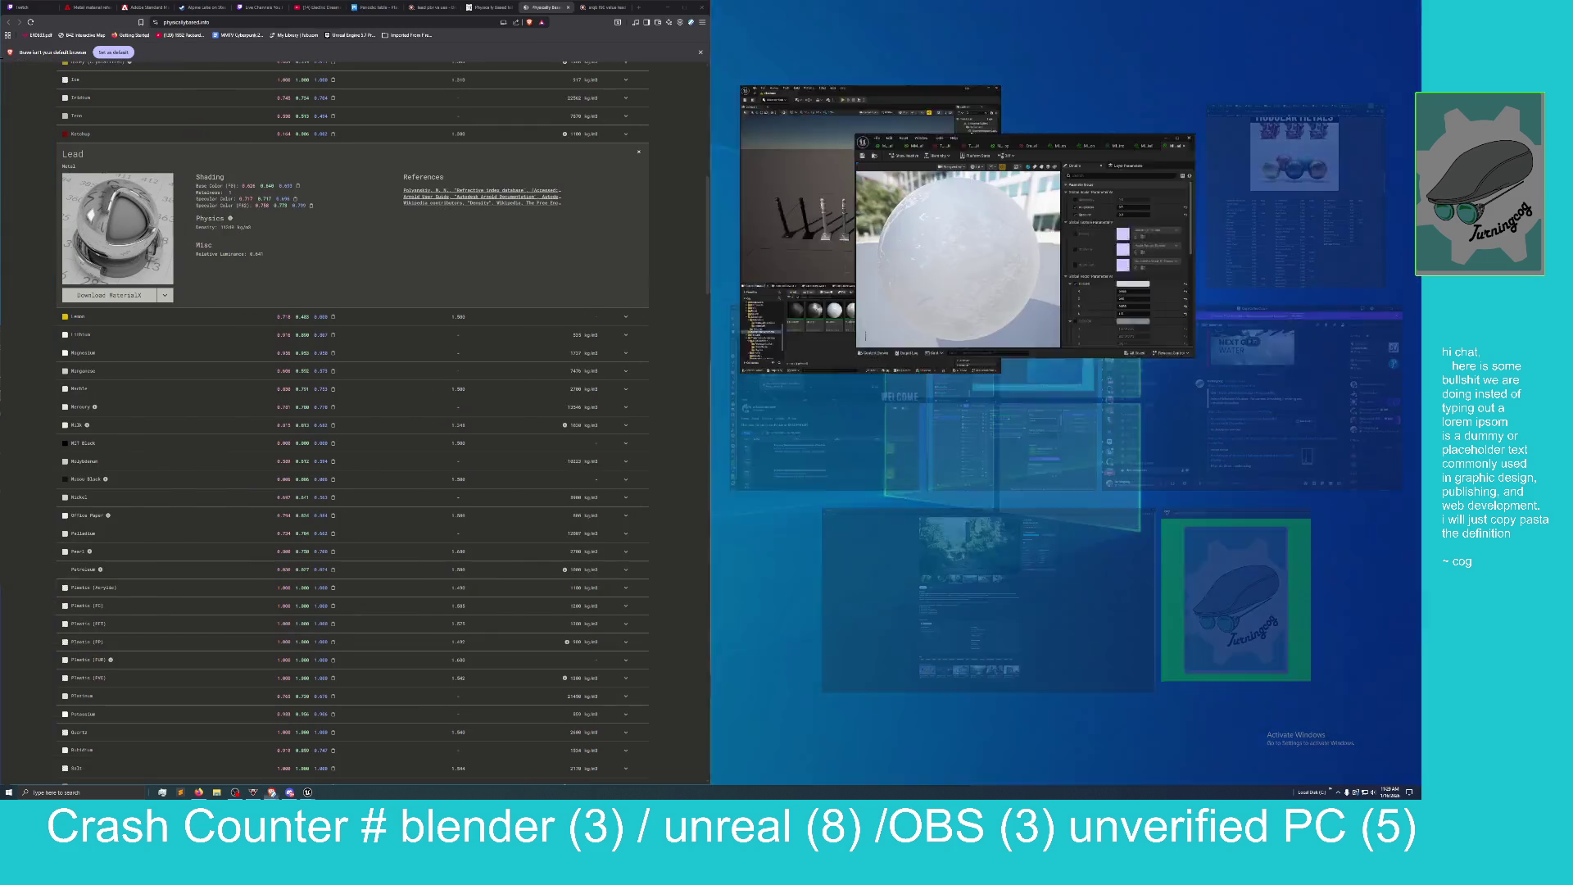
Fill the right half with Unreal, then raise and enlarge the material editor.
left_click(806, 270)
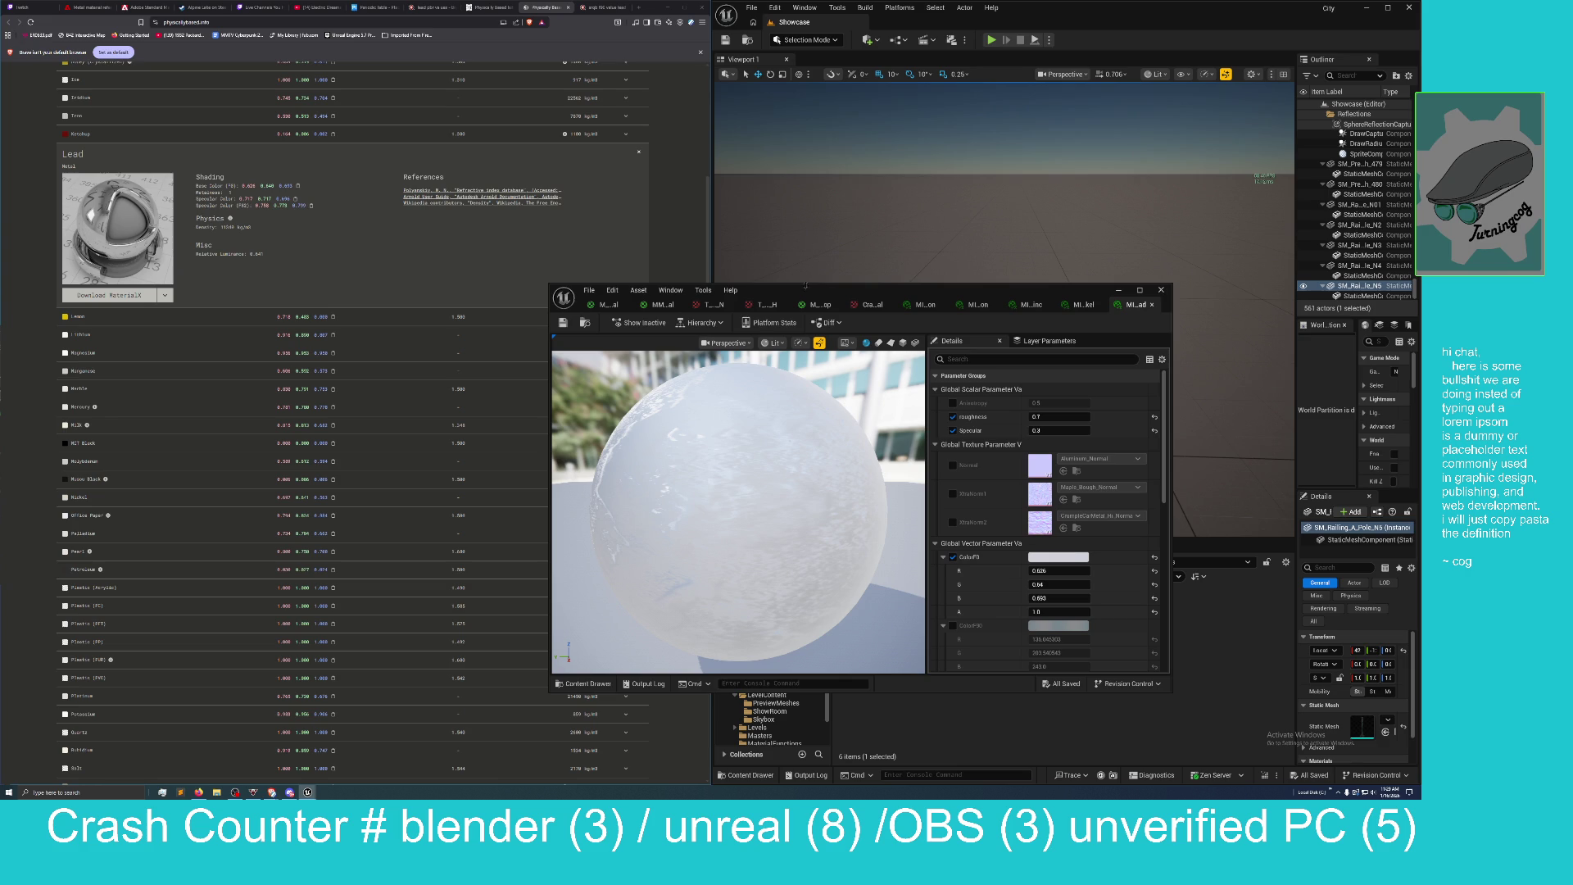
mouse_move(867, 290)
left_mouse_down()
mouse_move(943, 259)
mouse_move(1037, 17)
left_mouse_up()
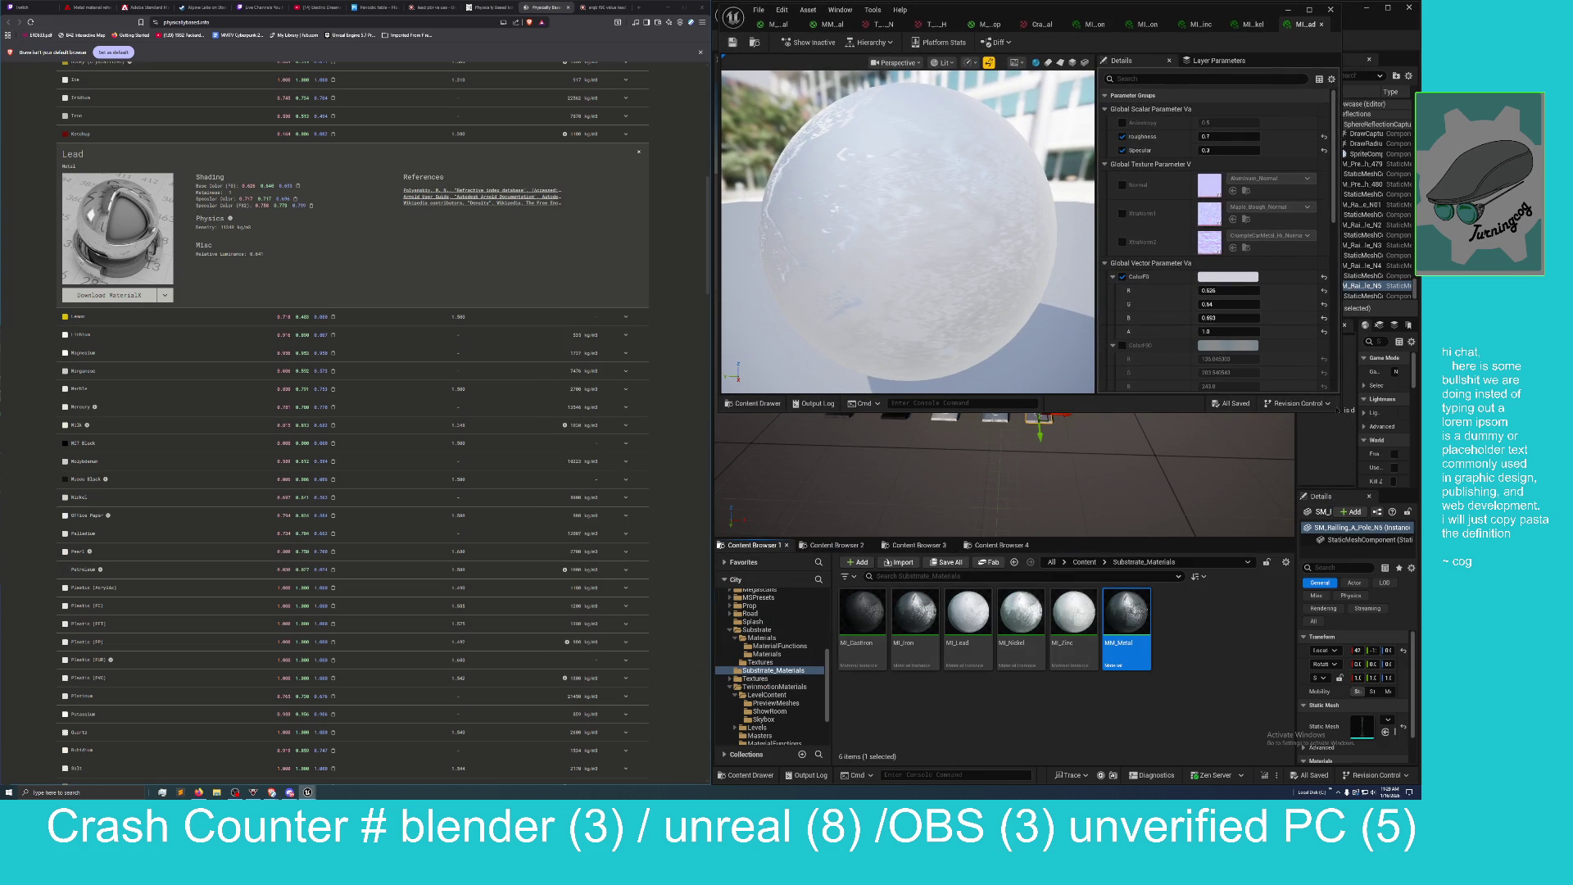
left_click_drag(1161, 416, 1160, 539)
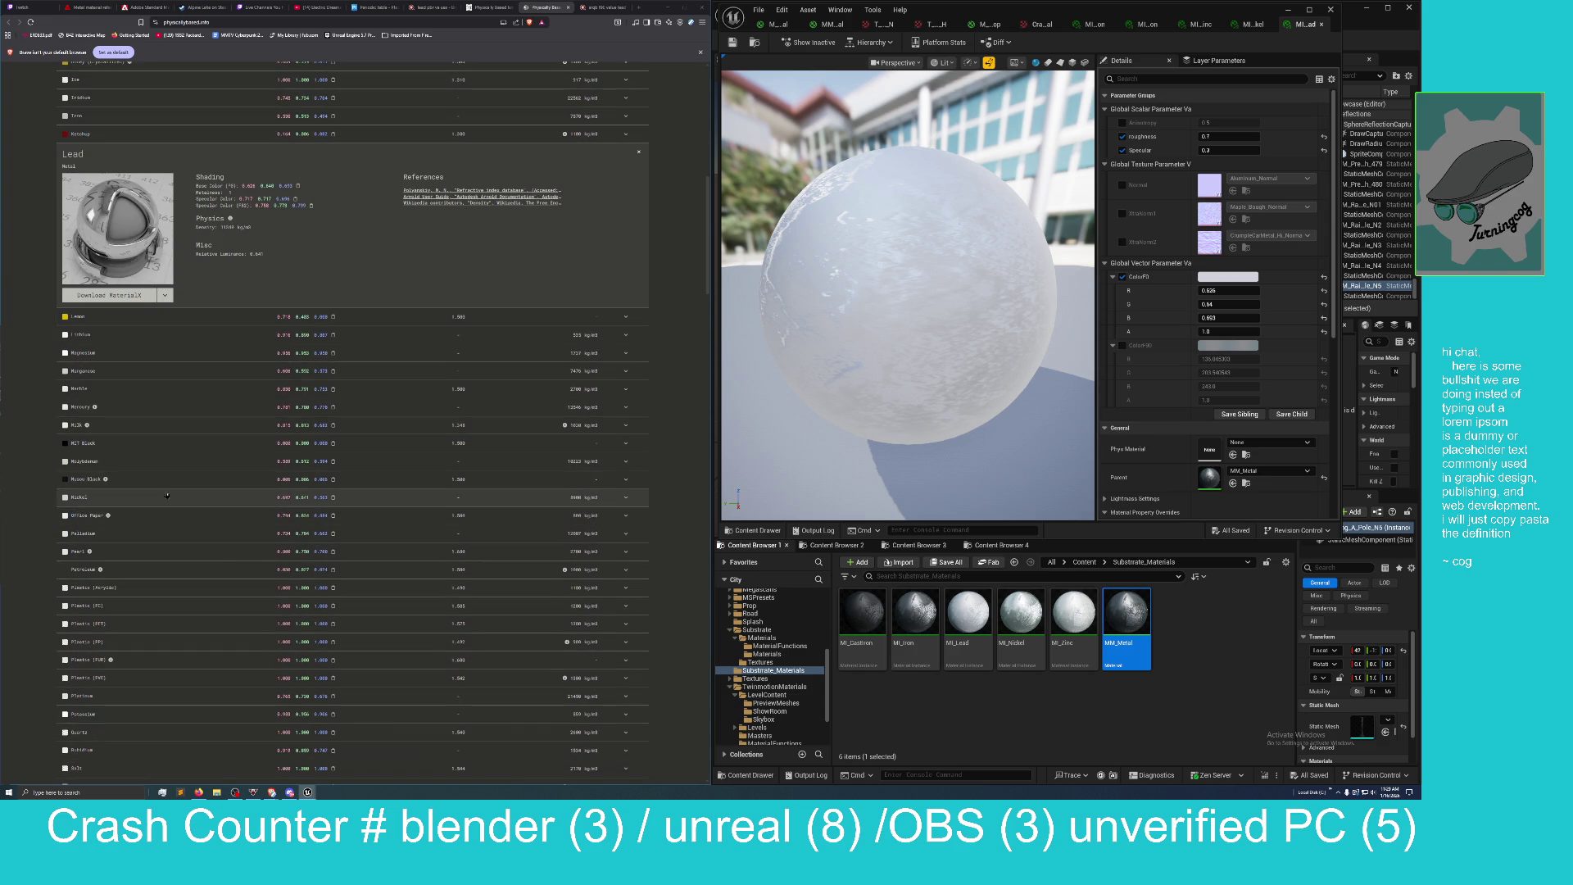
Scroll down the physicallybased.info materials table and expand the Silver row to show its values.
scroll(213, 487, "down", 2)
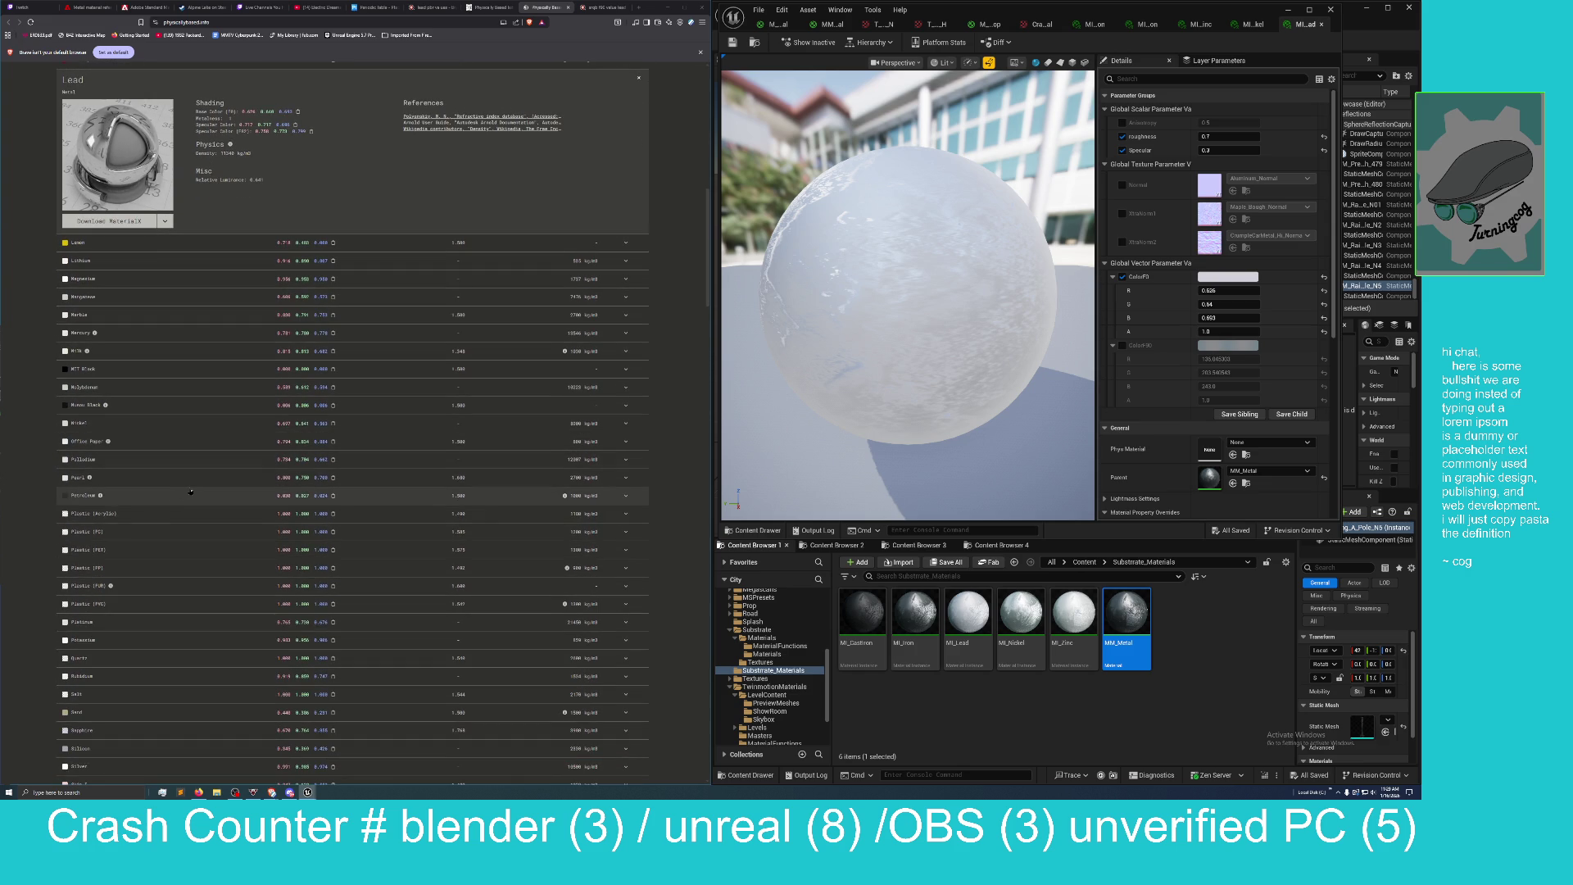
scroll(65, 477, "down", 1)
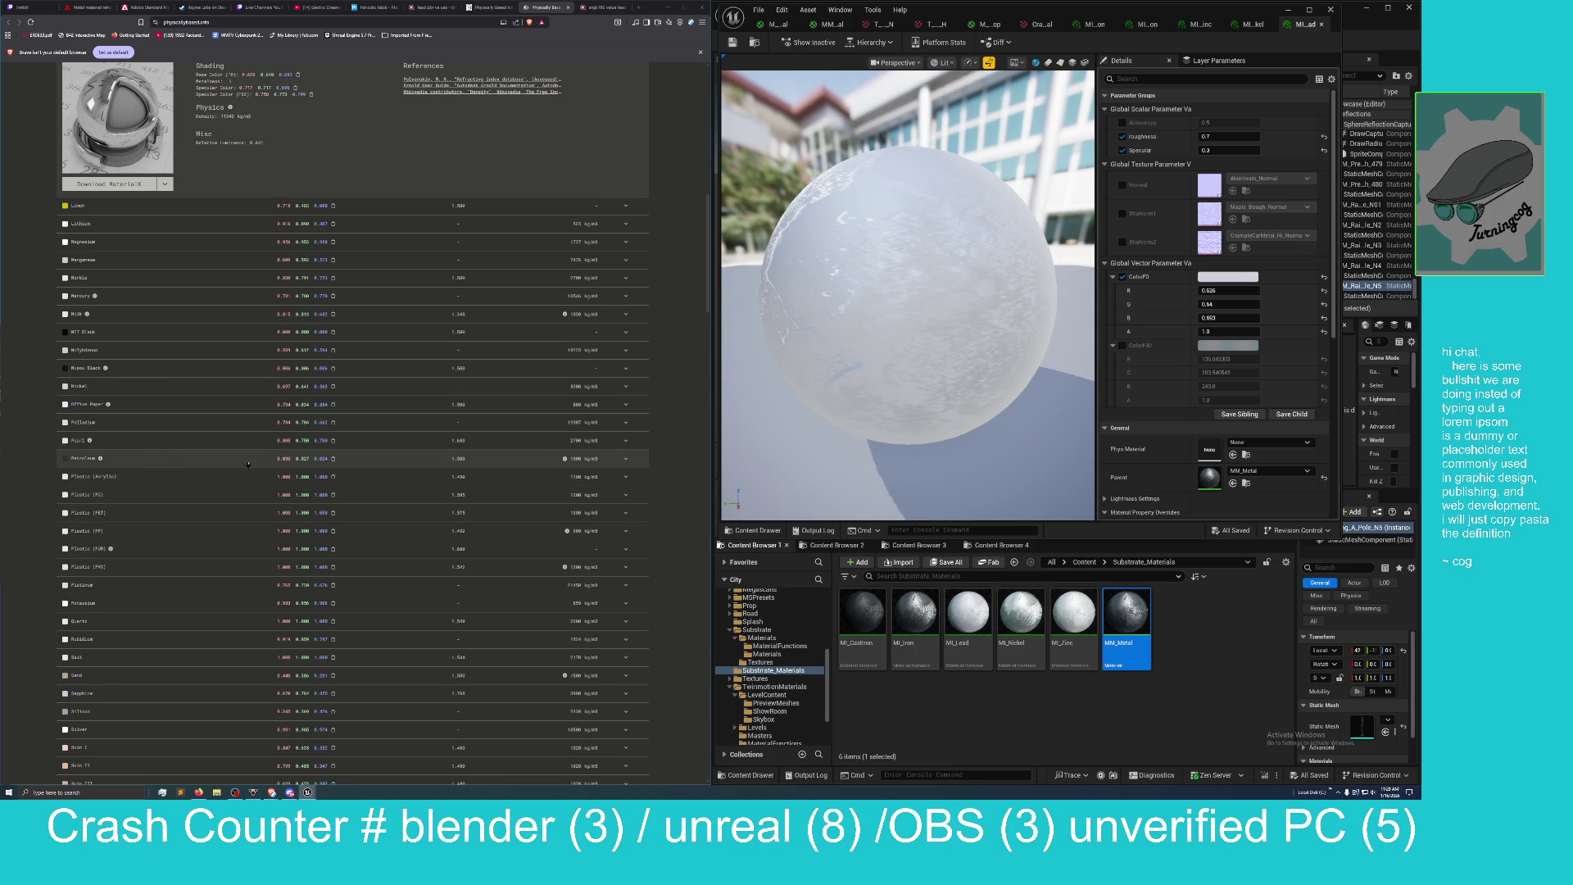
scroll(249, 464, "down", 3)
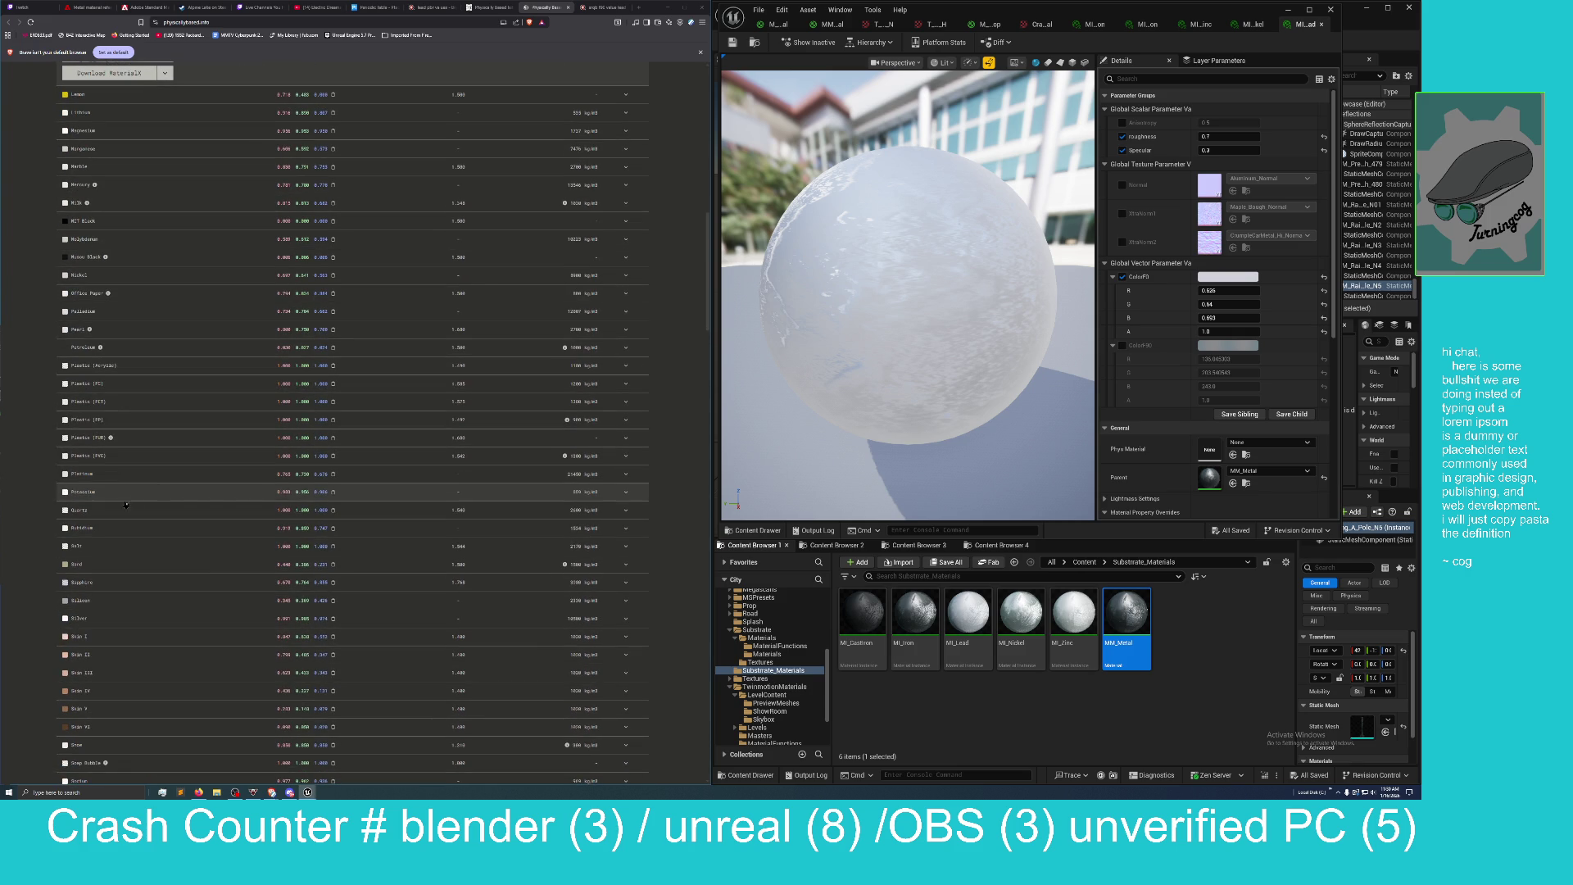
scroll(131, 504, "down", 3)
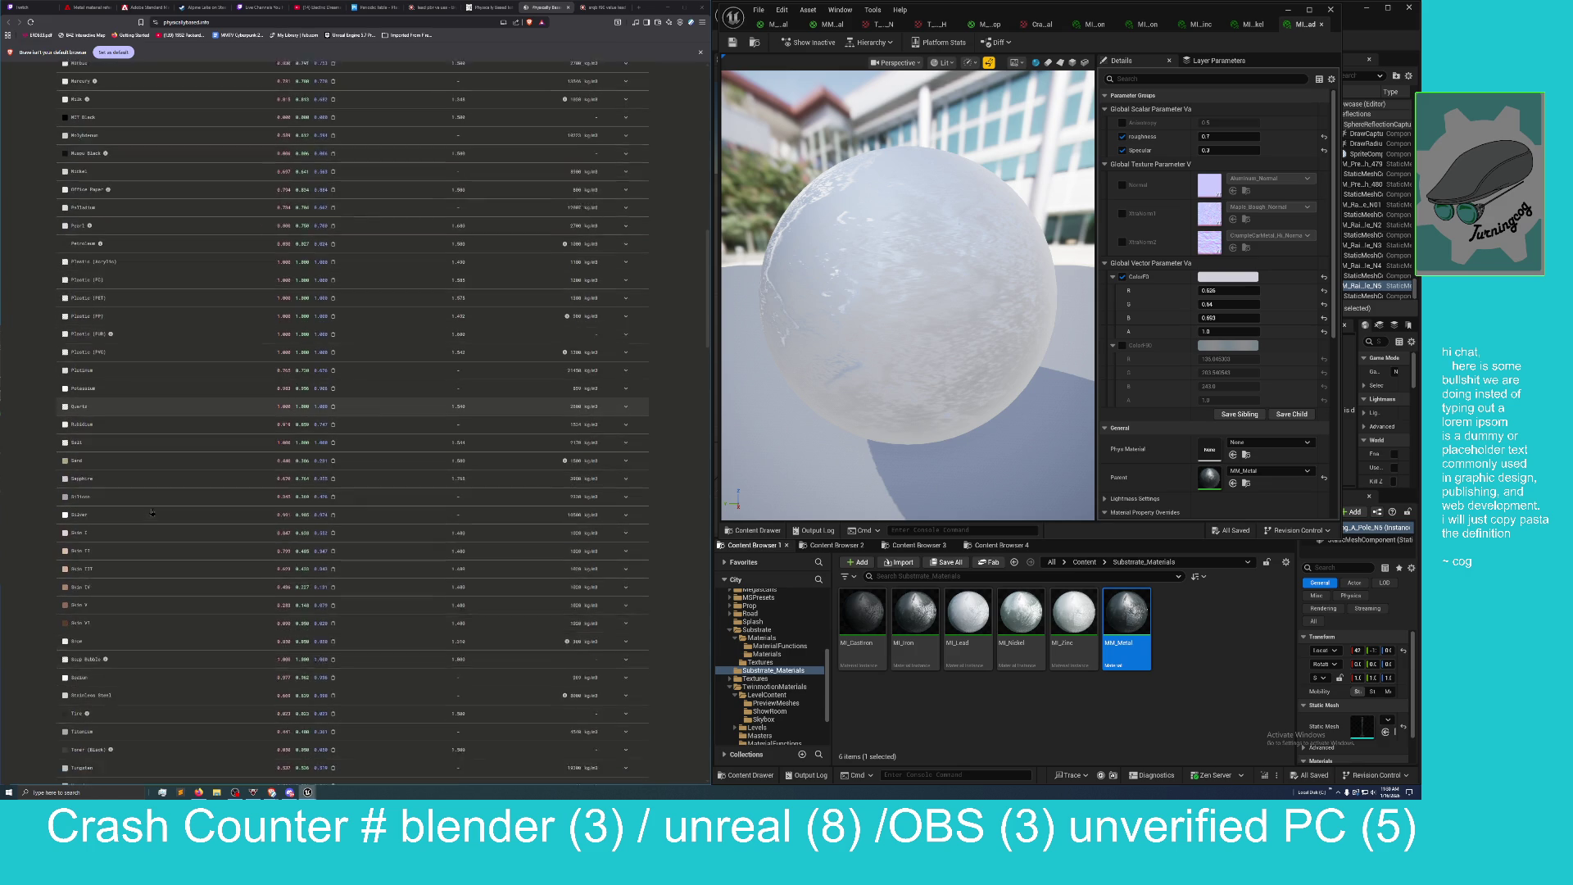
scroll(140, 500, "down", 3)
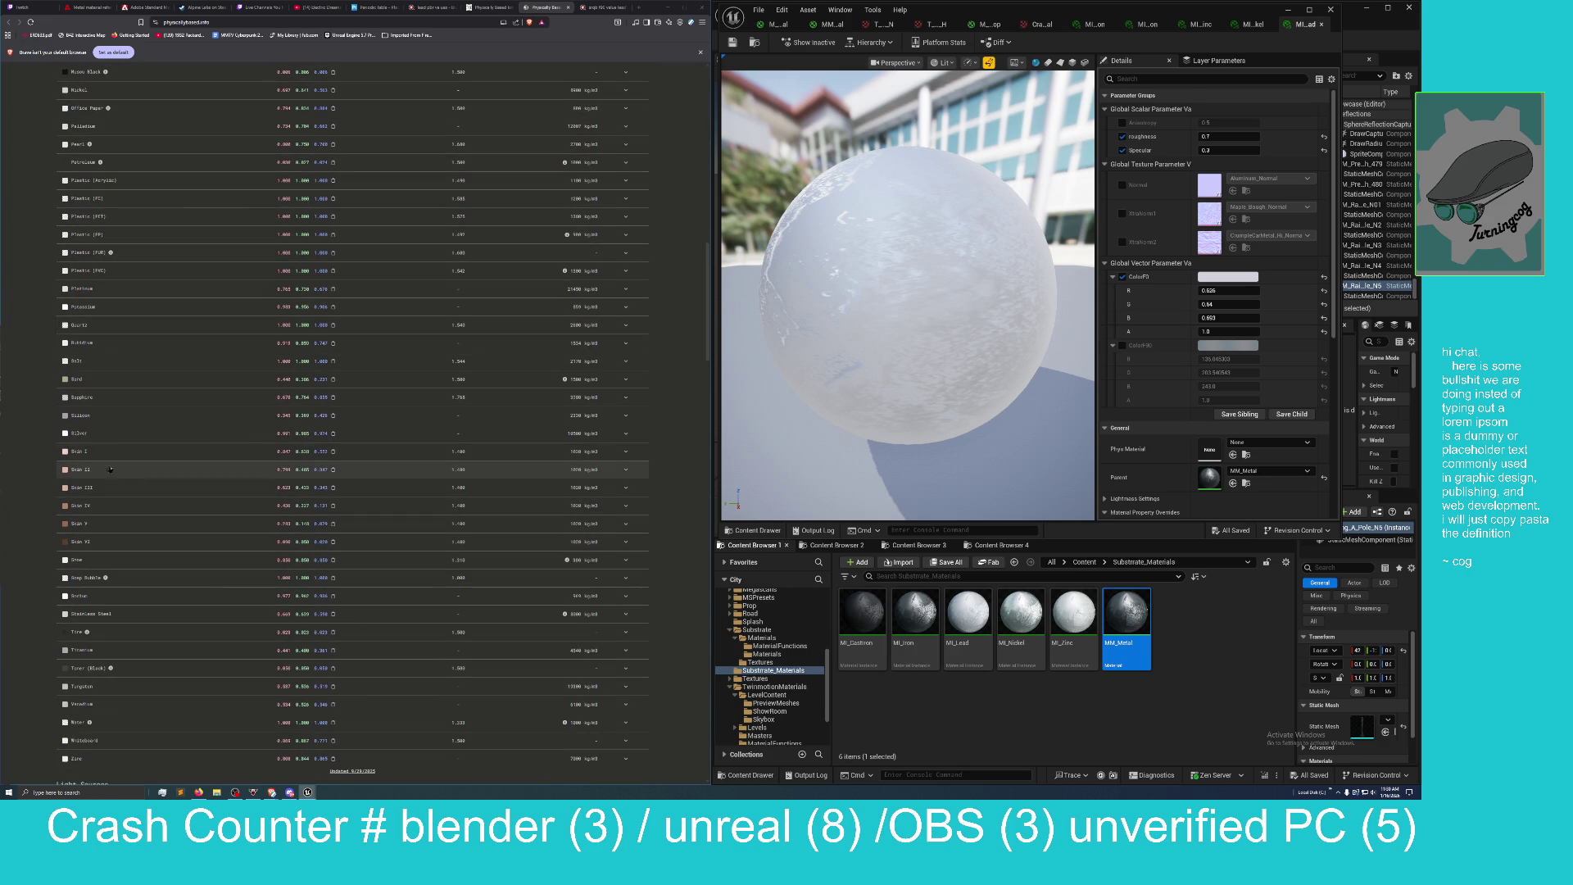
left_click(114, 433)
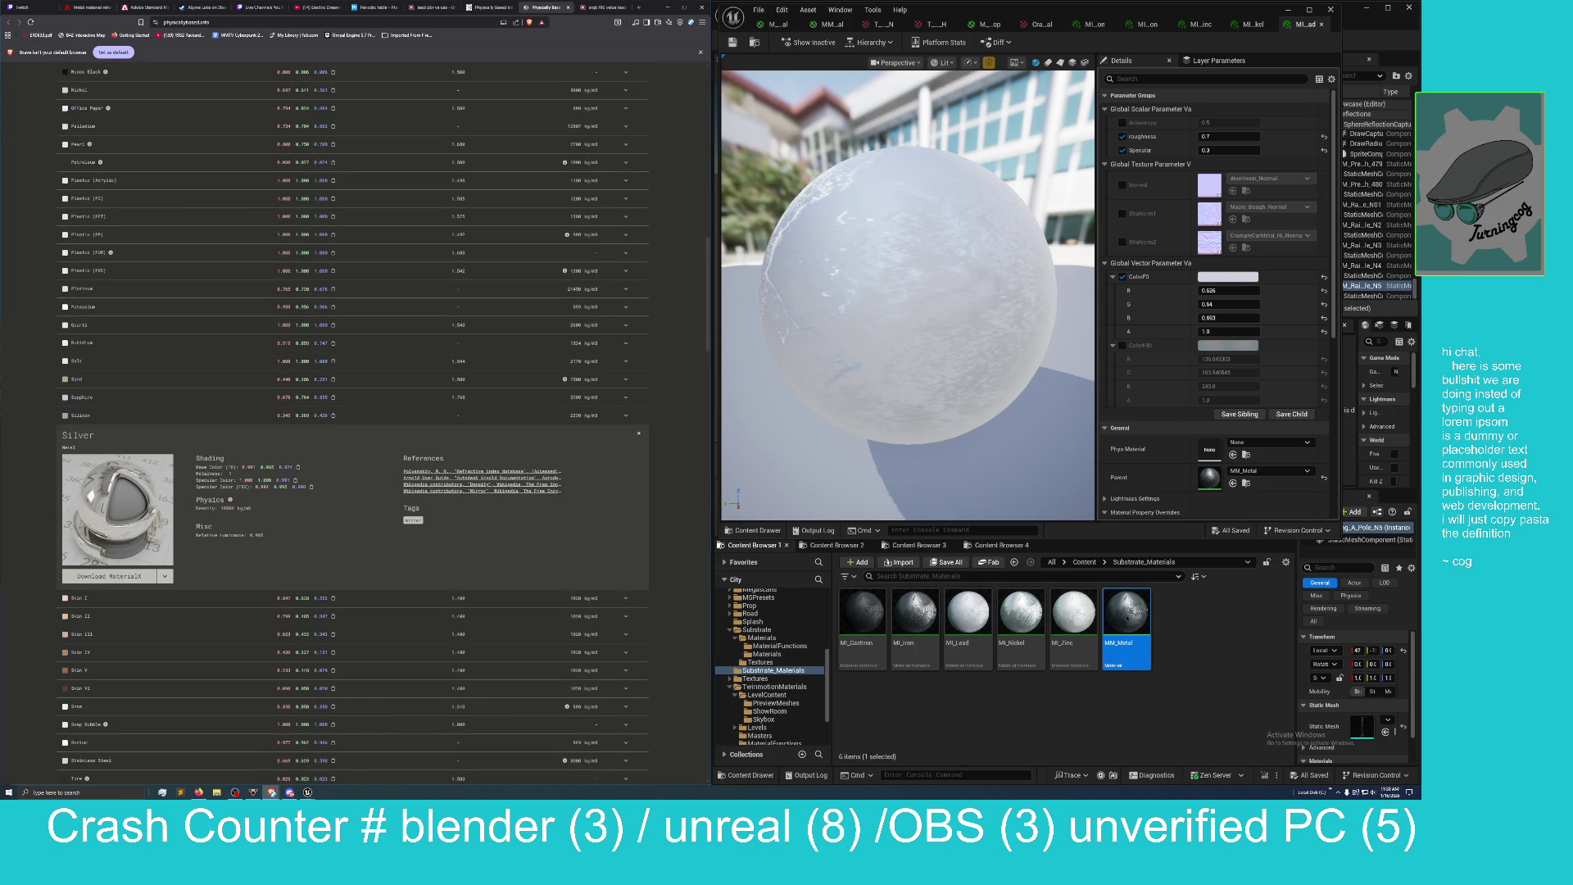
Create a material instance of MM_Metal in Substrate_Materials and name it MI_Silver.
right_click(1134, 621)
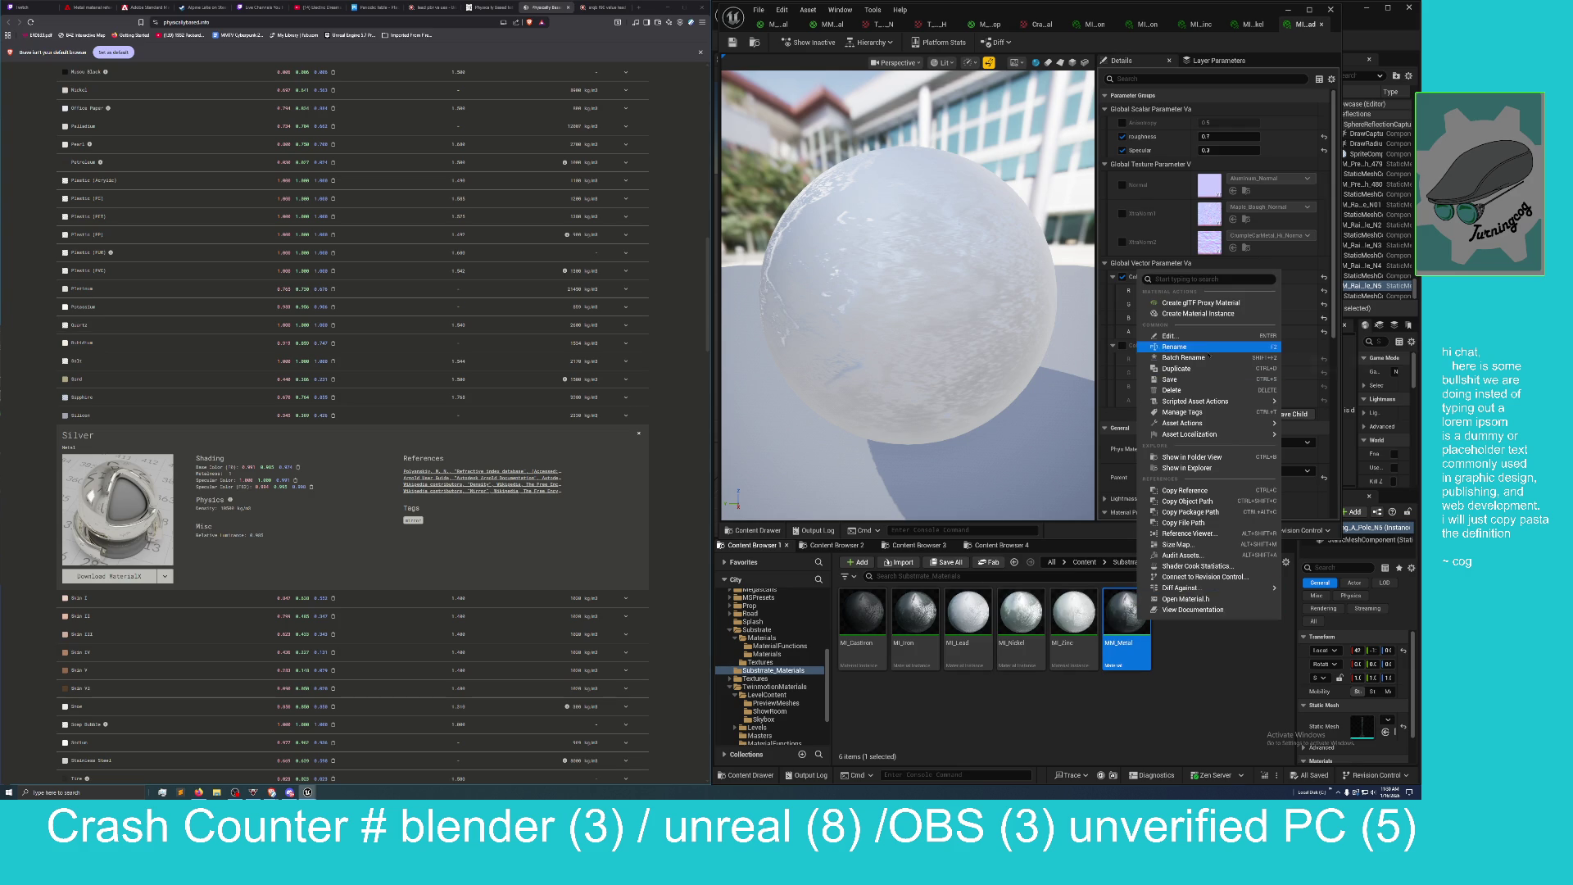
left_click(1197, 314)
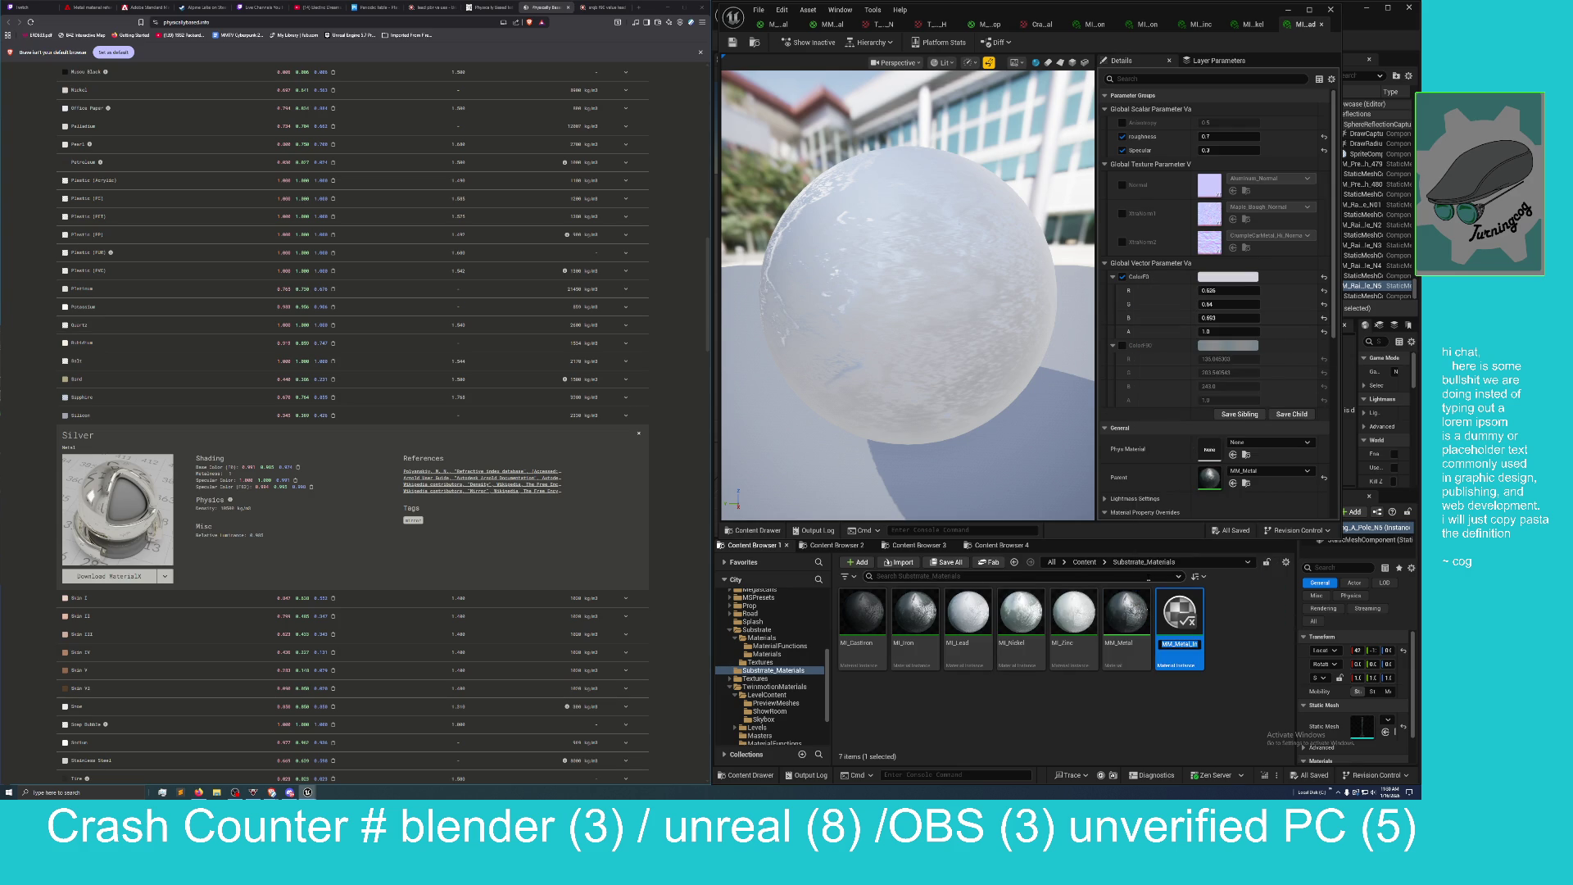
type("MI")
type("_")
type("ve")
key("Return")
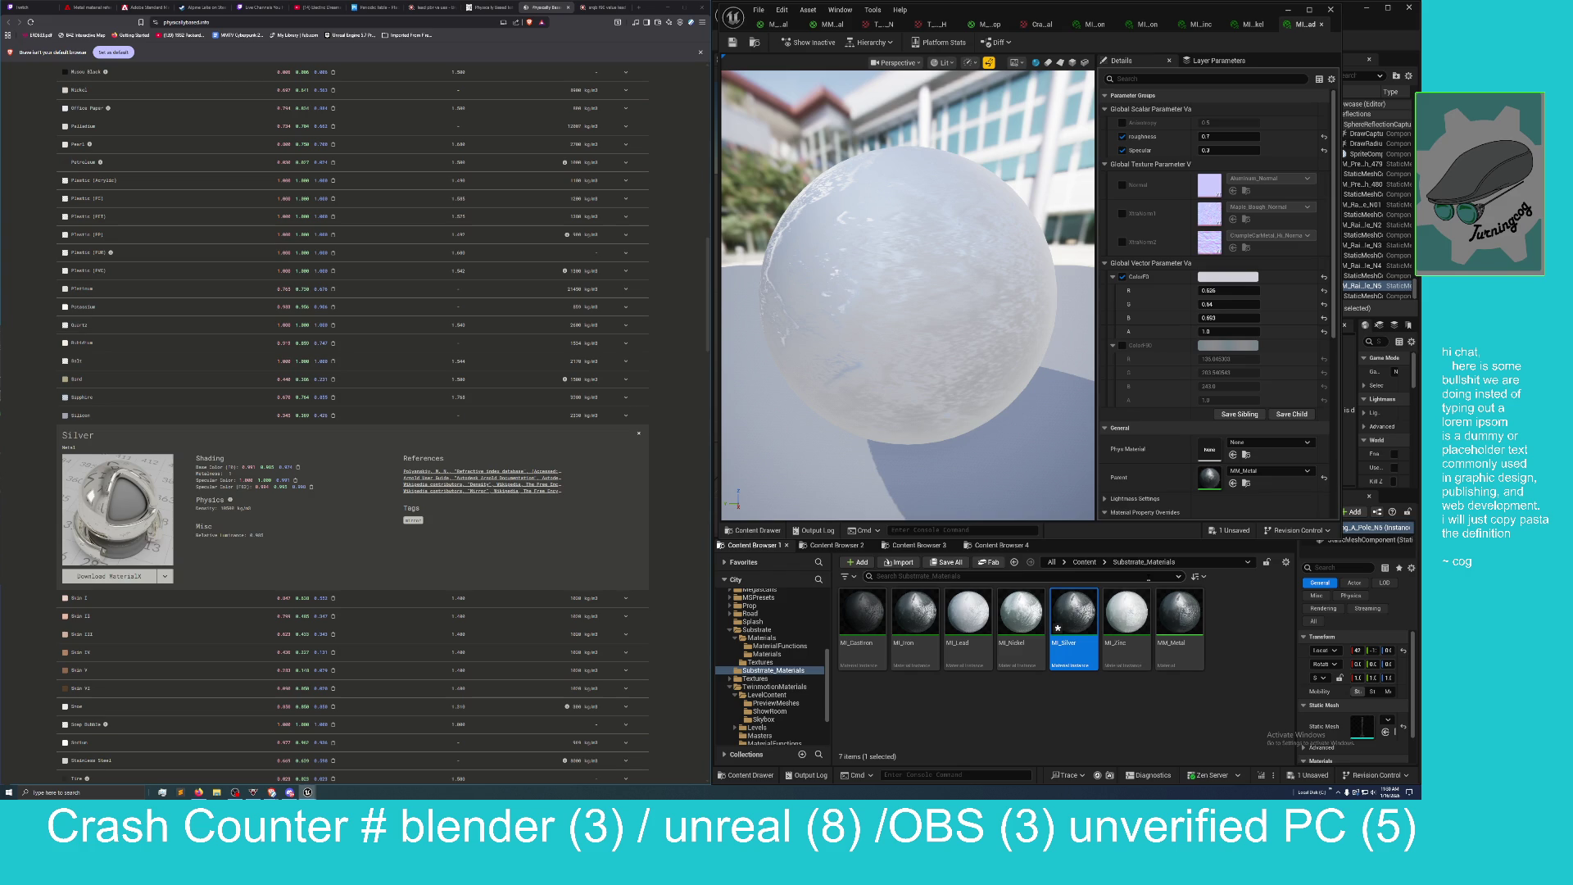
Open MI_Silver and override its Roughness to 0.3.
double_click(1068, 625)
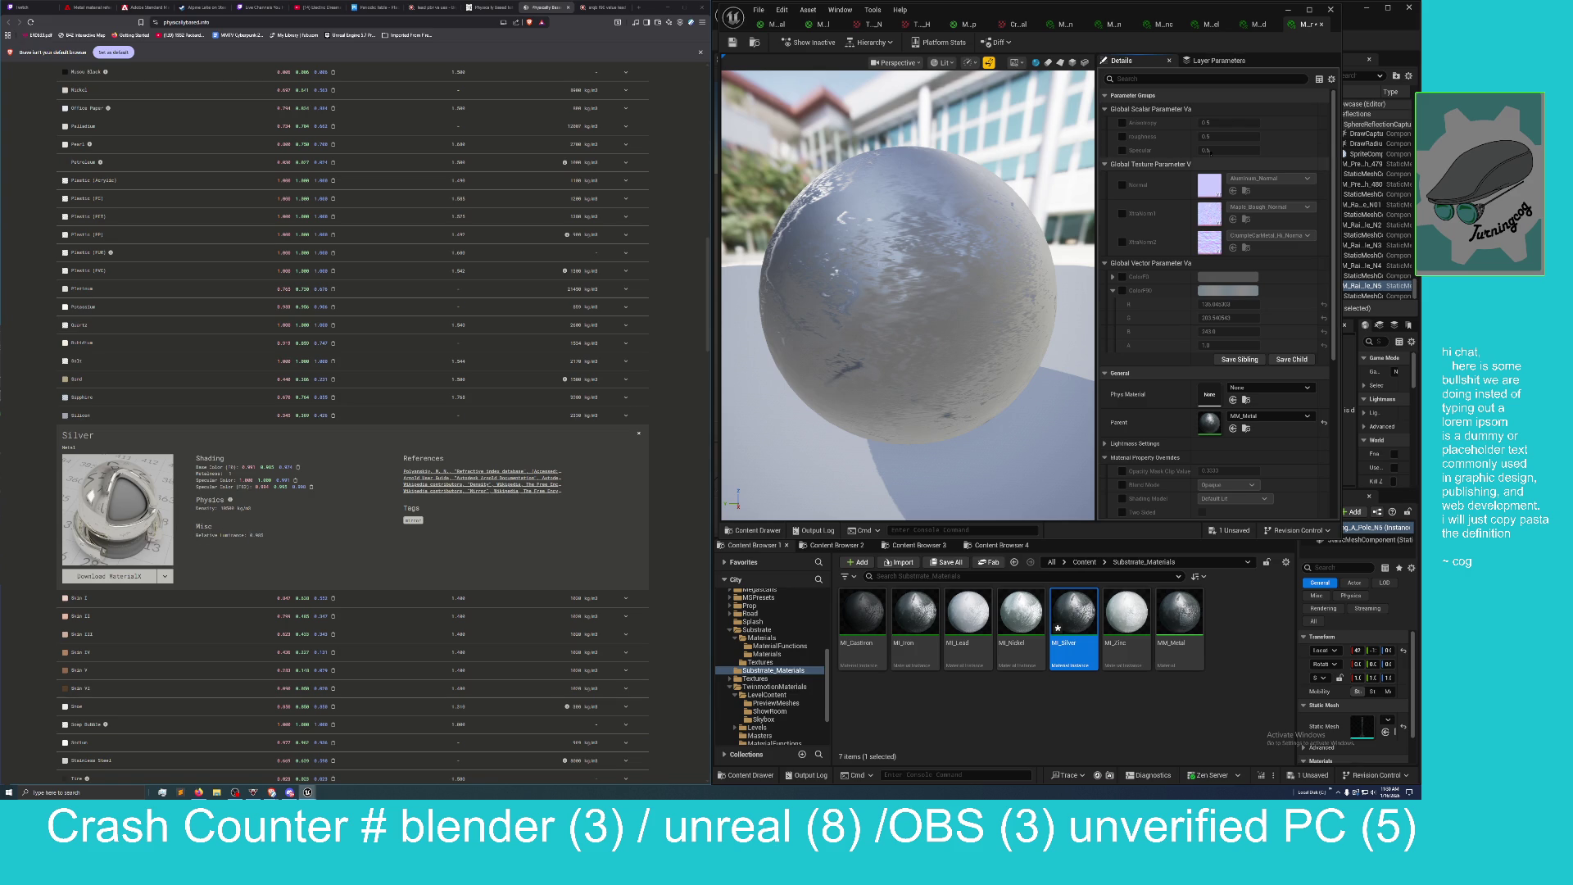
left_click(1122, 137)
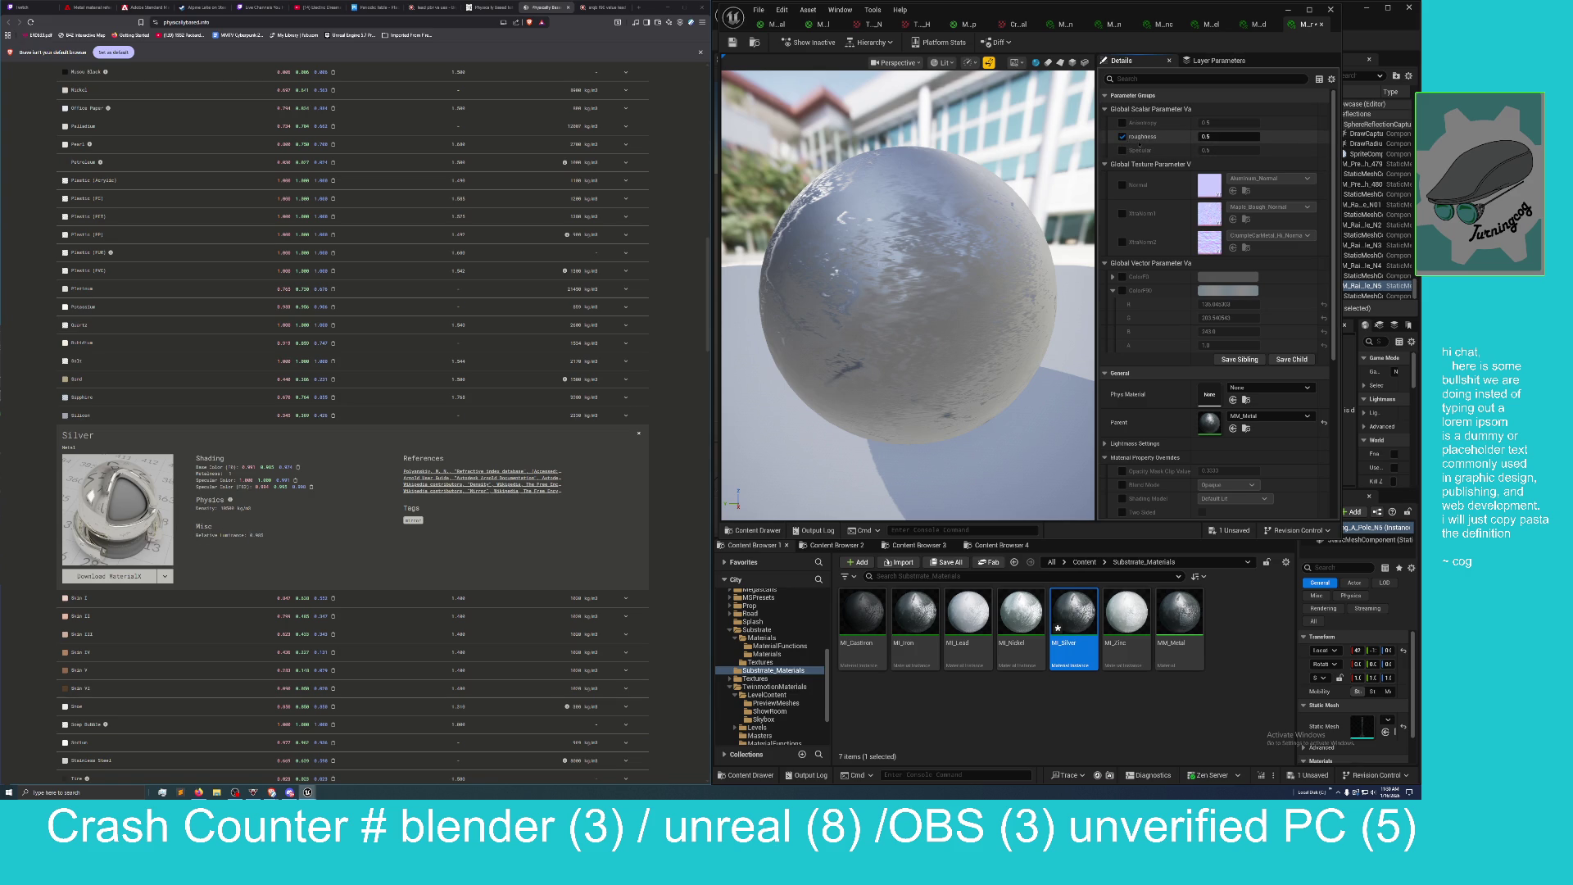
left_click(1234, 137)
type("3")
key("Return")
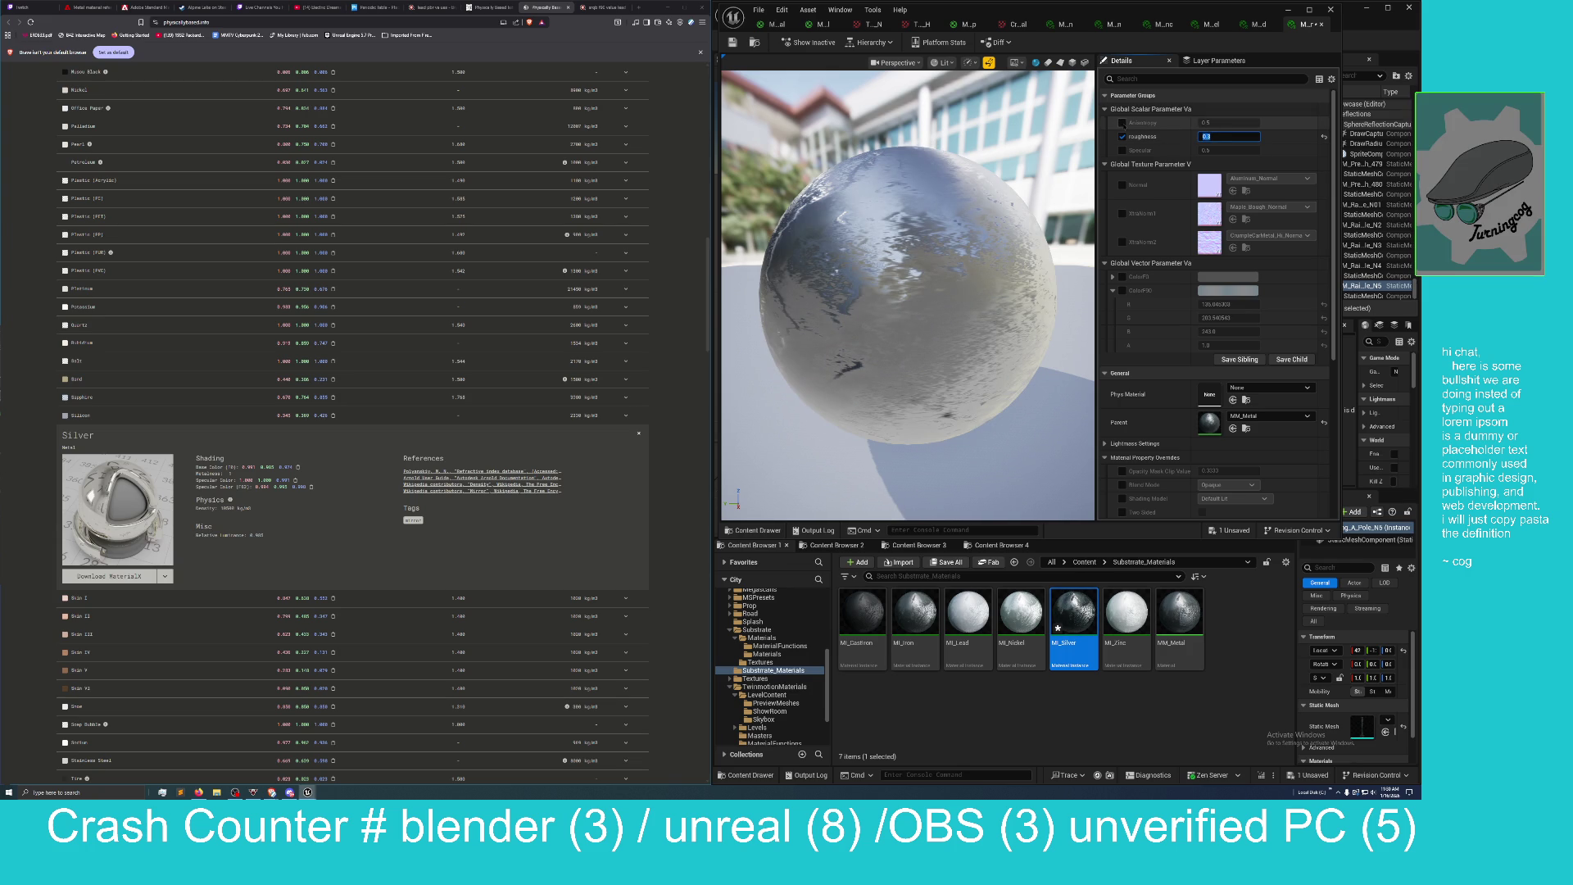
Enable the Anisotropy override and set it to 0.75.
left_click(1123, 123)
mouse_move(1220, 123)
left_mouse_down()
mouse_move(1233, 130)
mouse_move(1221, 123)
left_mouse_up()
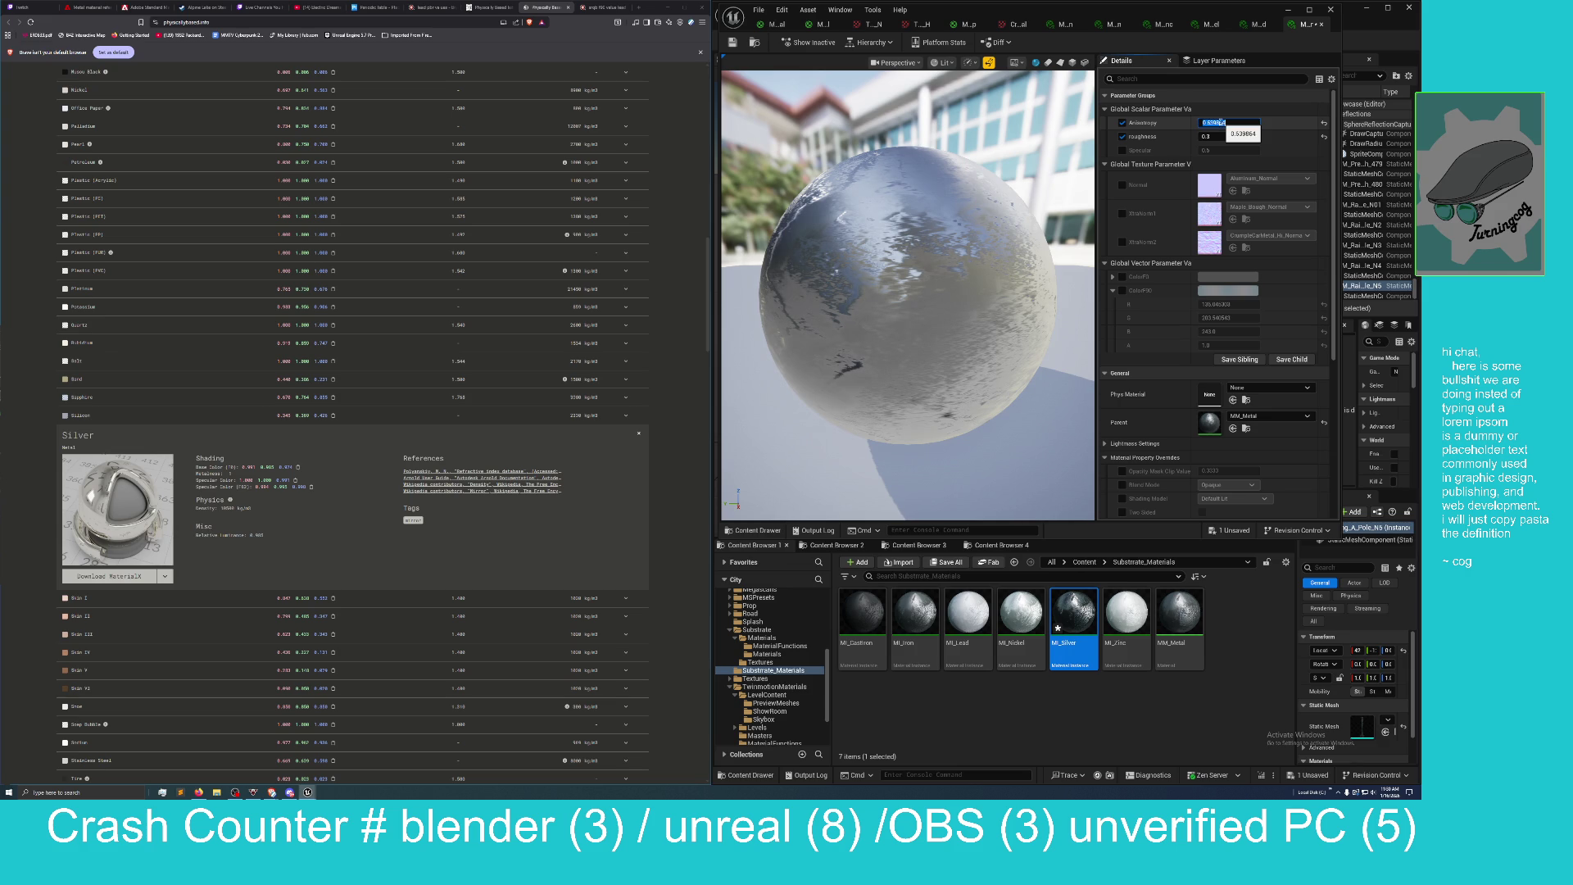
type("0.75")
key("Return")
left_click(1214, 123)
type("5")
key("Return")
Enable the Specular override and set it to 0.7.
left_click(1122, 151)
left_click(1208, 151)
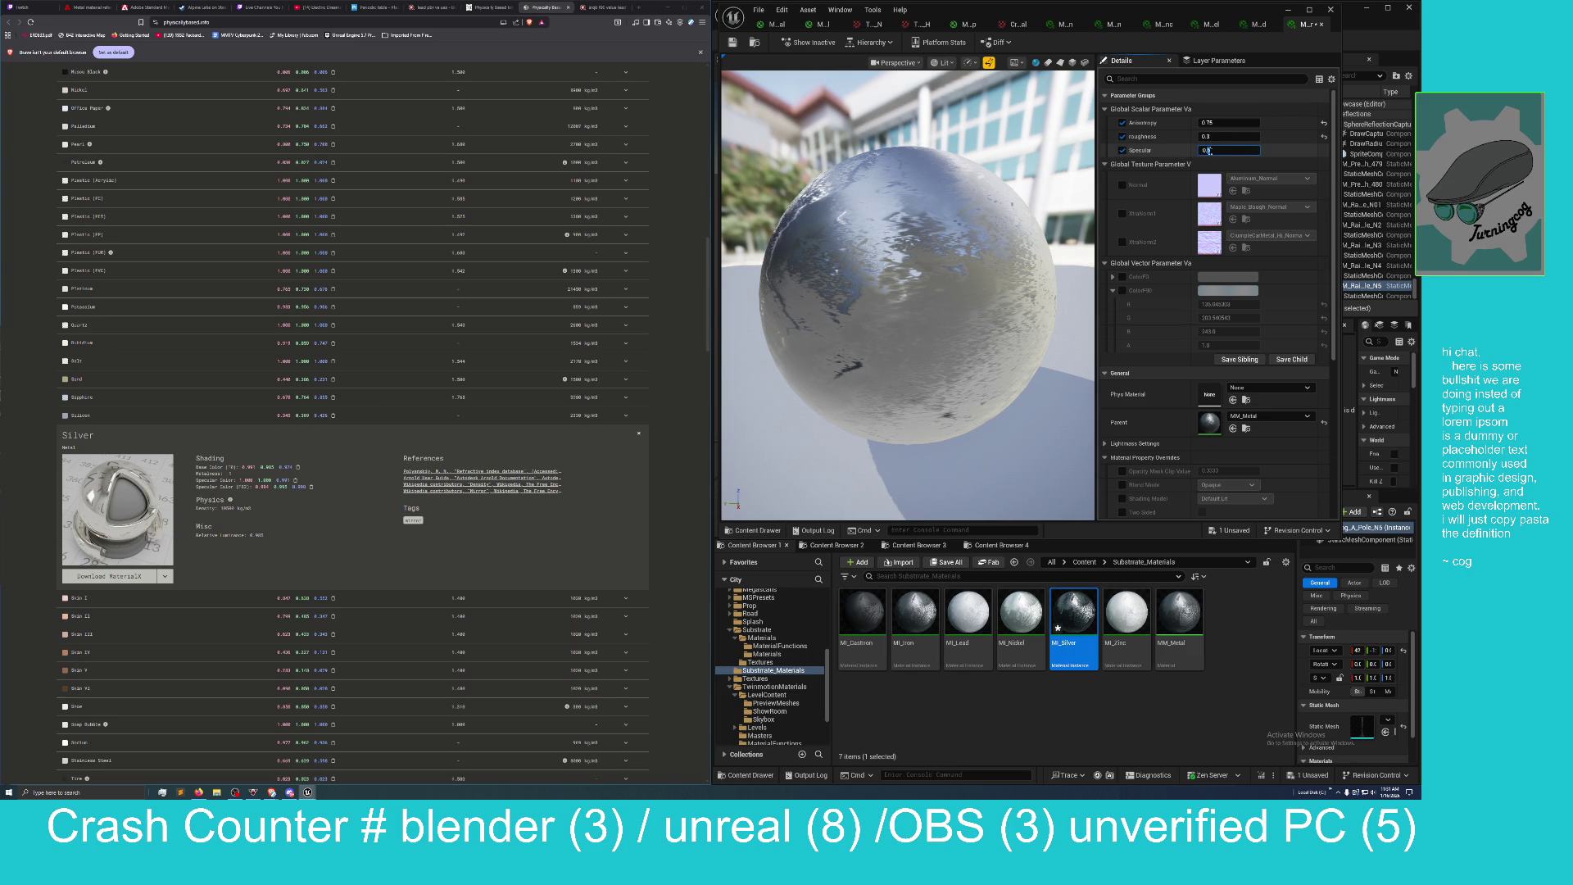
type("7")
key("Return")
scroll(1217, 236, "down", 2)
left_click(1219, 247)
left_click(1229, 244)
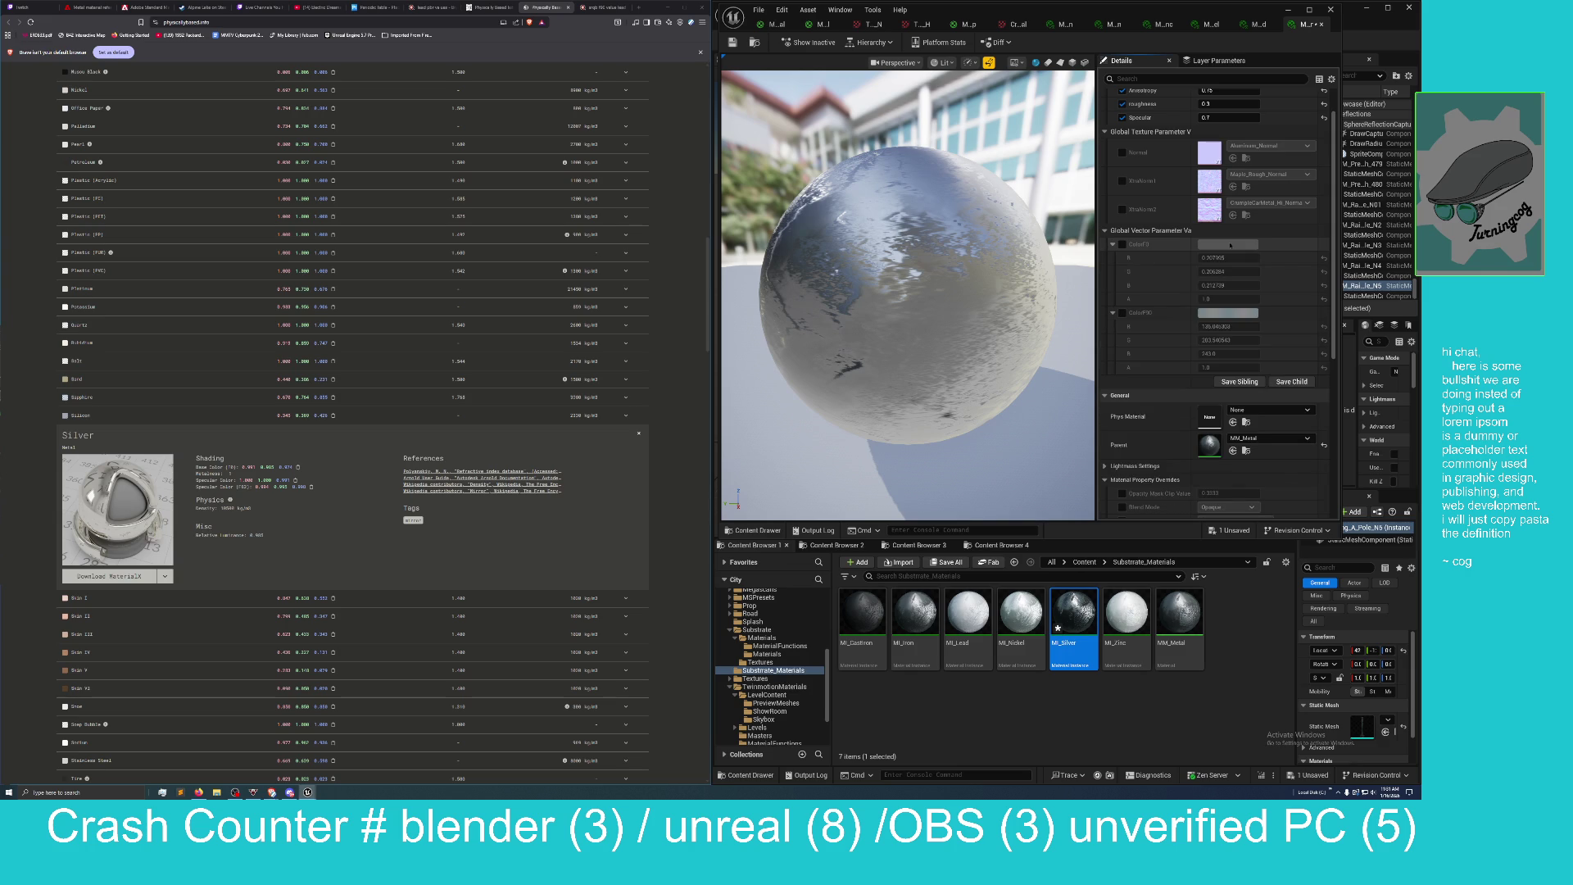
Override MI_Silver's ColorF3 with R 0.991, G 0.985, B 0.974 for a silver sphere.
left_click(1122, 244)
left_click(1214, 258)
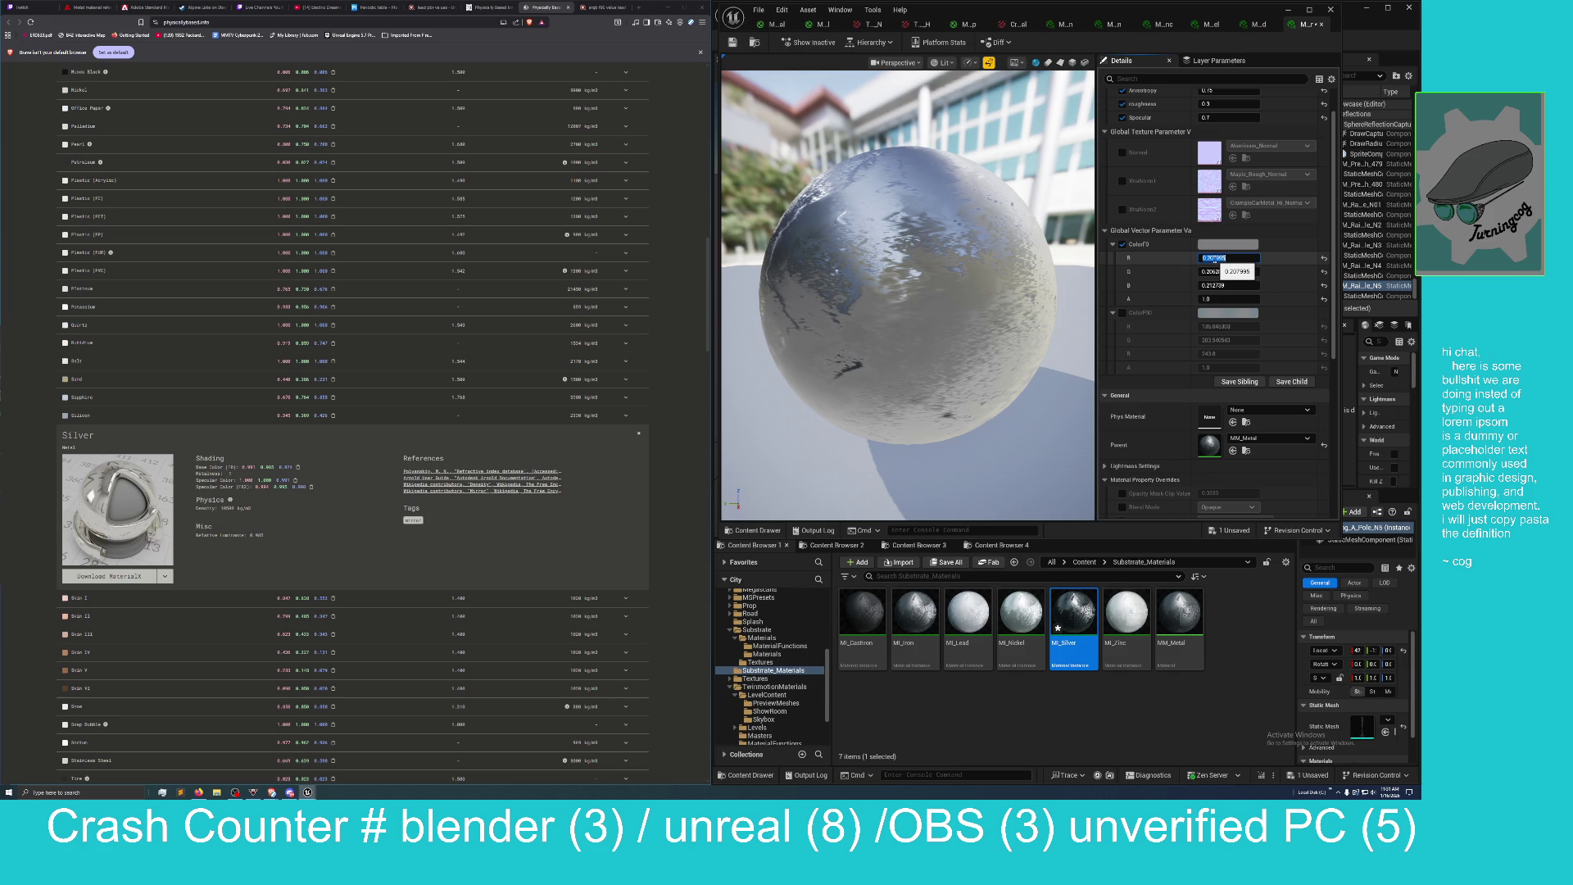
type("0.99")
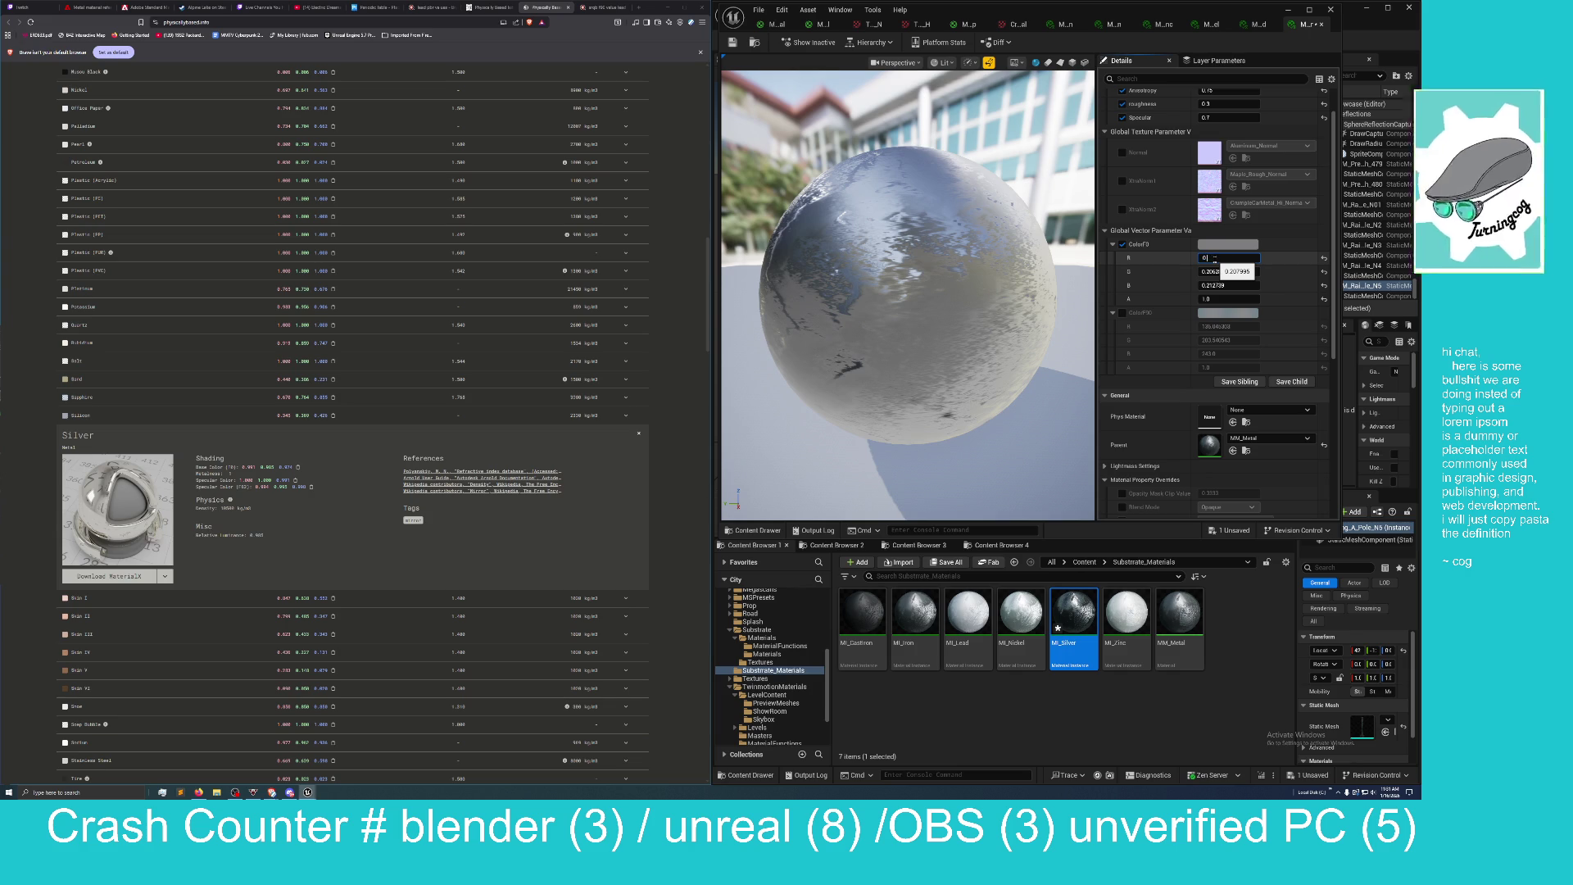
key("Return")
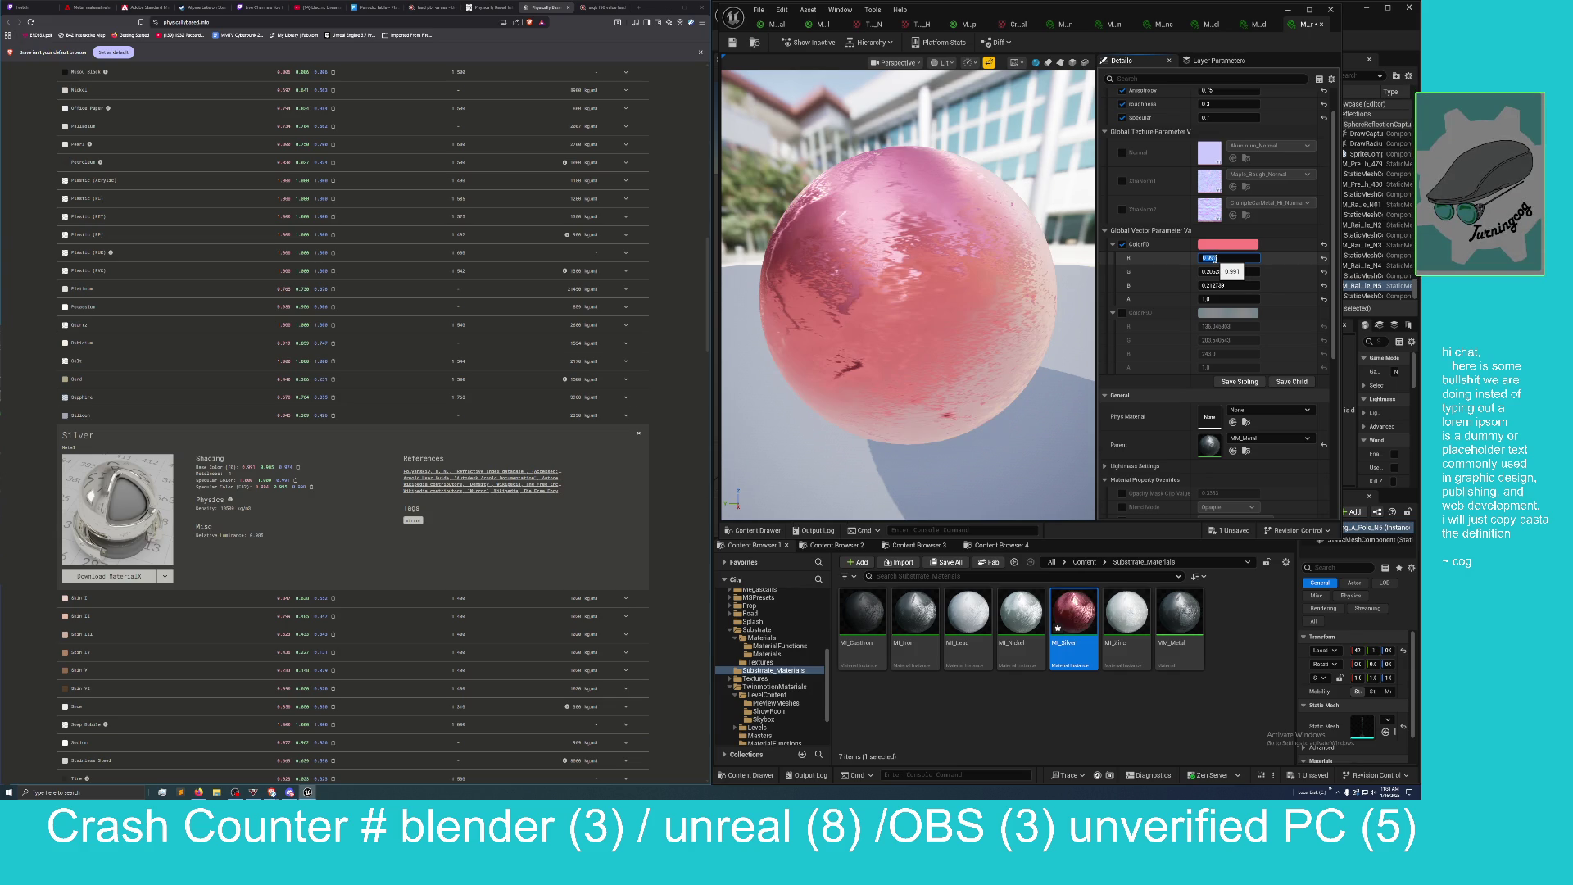
left_click(1224, 272)
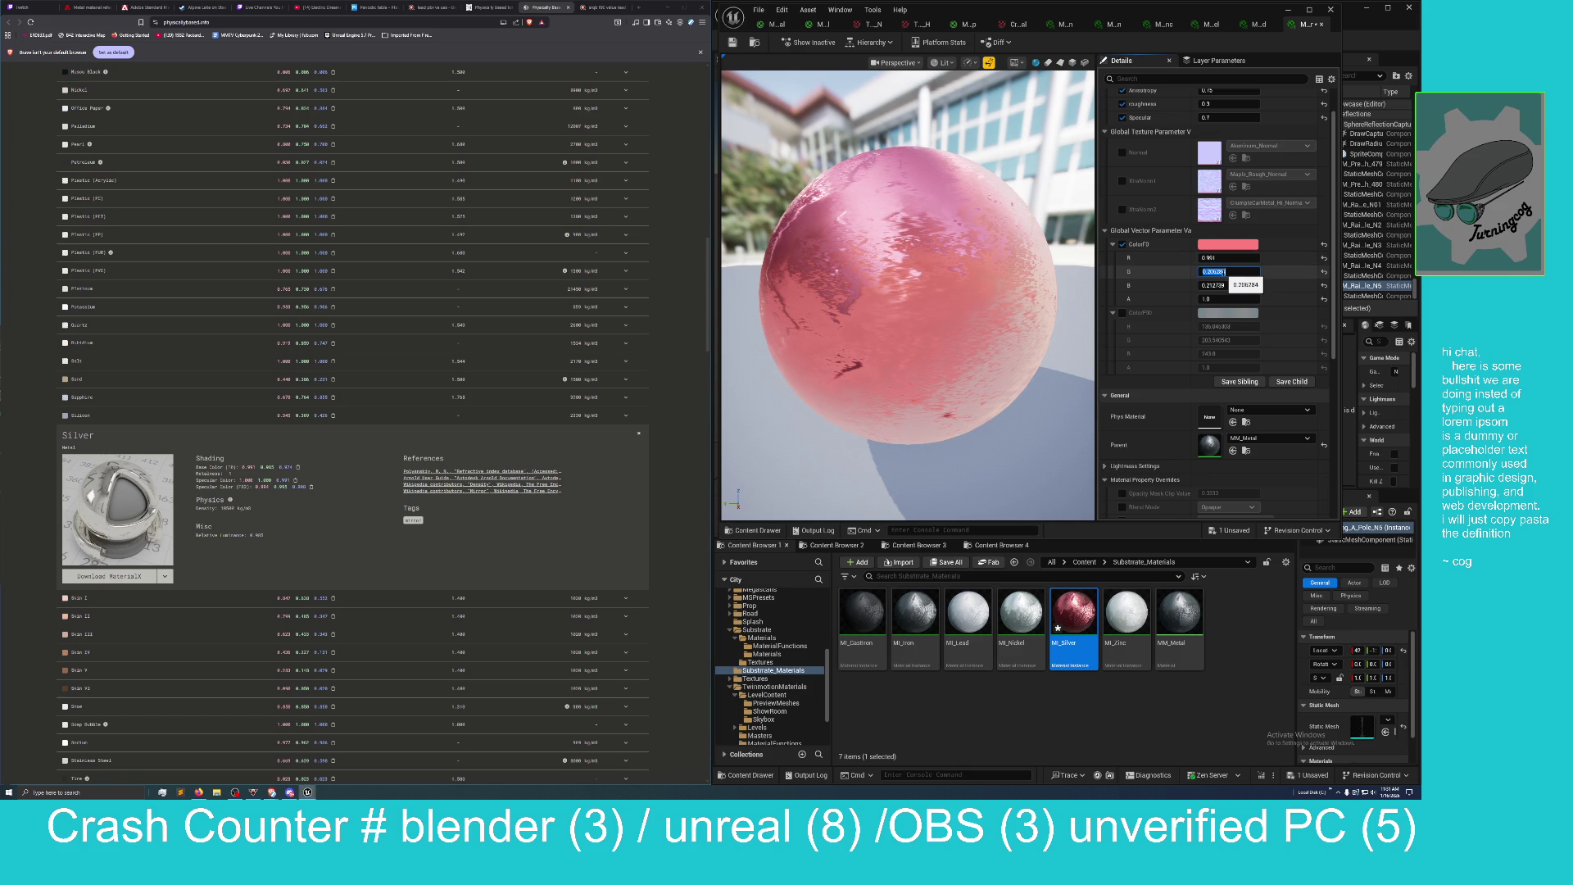
type("0")
type(".985")
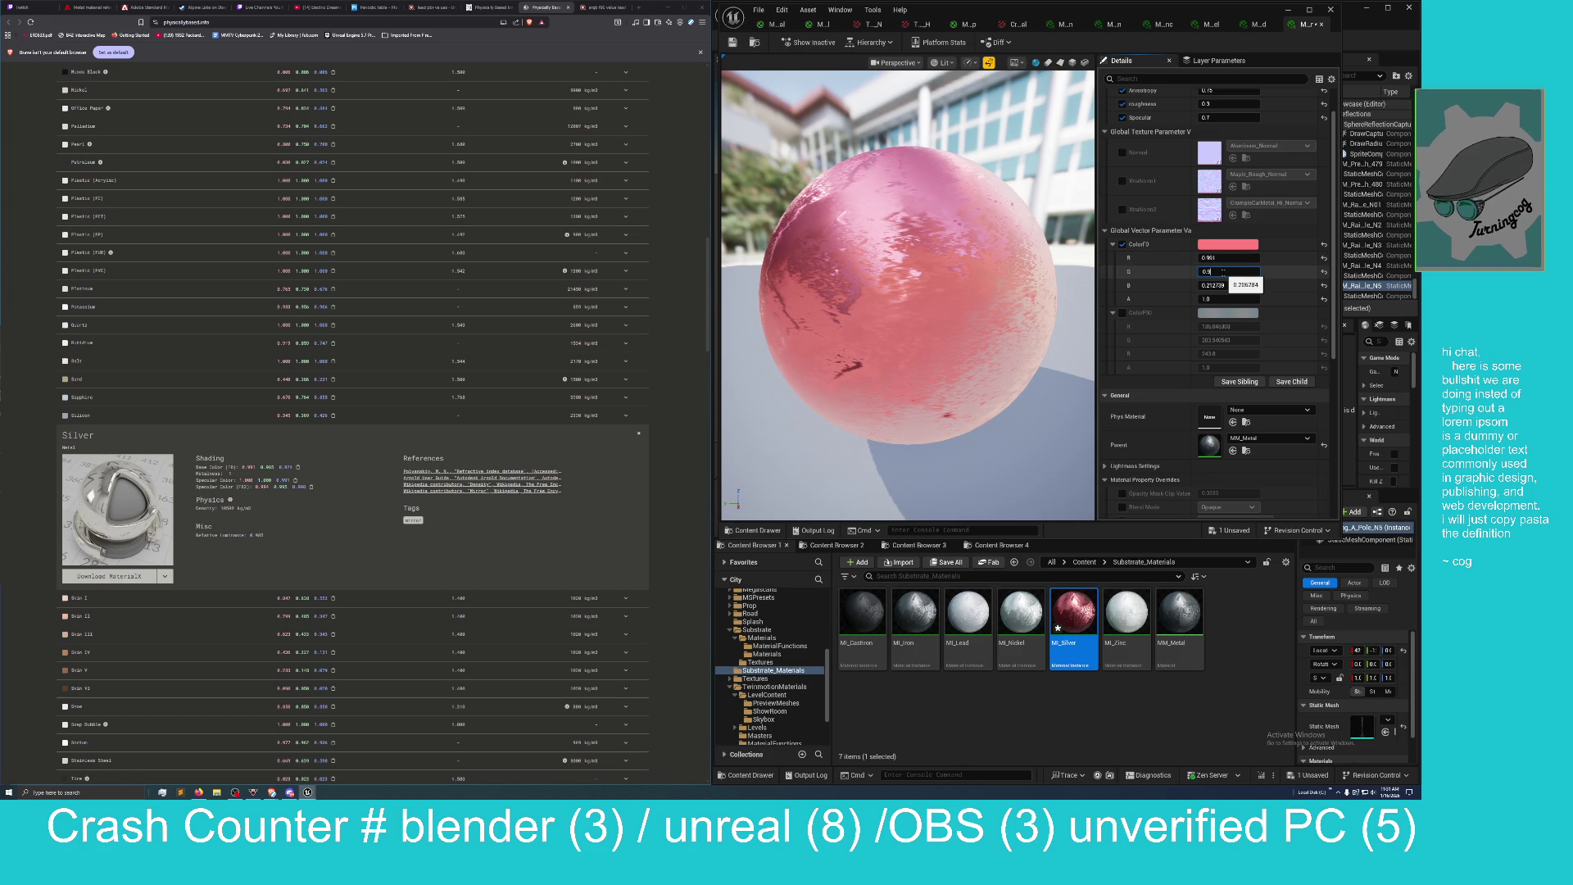
key("Return")
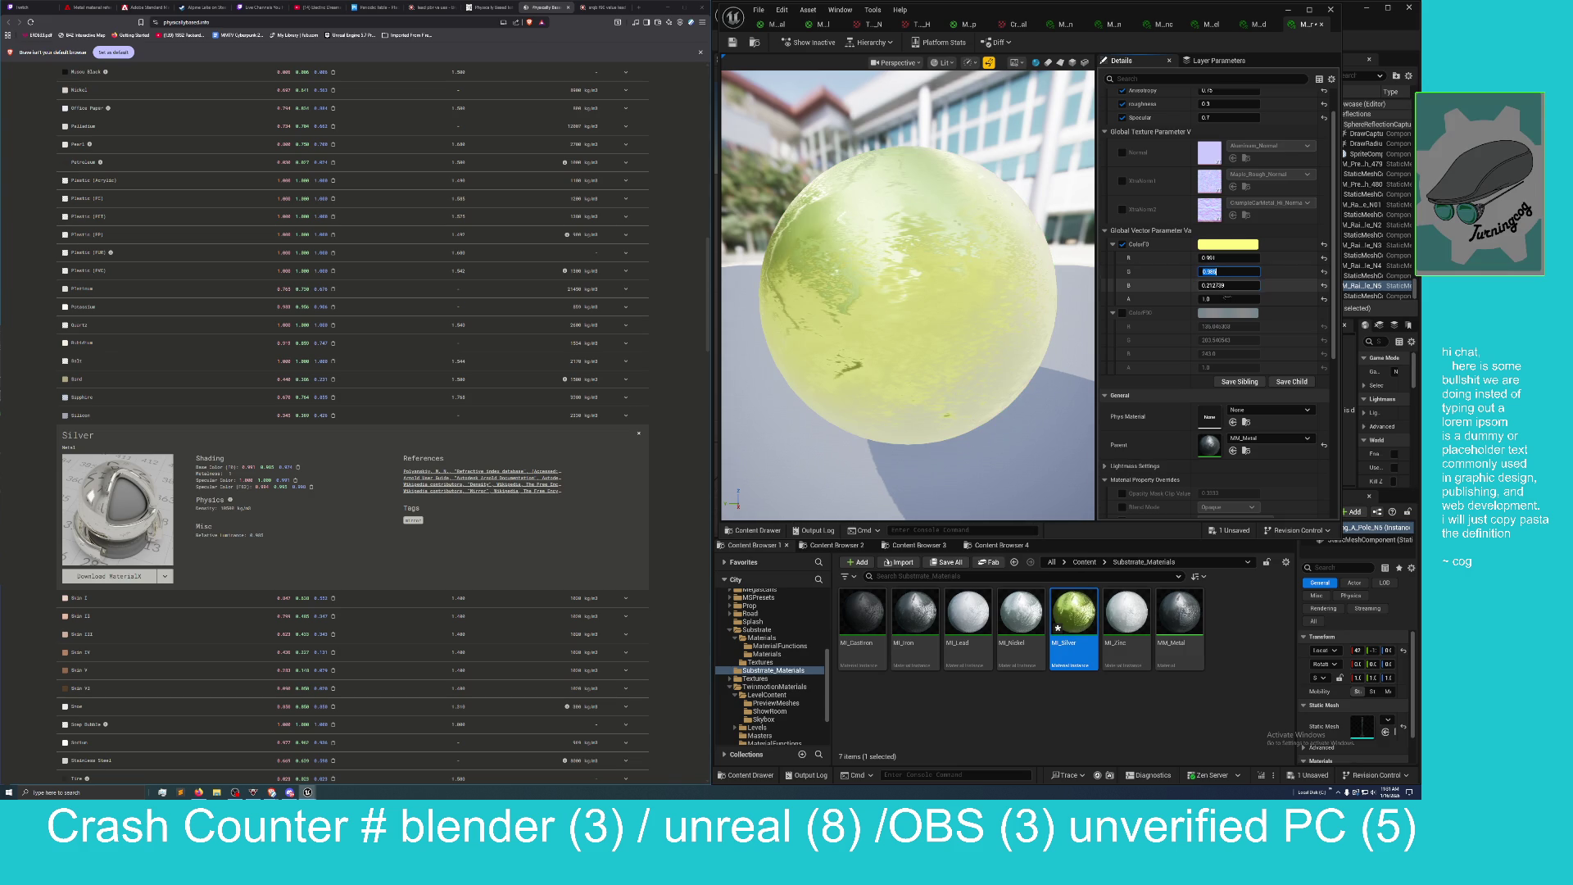
left_click(1228, 285)
type("0.97")
type("4")
key("Return")
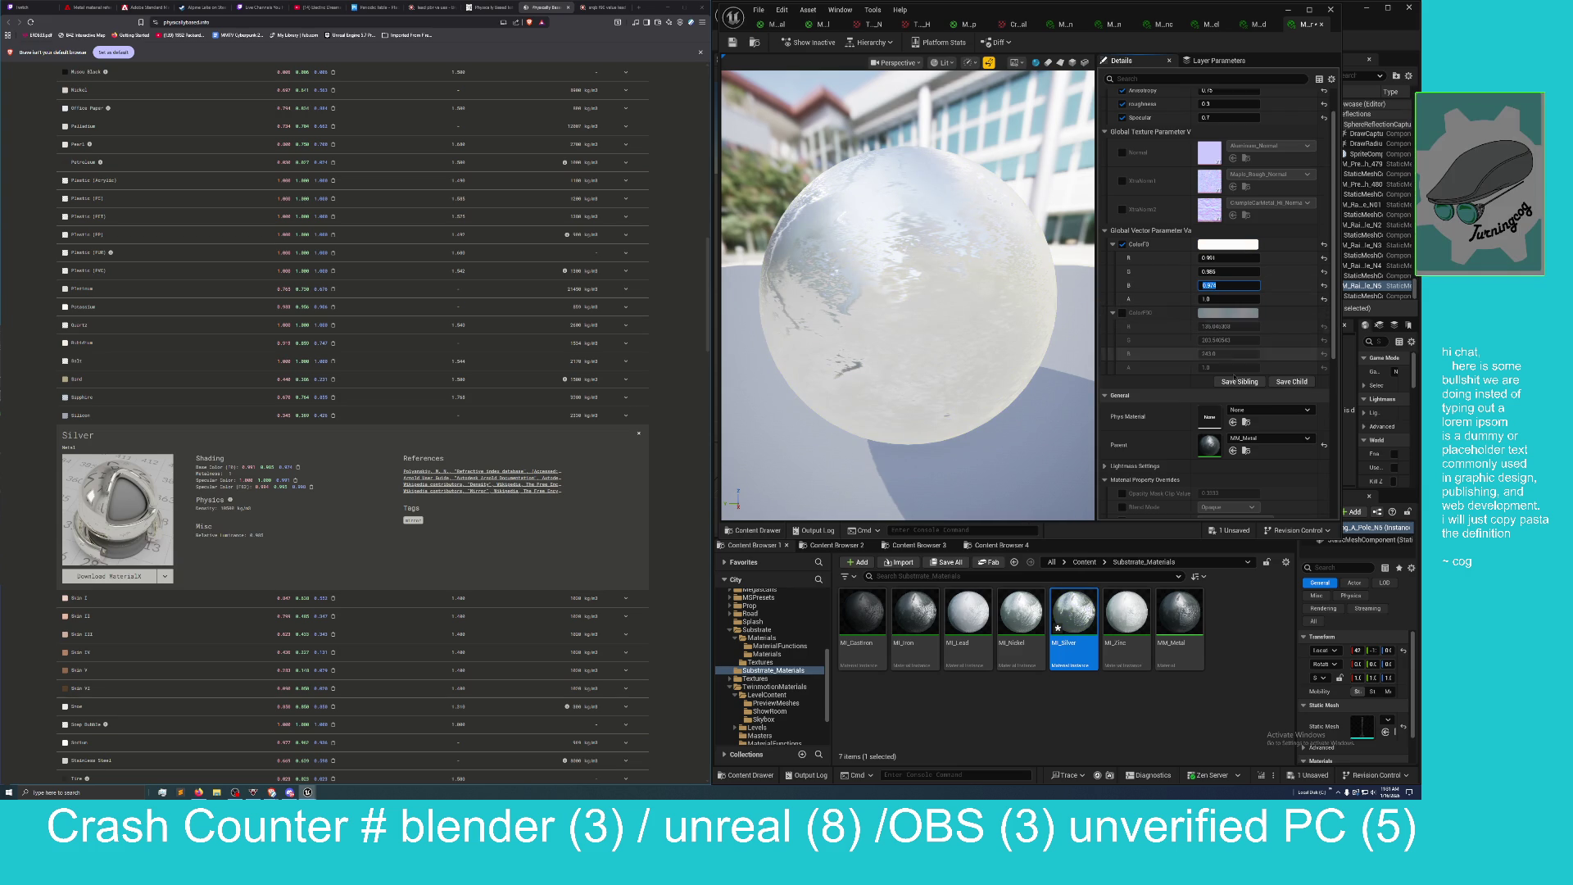
left_click(1232, 530)
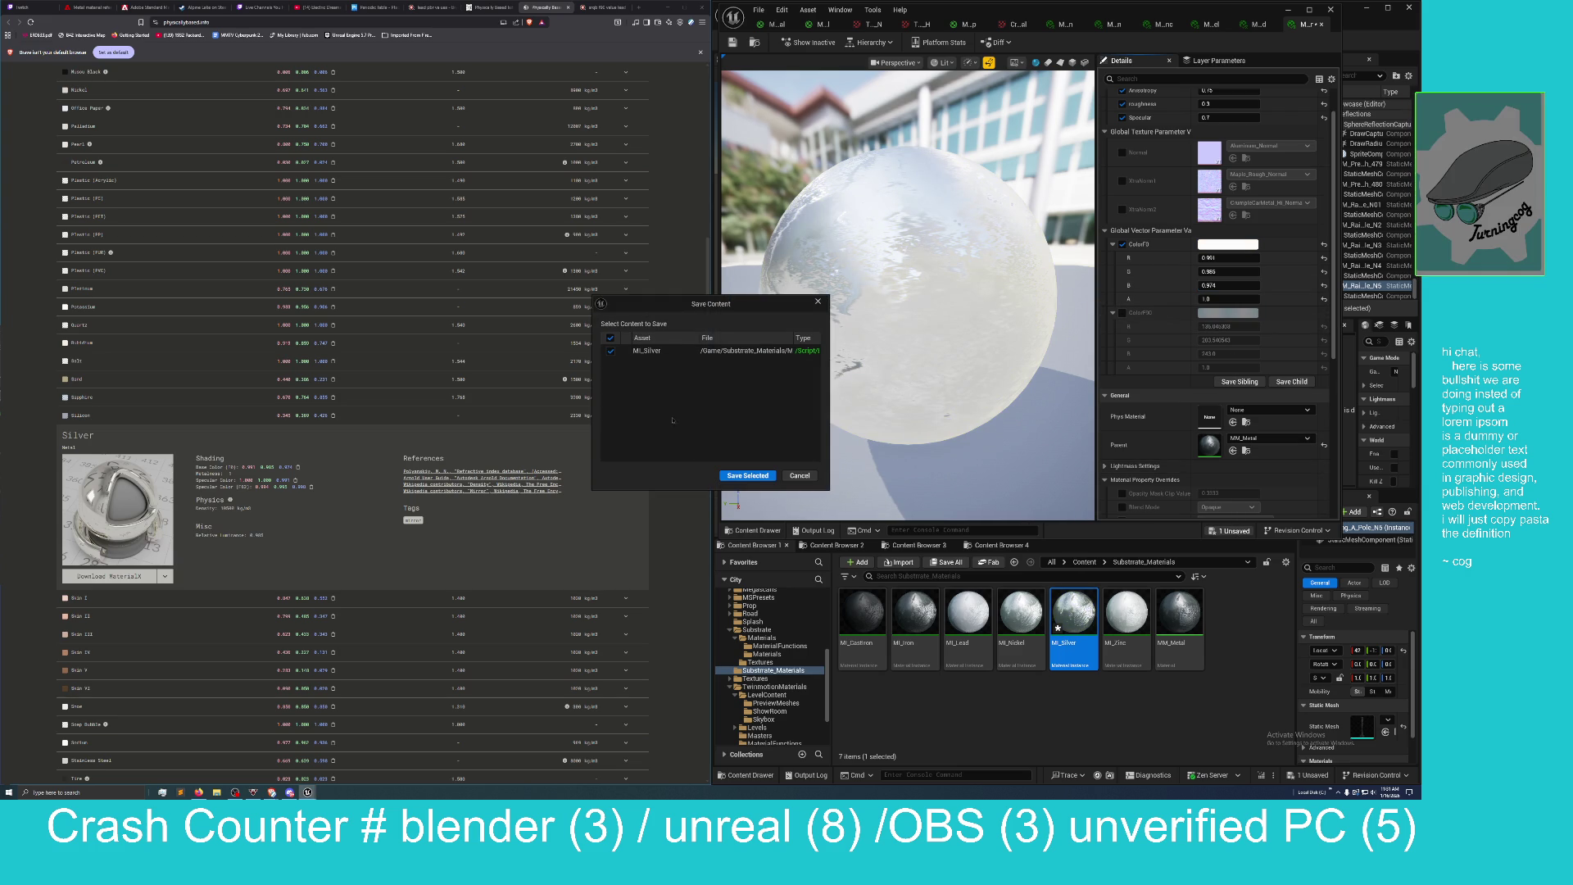
Save MI_Silver, then enable the ColorF90 override and open its colour picker.
left_click(738, 476)
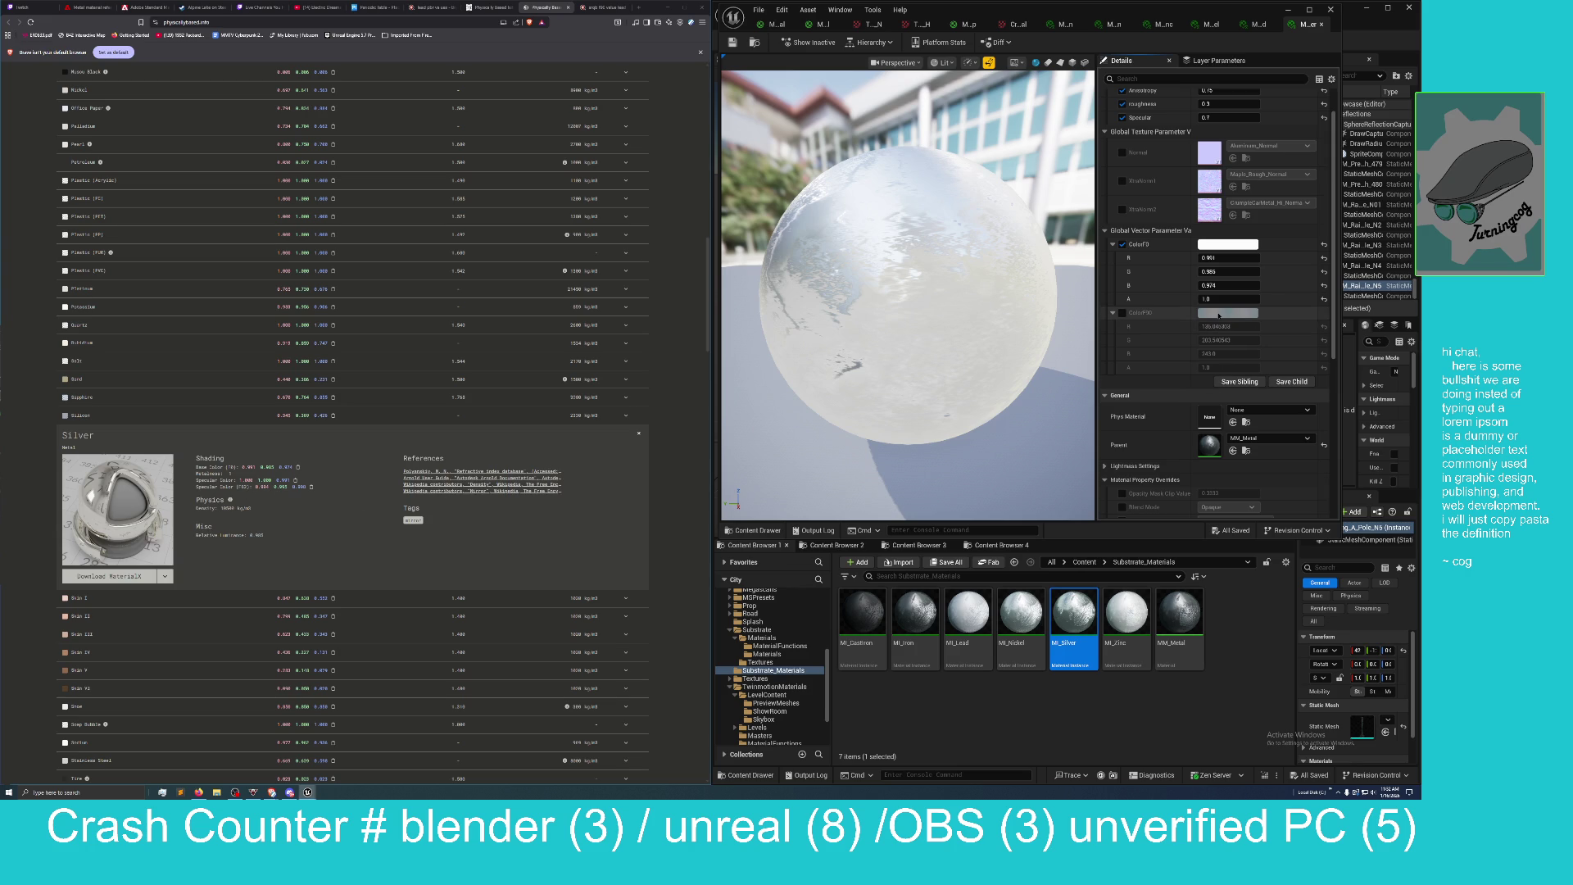
left_click(1122, 313)
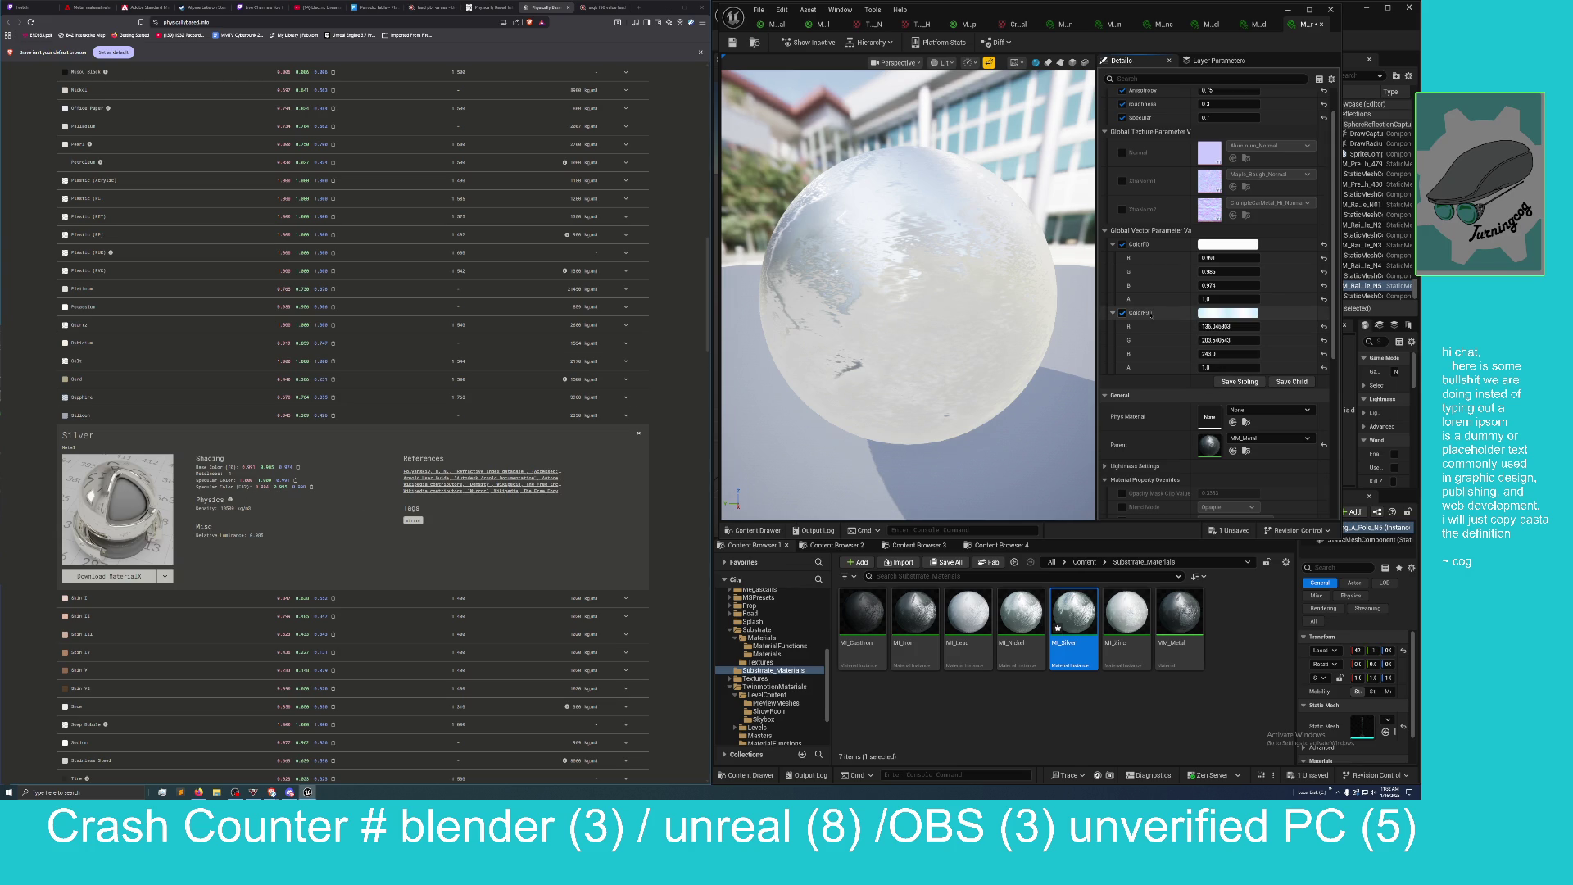
left_click(1228, 313)
left_click_drag(1313, 320, 940, 359)
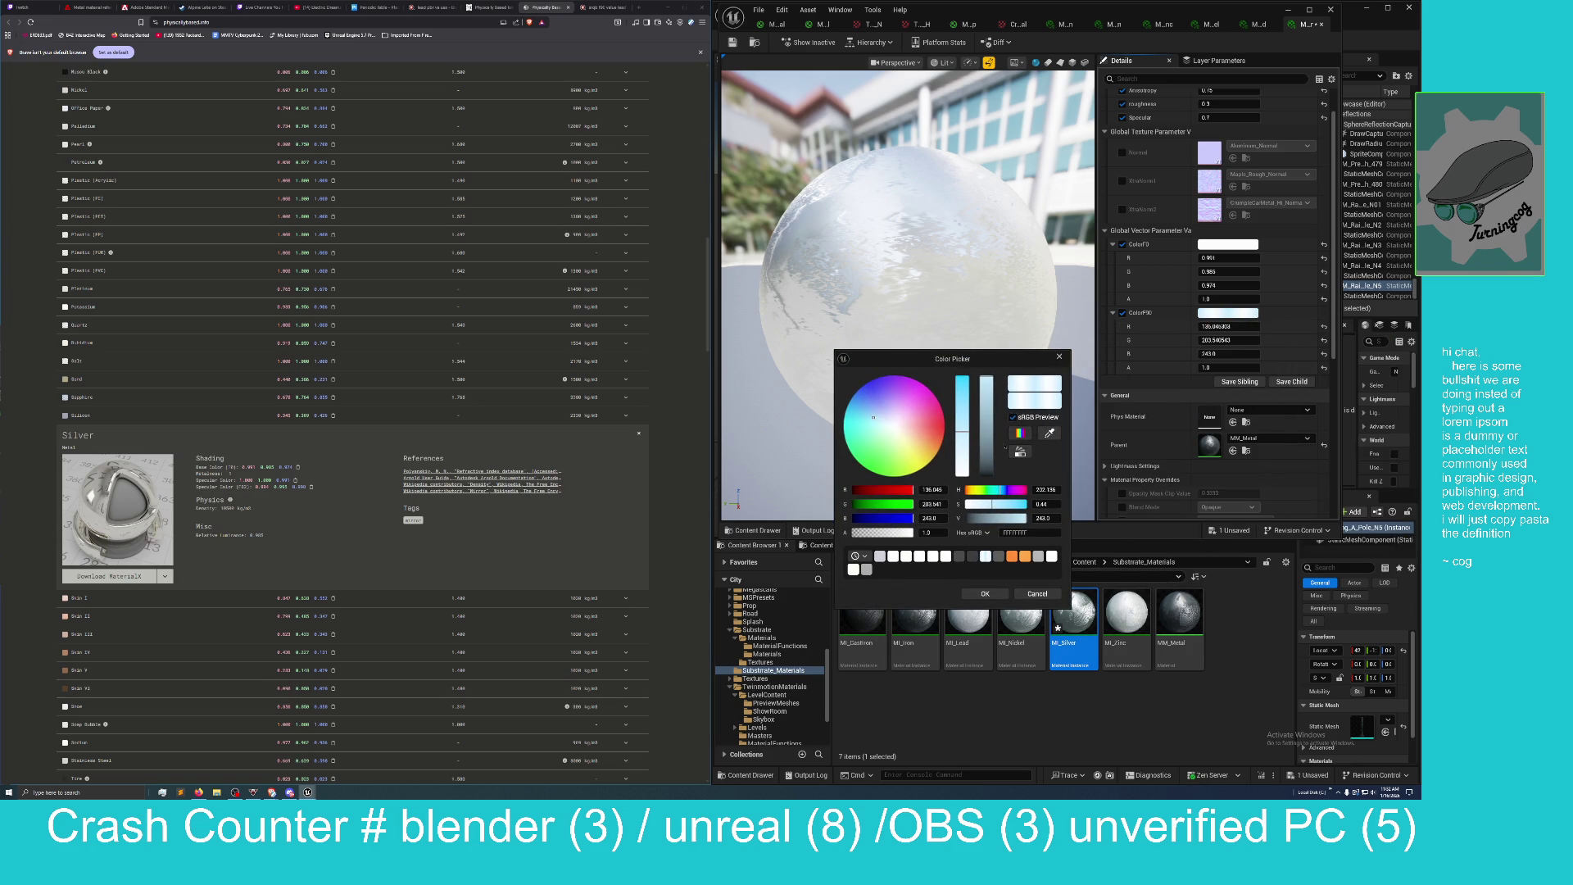
Enter ColorF90 values R 0.944, G 0.995, B 0.958 and accept the colour.
left_click(937, 490)
key("BackSpace")
type("0.944")
key("Return")
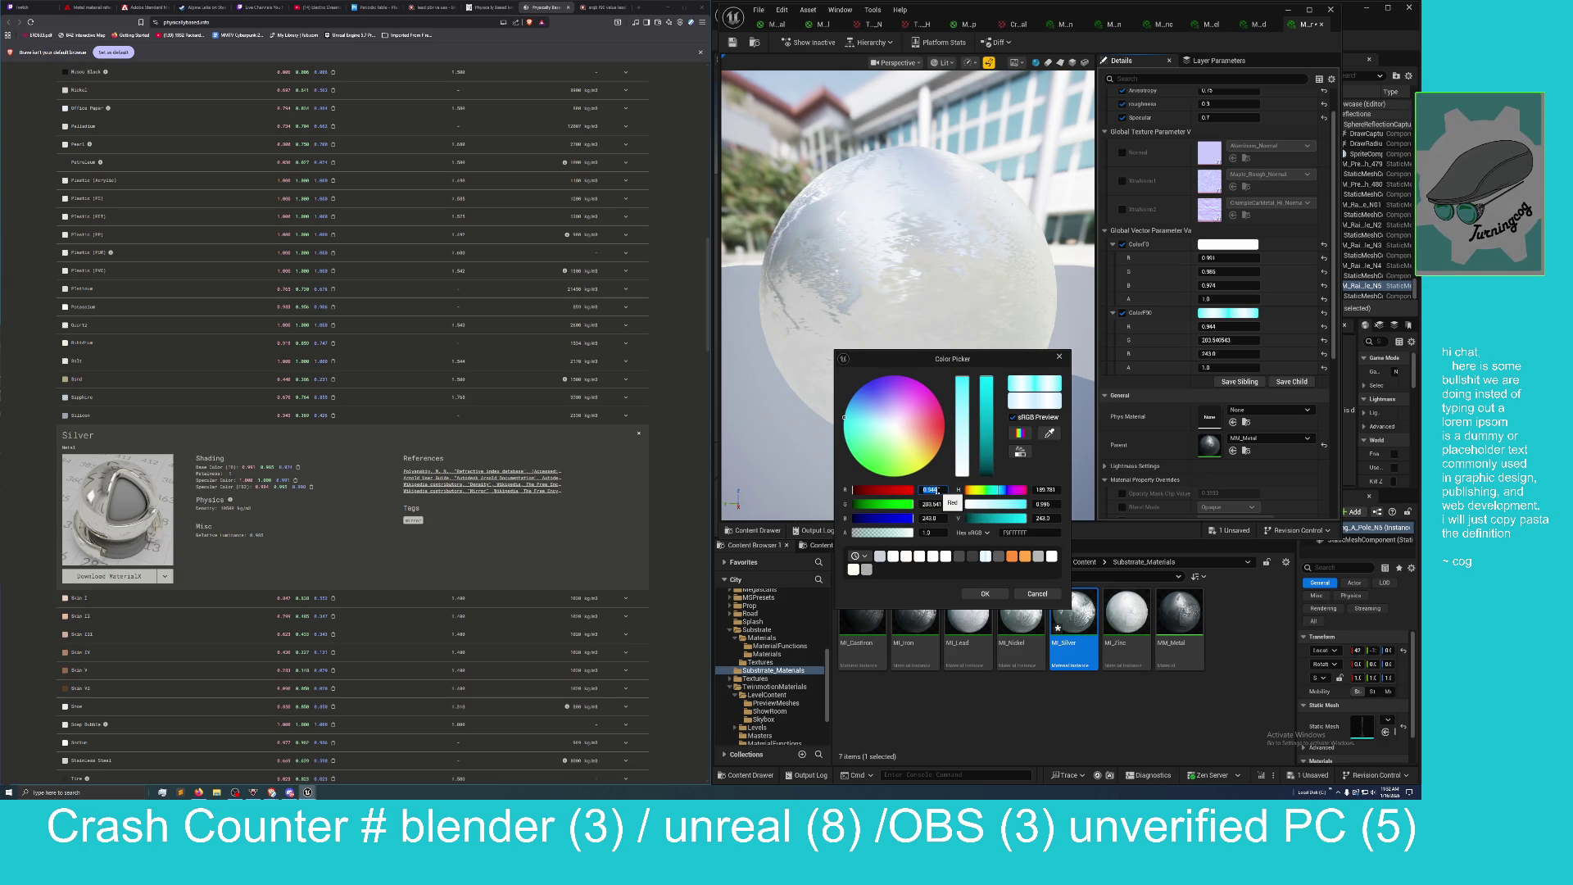
left_click(933, 503)
key("BackSpace")
type("0.995")
key("Return")
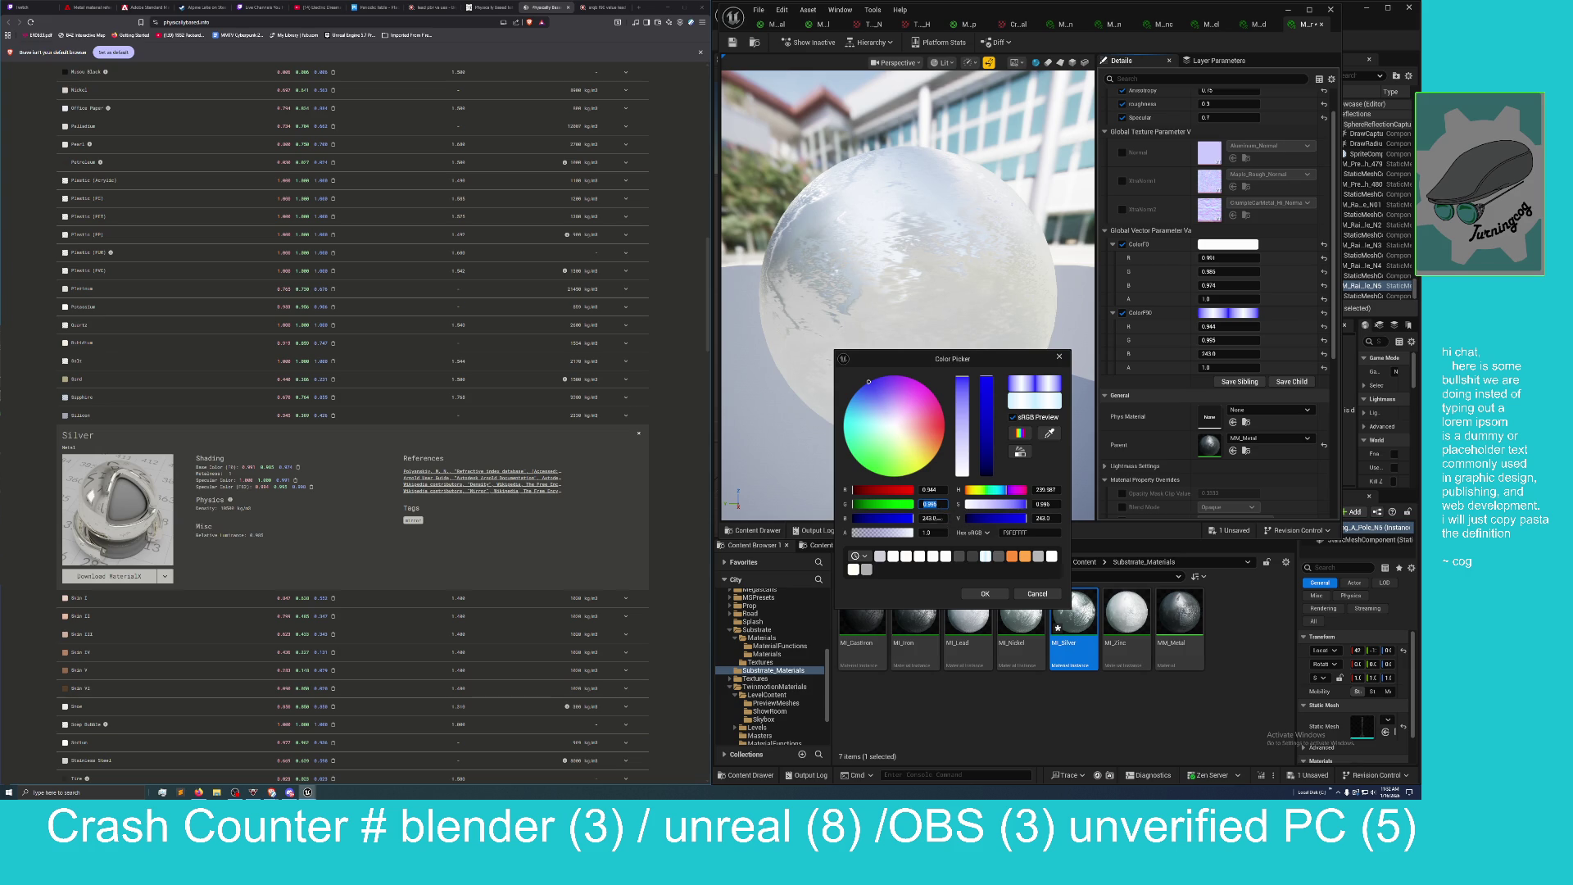
left_click(929, 517)
key("Return")
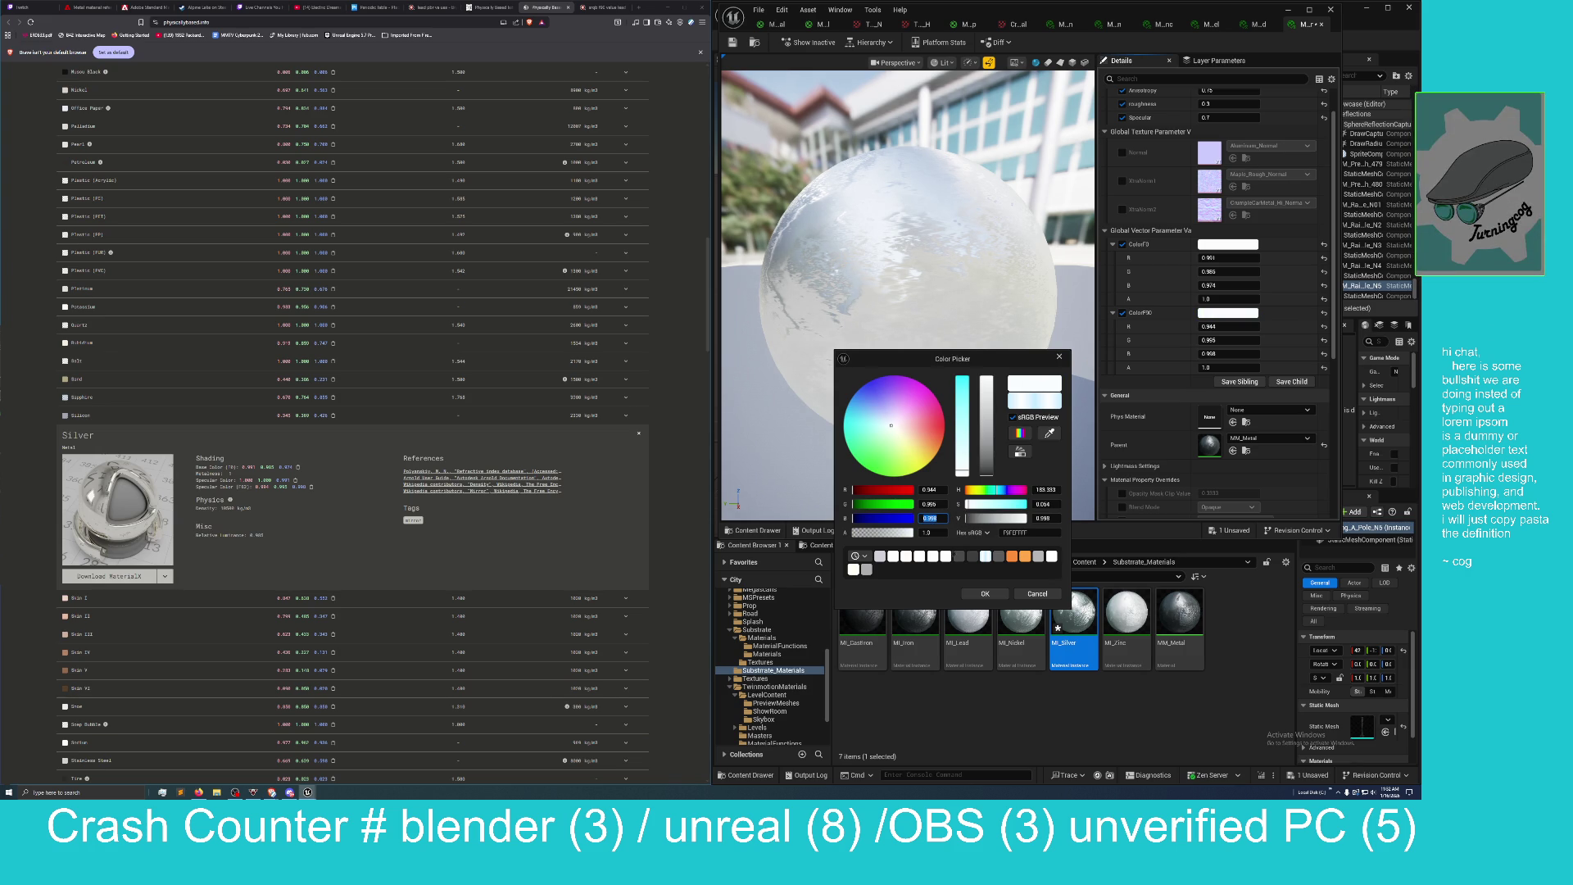
left_click(984, 593)
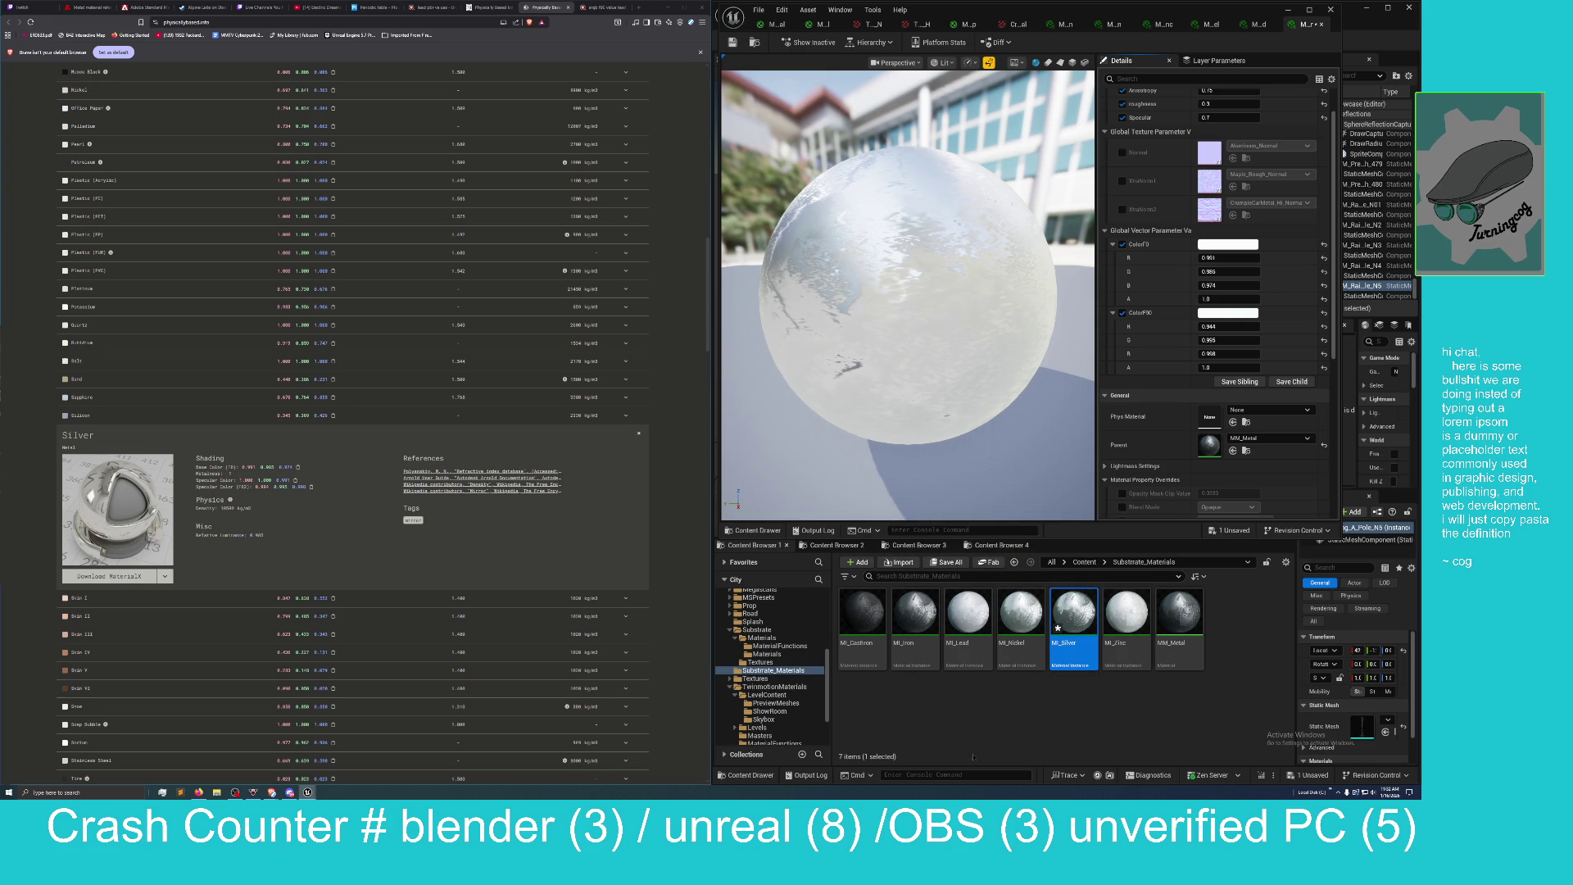
Save MI_Silver with Save Selected and move the material editor aside to reveal the level.
left_click(1310, 775)
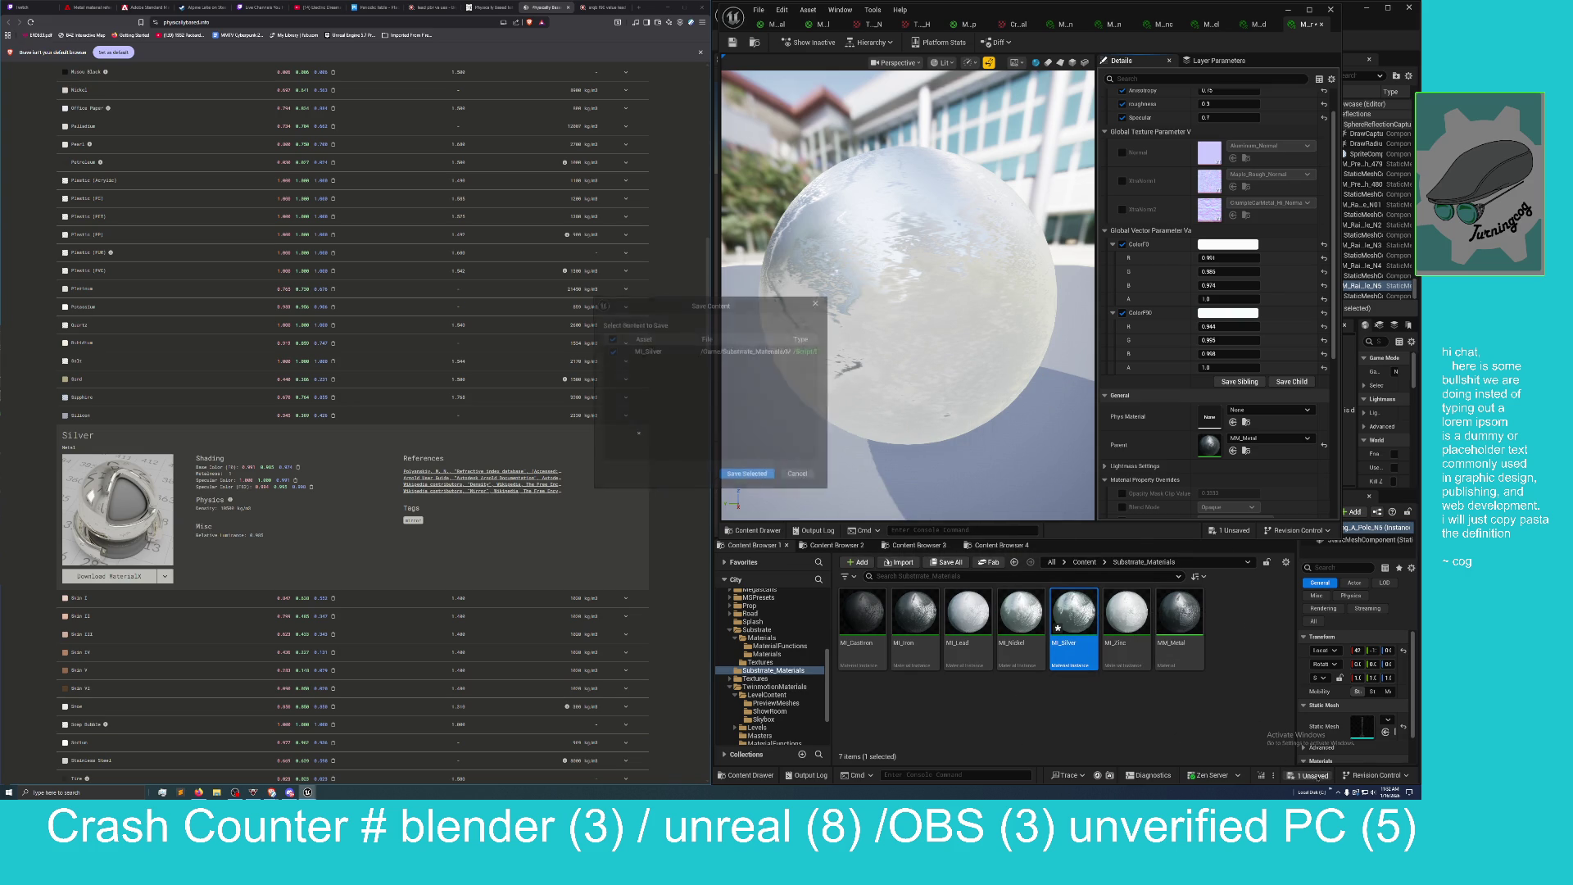
left_click(747, 474)
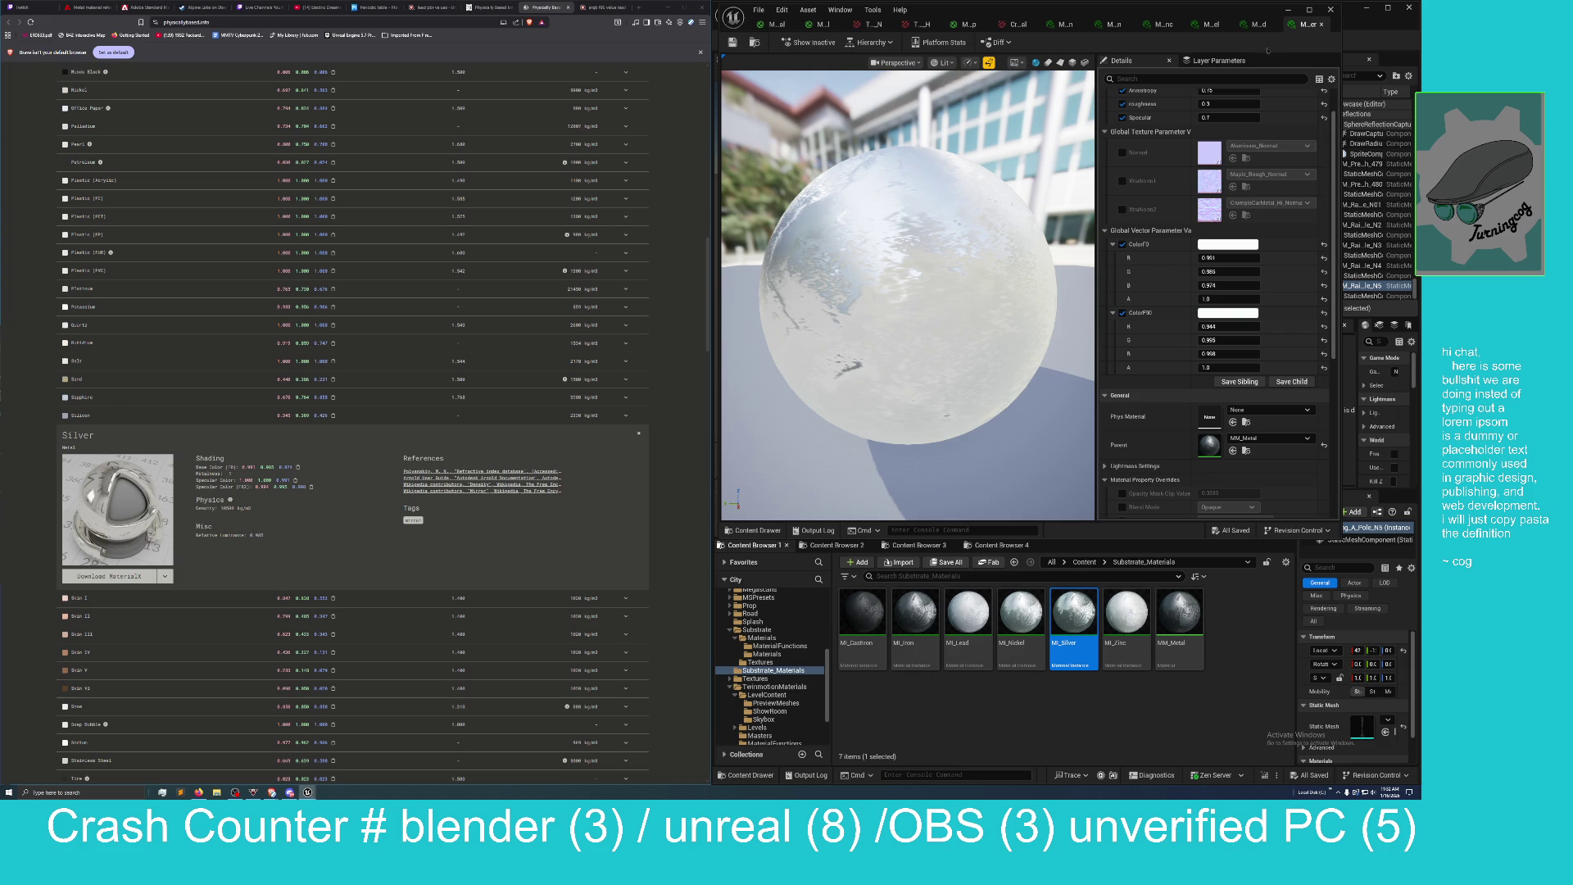
mouse_move(1045, 13)
left_mouse_down()
mouse_move(520, 135)
mouse_move(368, 135)
left_mouse_up()
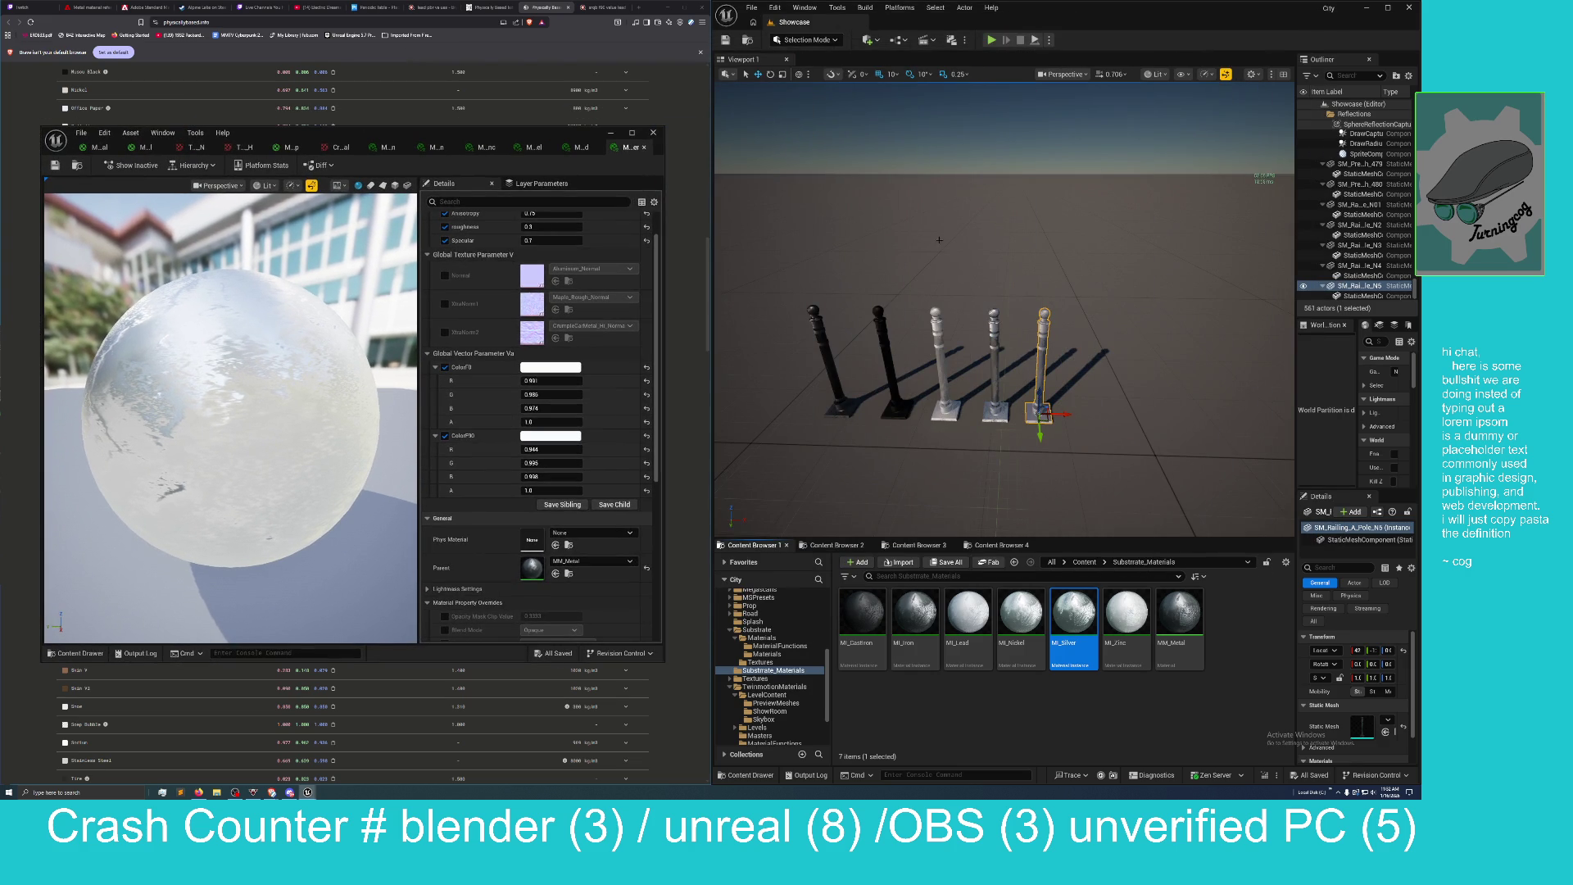
mouse_move(1038, 414)
left_mouse_down()
mouse_move(1129, 415)
mouse_move(1106, 413)
left_mouse_up()
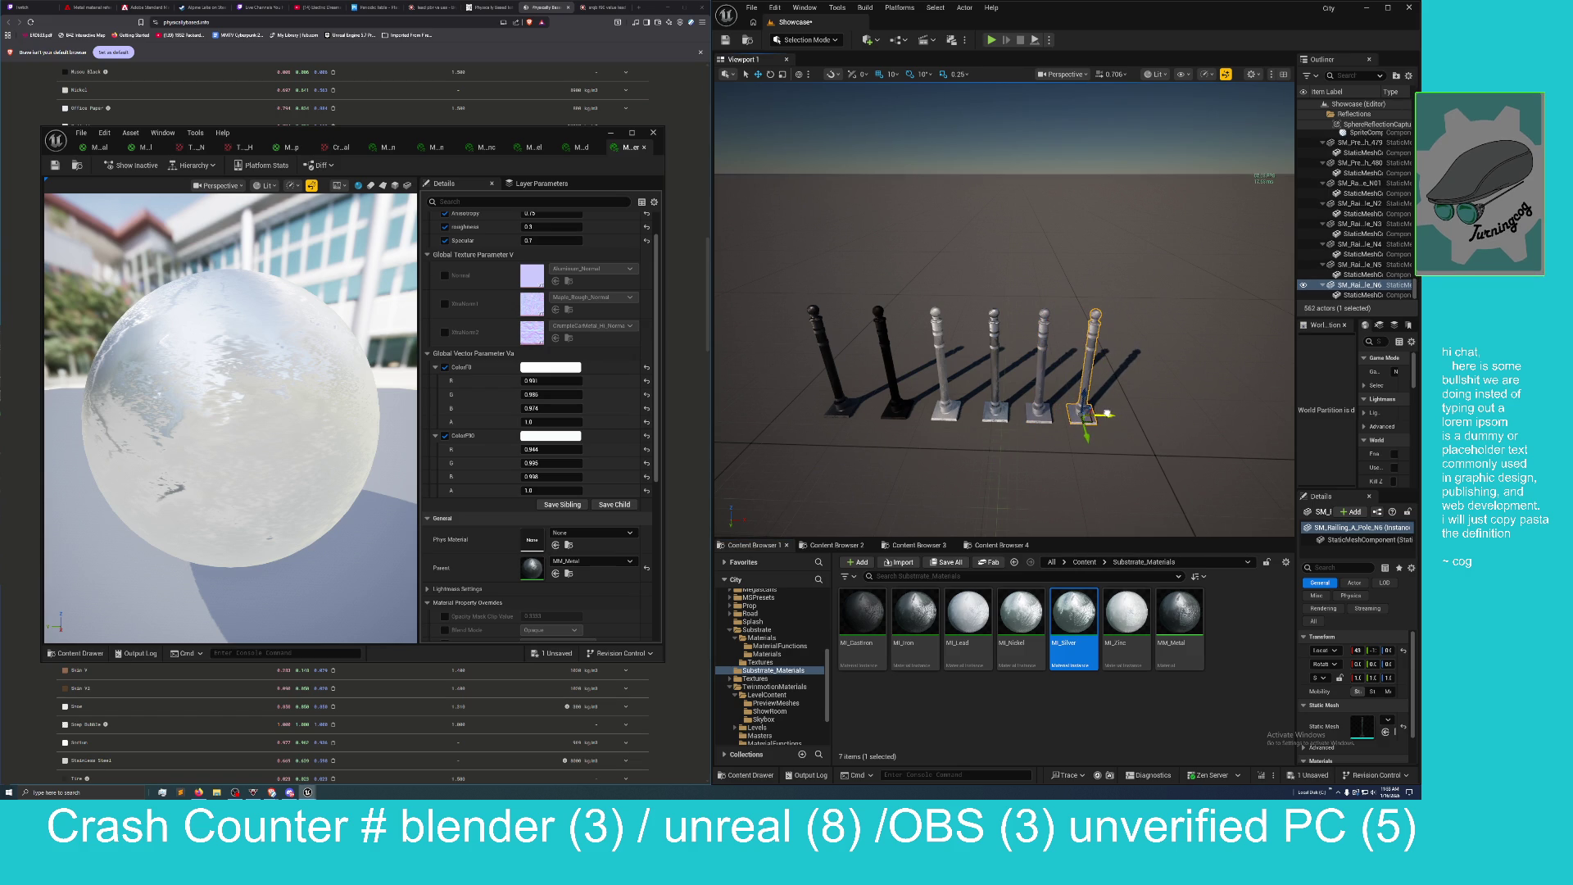
Apply MI_Silver to a railing pole, undoing an accidental drop on the floor.
left_click_drag(1074, 615, 1089, 369)
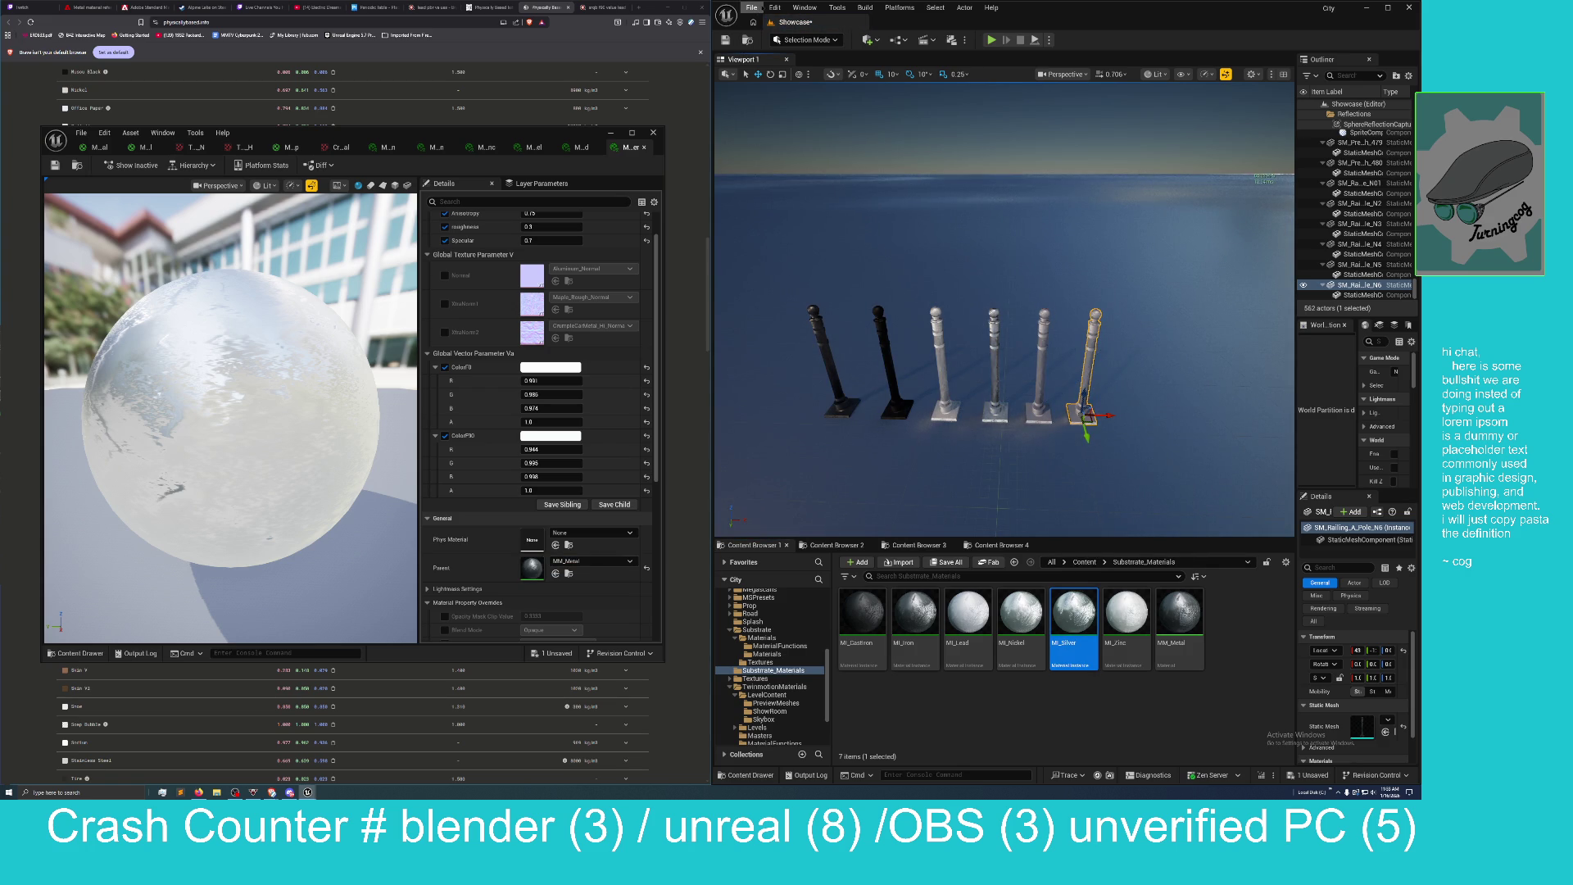
left_click(774, 7)
left_click(807, 47)
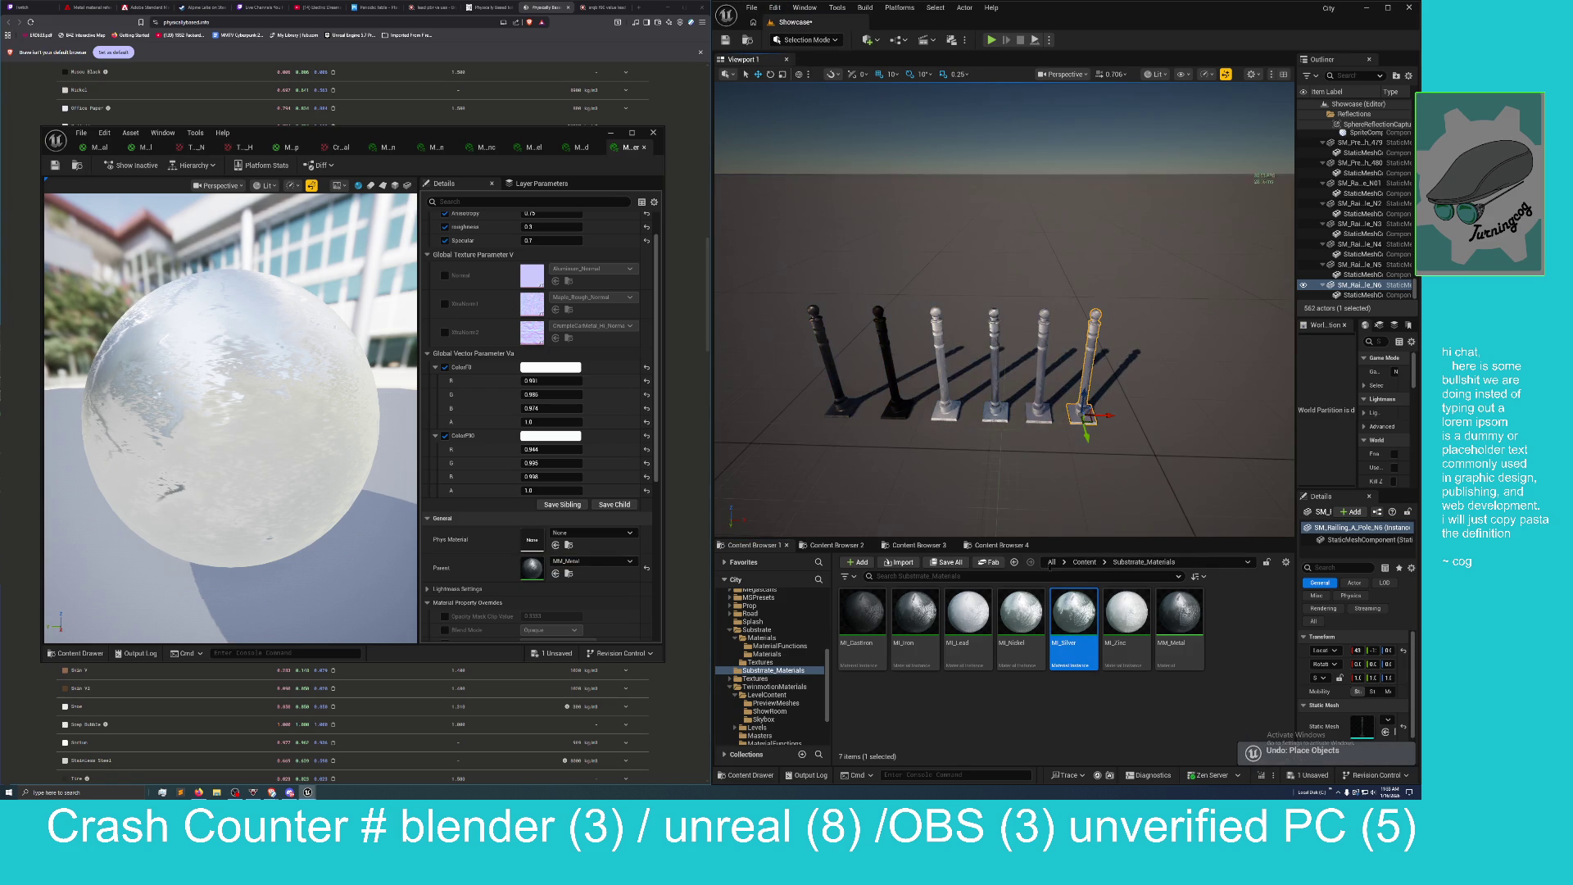
left_click_drag(1073, 623, 1095, 373)
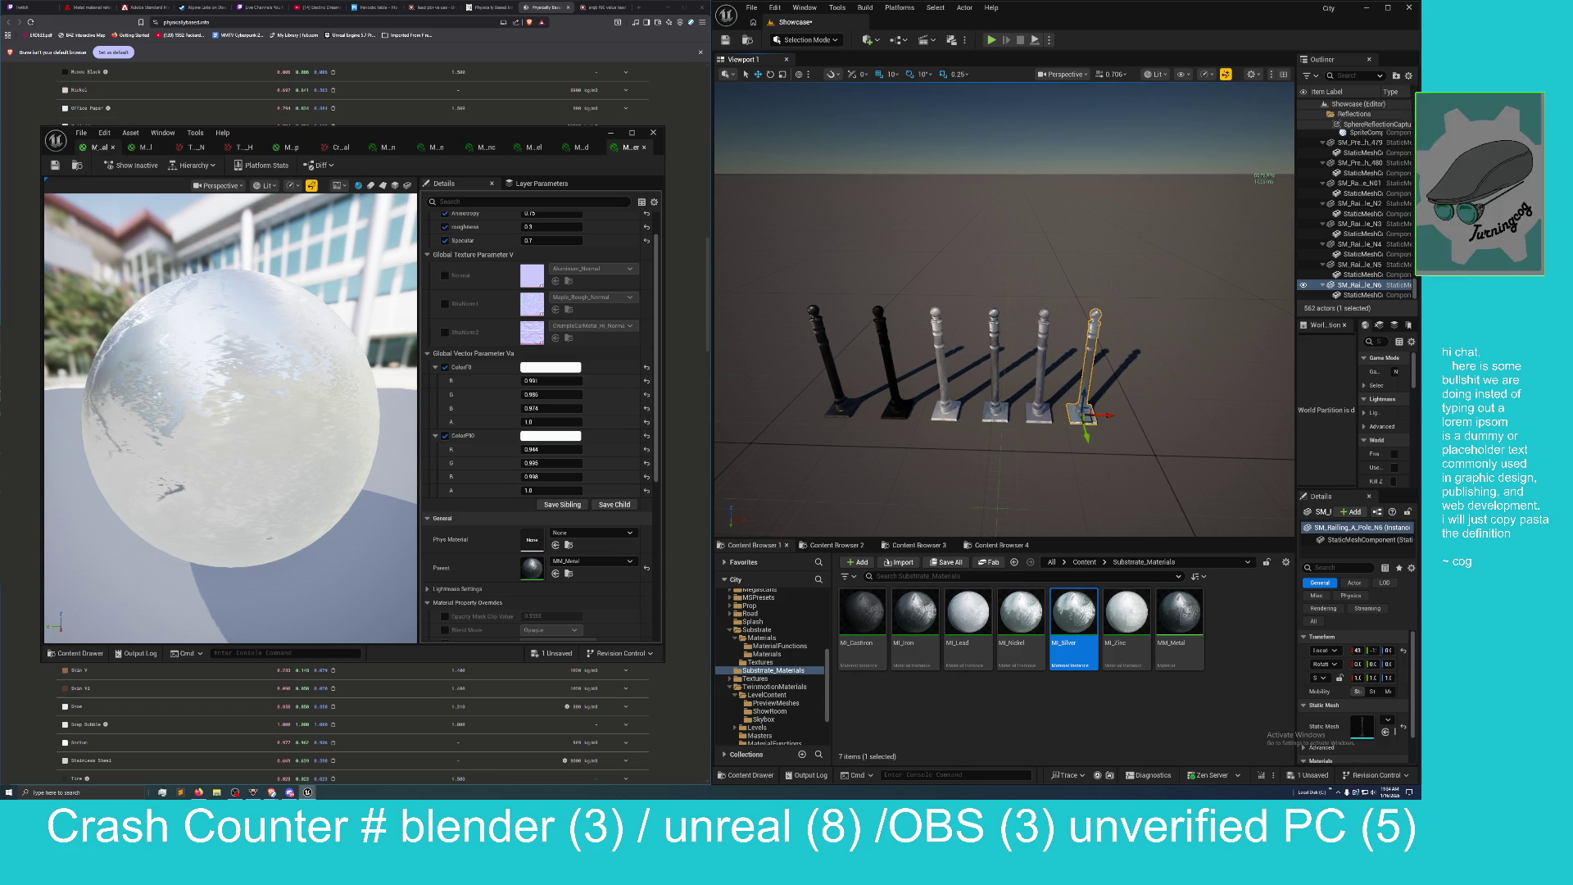
Switch to M_Substrate_ShaderBall_Opal, maximize its editor, orbit the preview and widen the graph.
left_click(97, 147)
left_click_drag(392, 138, 436, 149)
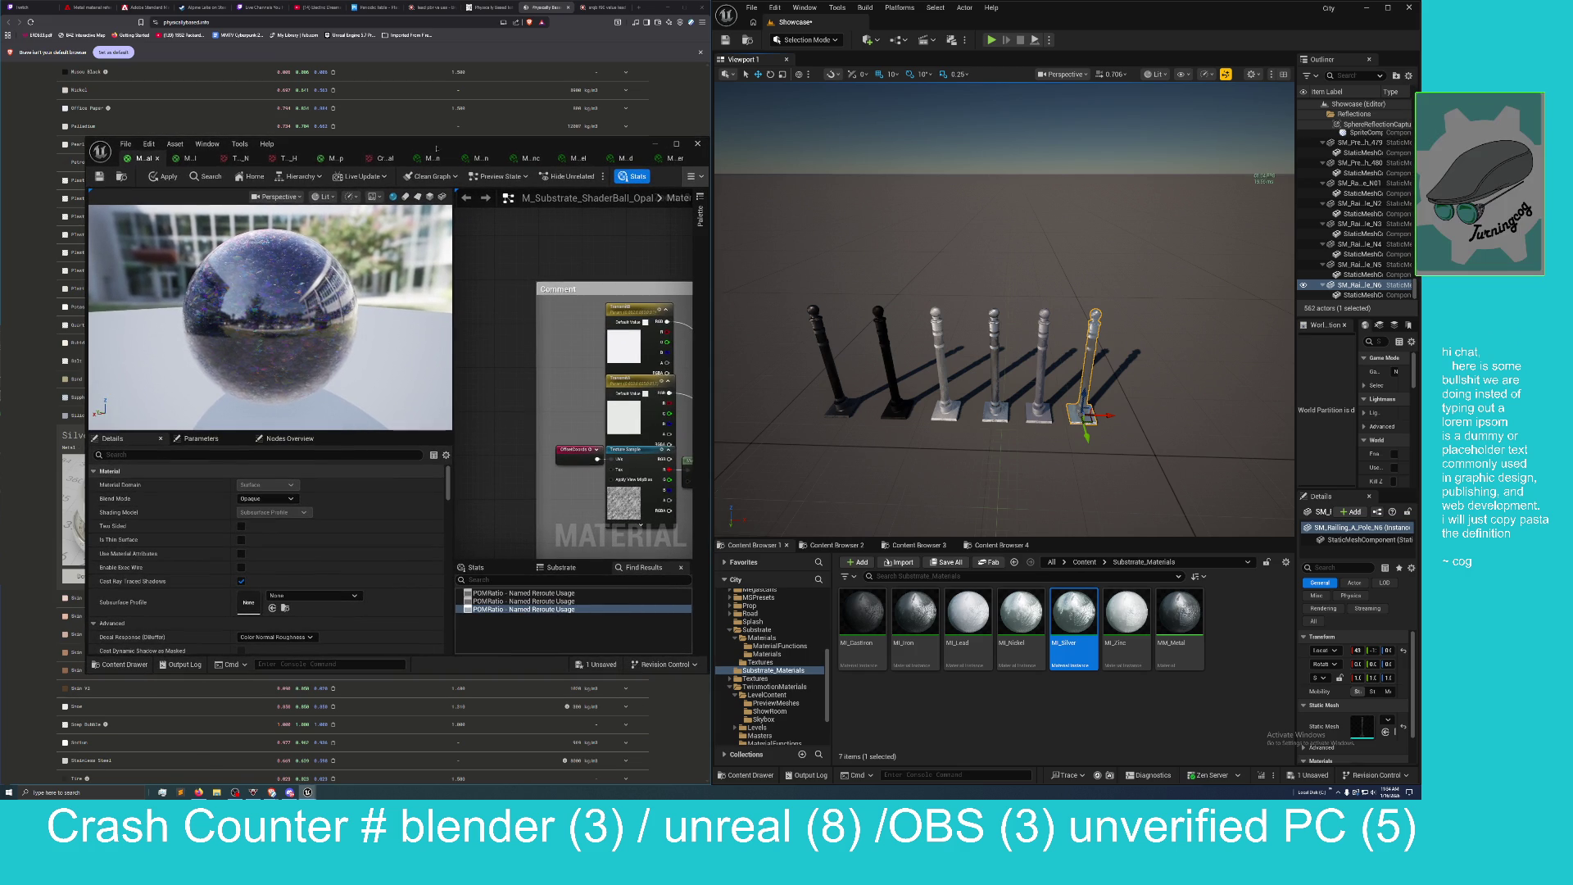
left_click_drag(436, 149, 497, 150)
double_click(498, 150)
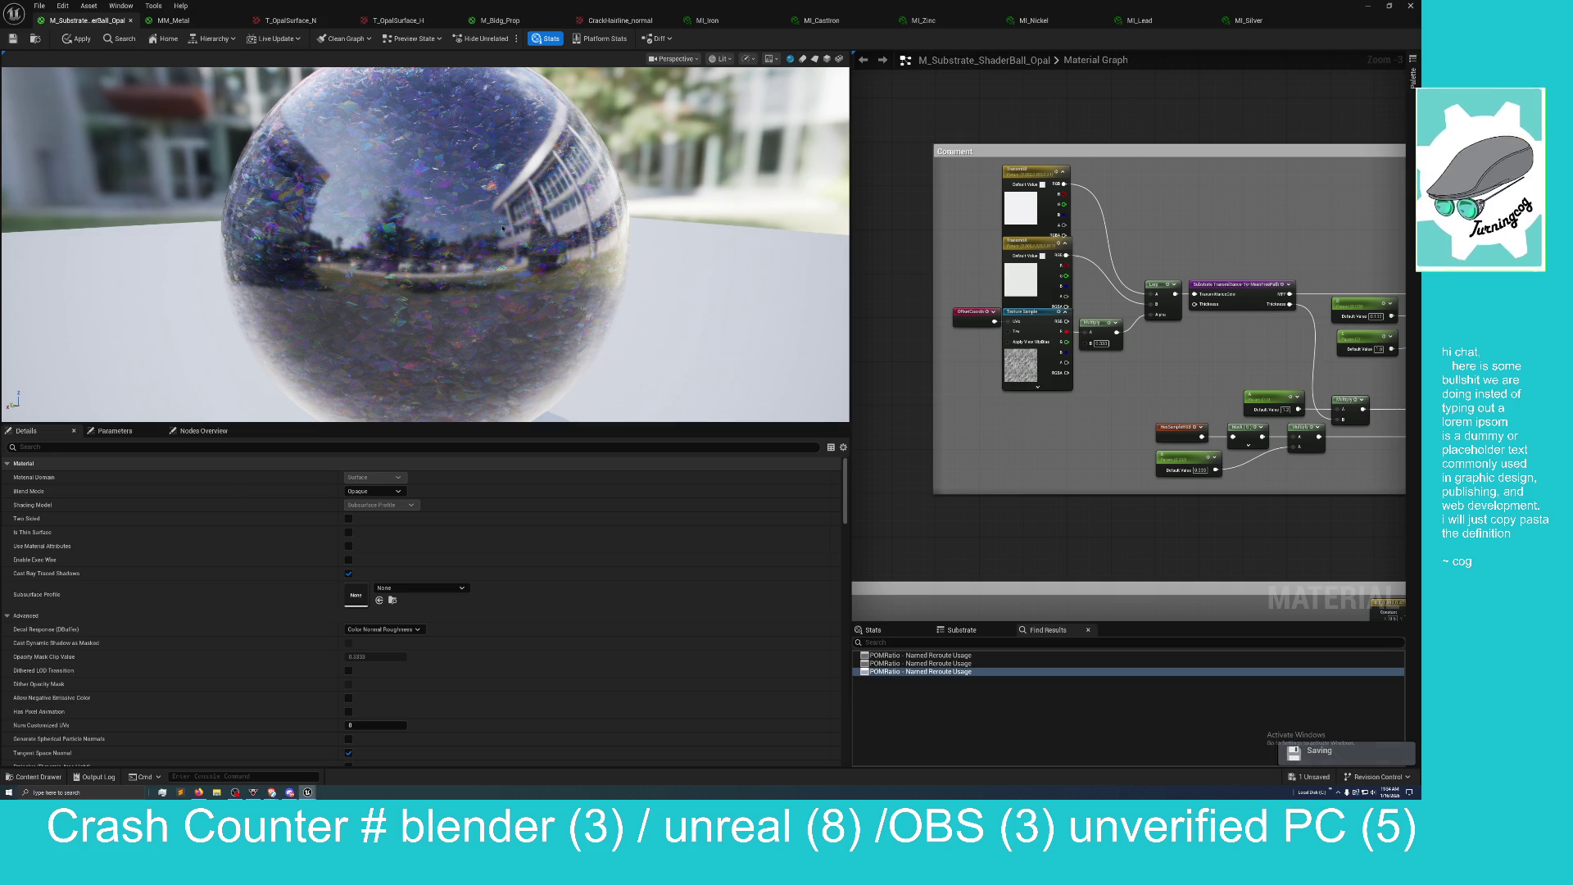
mouse_move(526, 225)
left_mouse_down()
mouse_move(459, 231)
mouse_move(553, 252)
left_mouse_up()
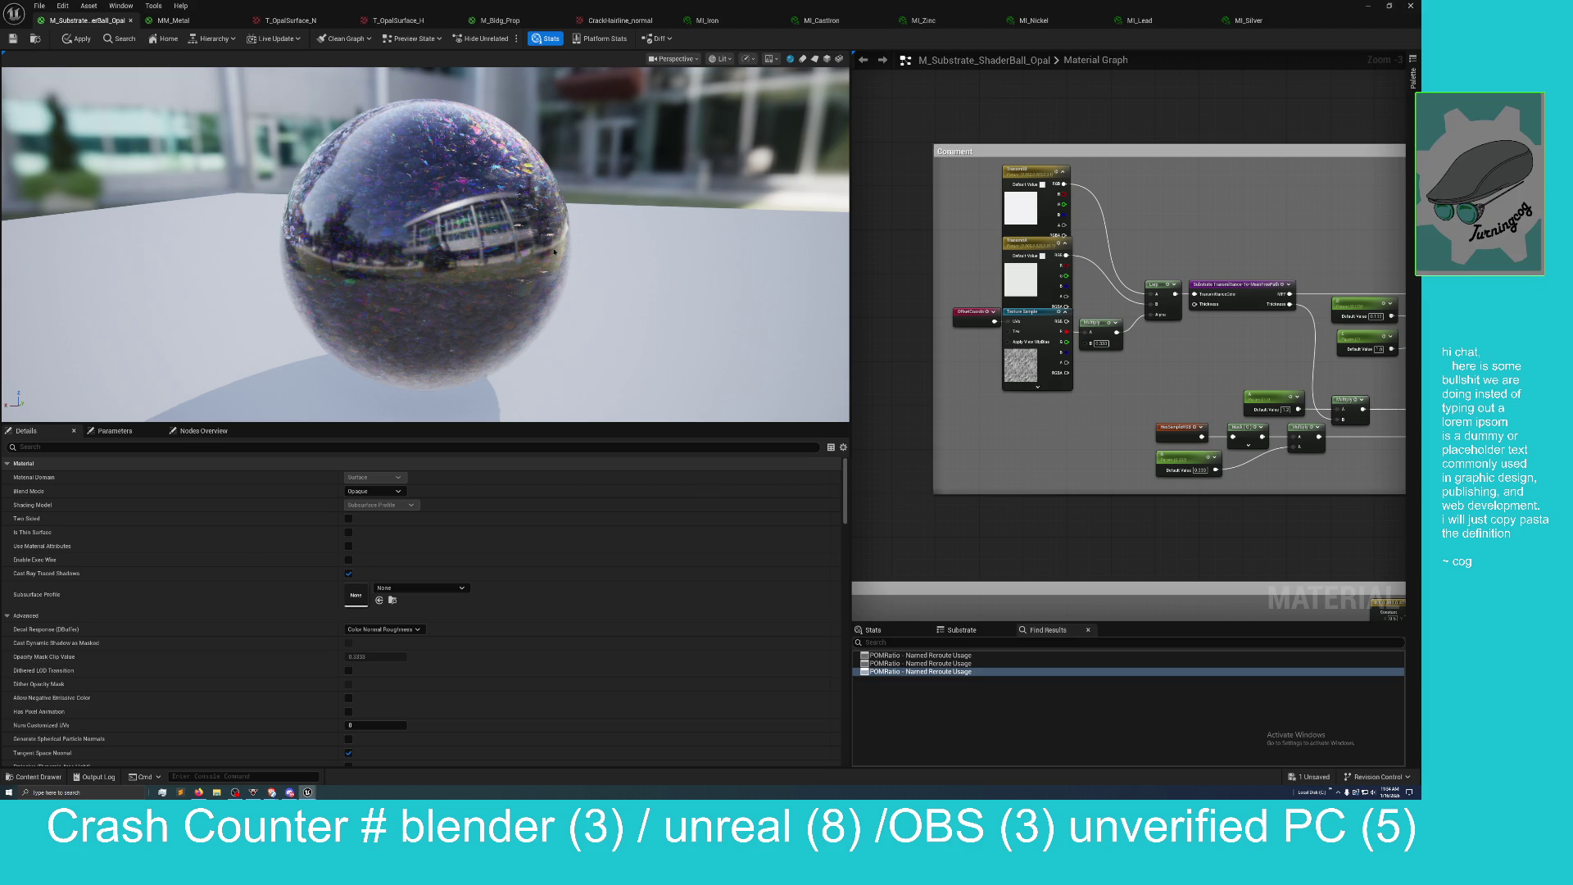
scroll(548, 251, "down", 1)
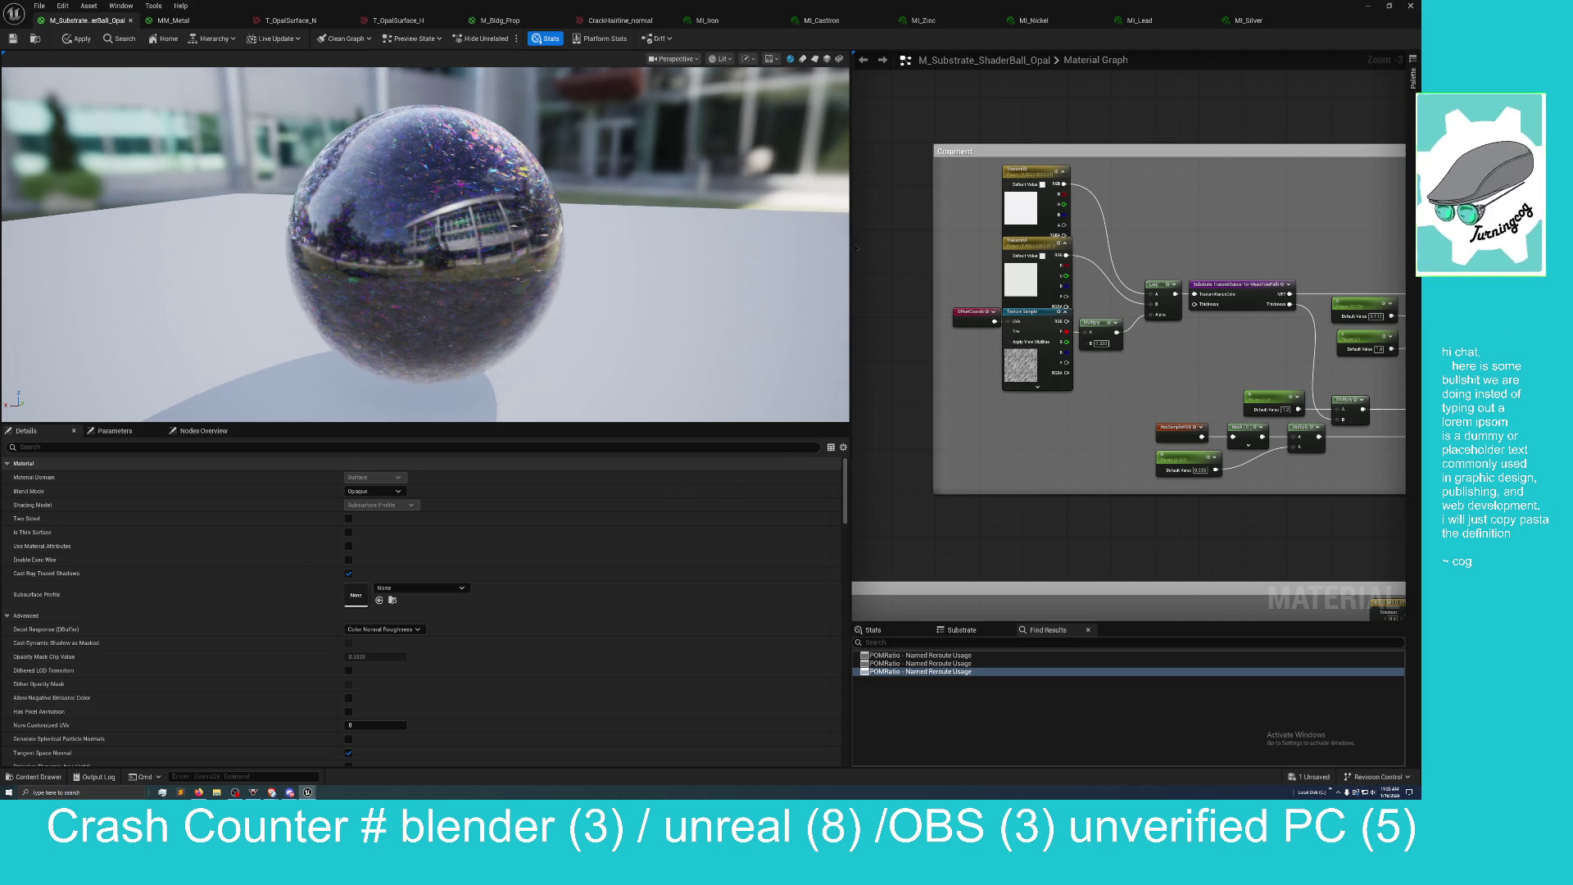
left_click_drag(854, 248, 491, 266)
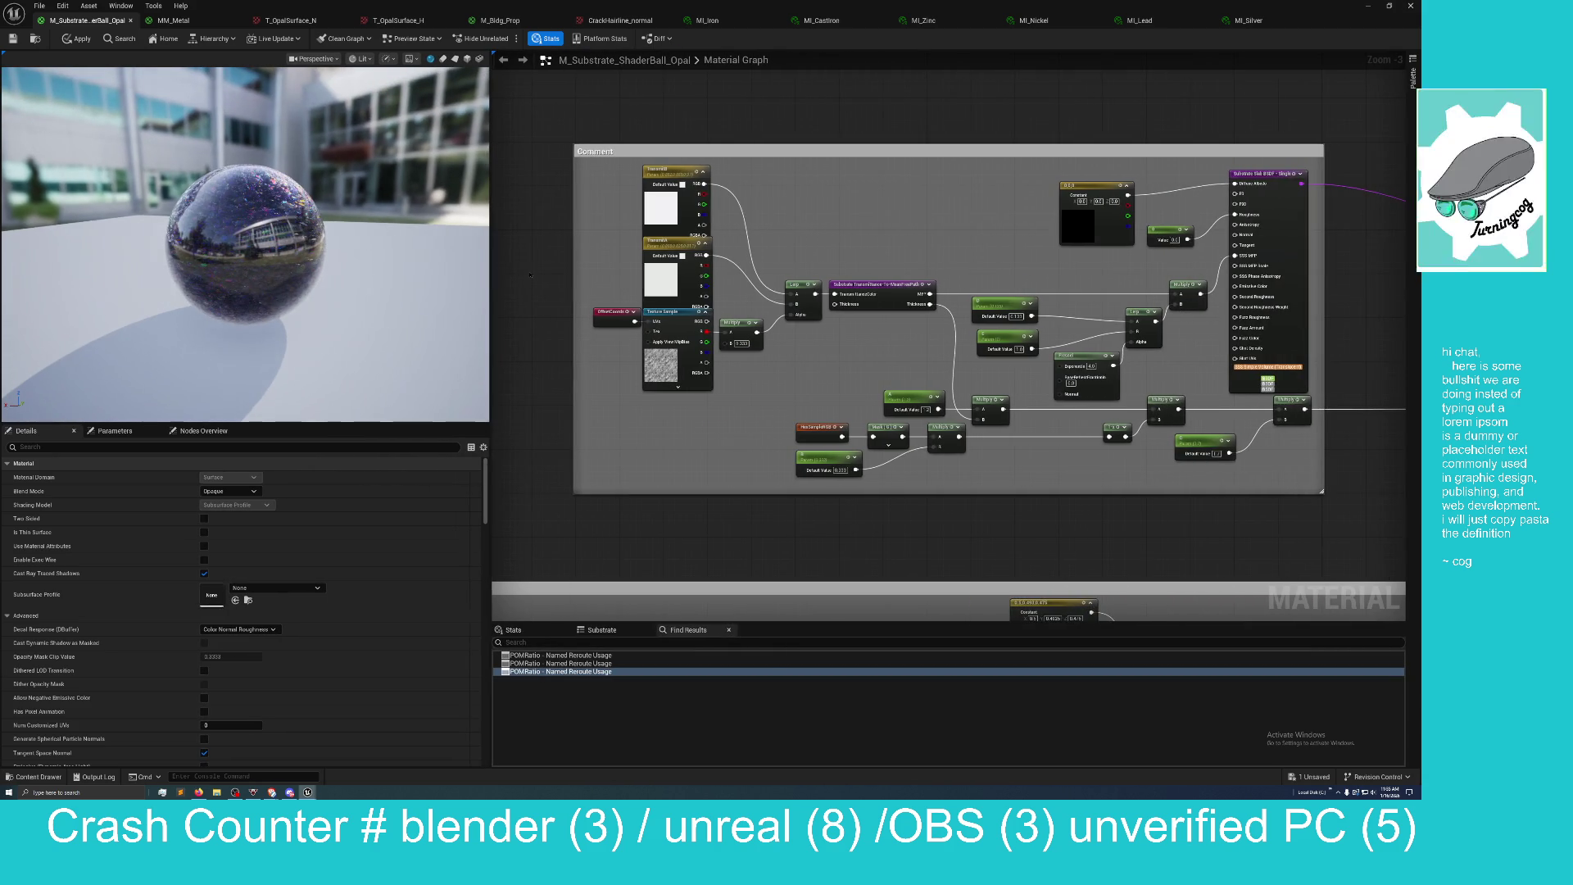
Zoom and pan the Opal graph to fit both comment blocks, then restore the editor window.
scroll(530, 275, "down", 3)
scroll(573, 282, "up", 1)
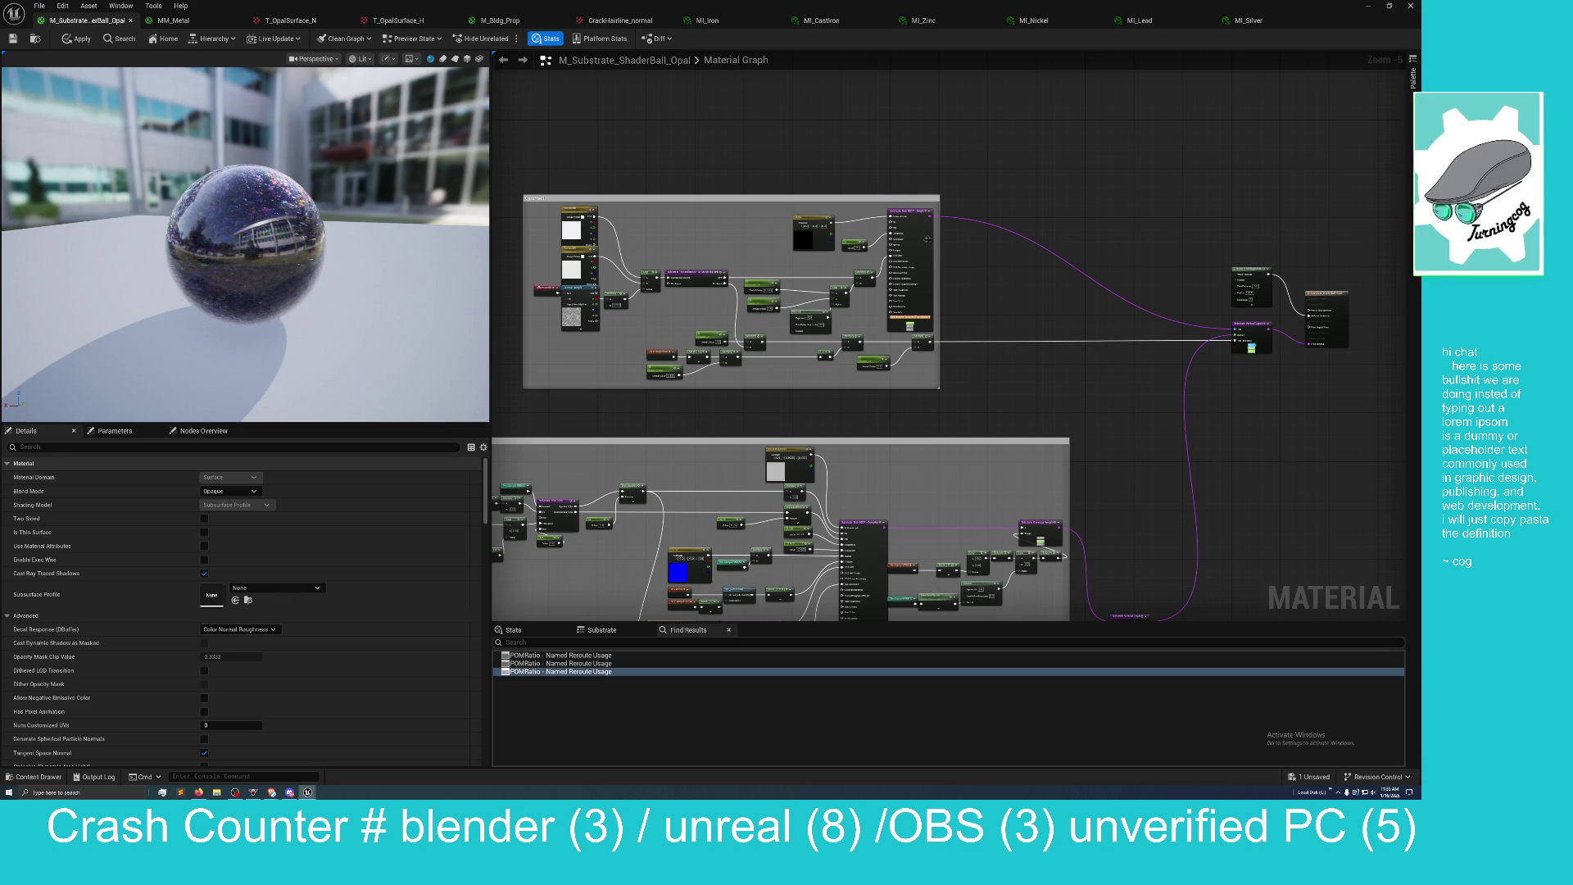
left_click_drag(1047, 382, 1041, 318)
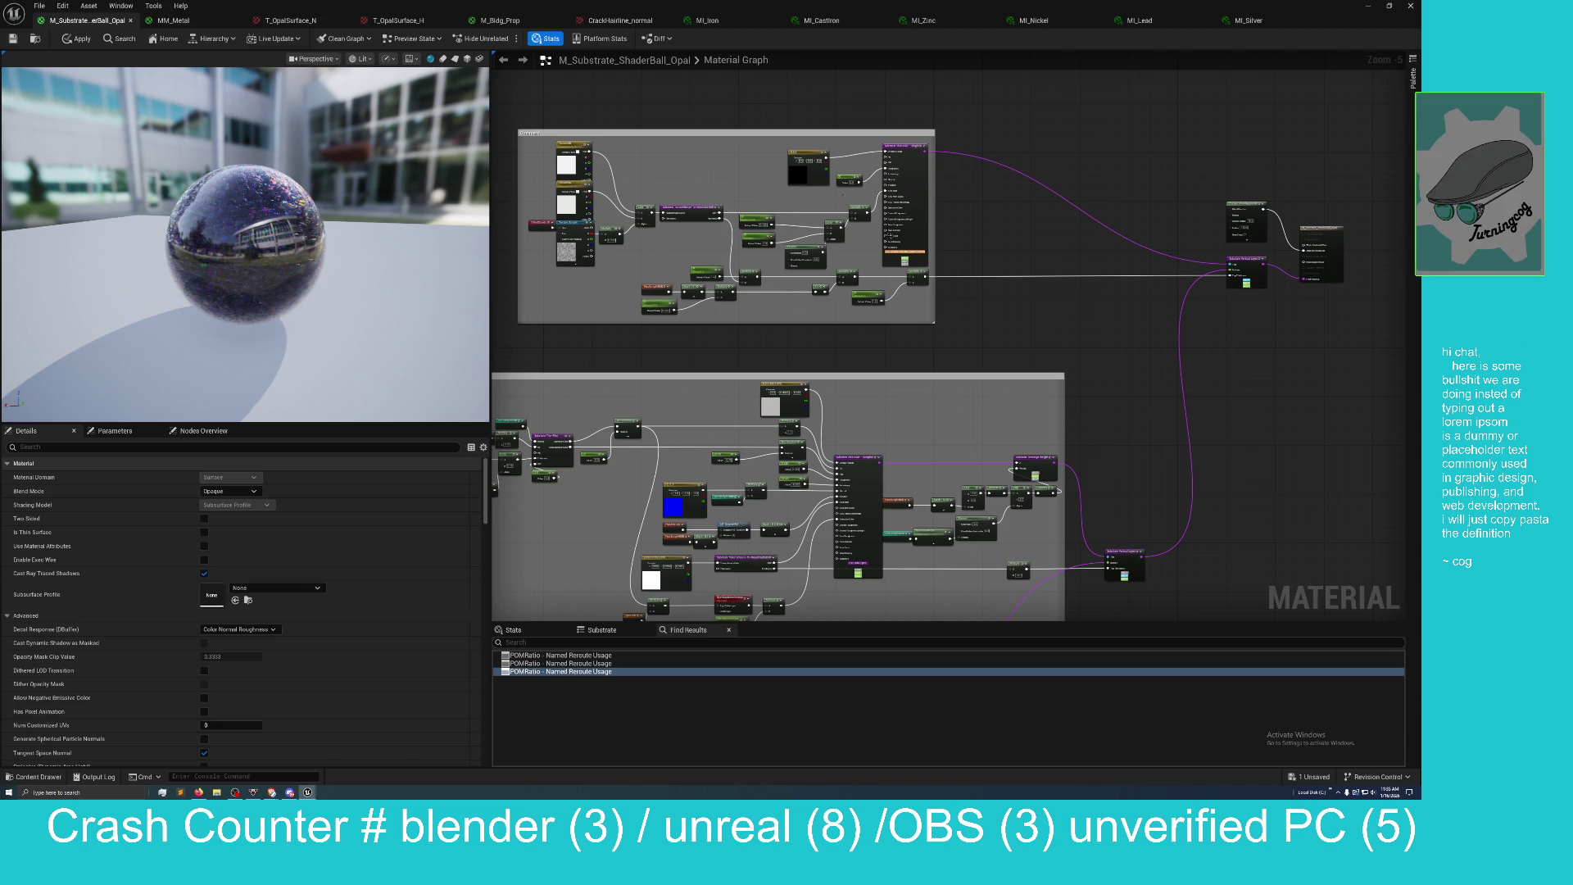
mouse_move(782, 8)
left_mouse_down()
mouse_move(762, 69)
mouse_move(742, 49)
left_mouse_up()
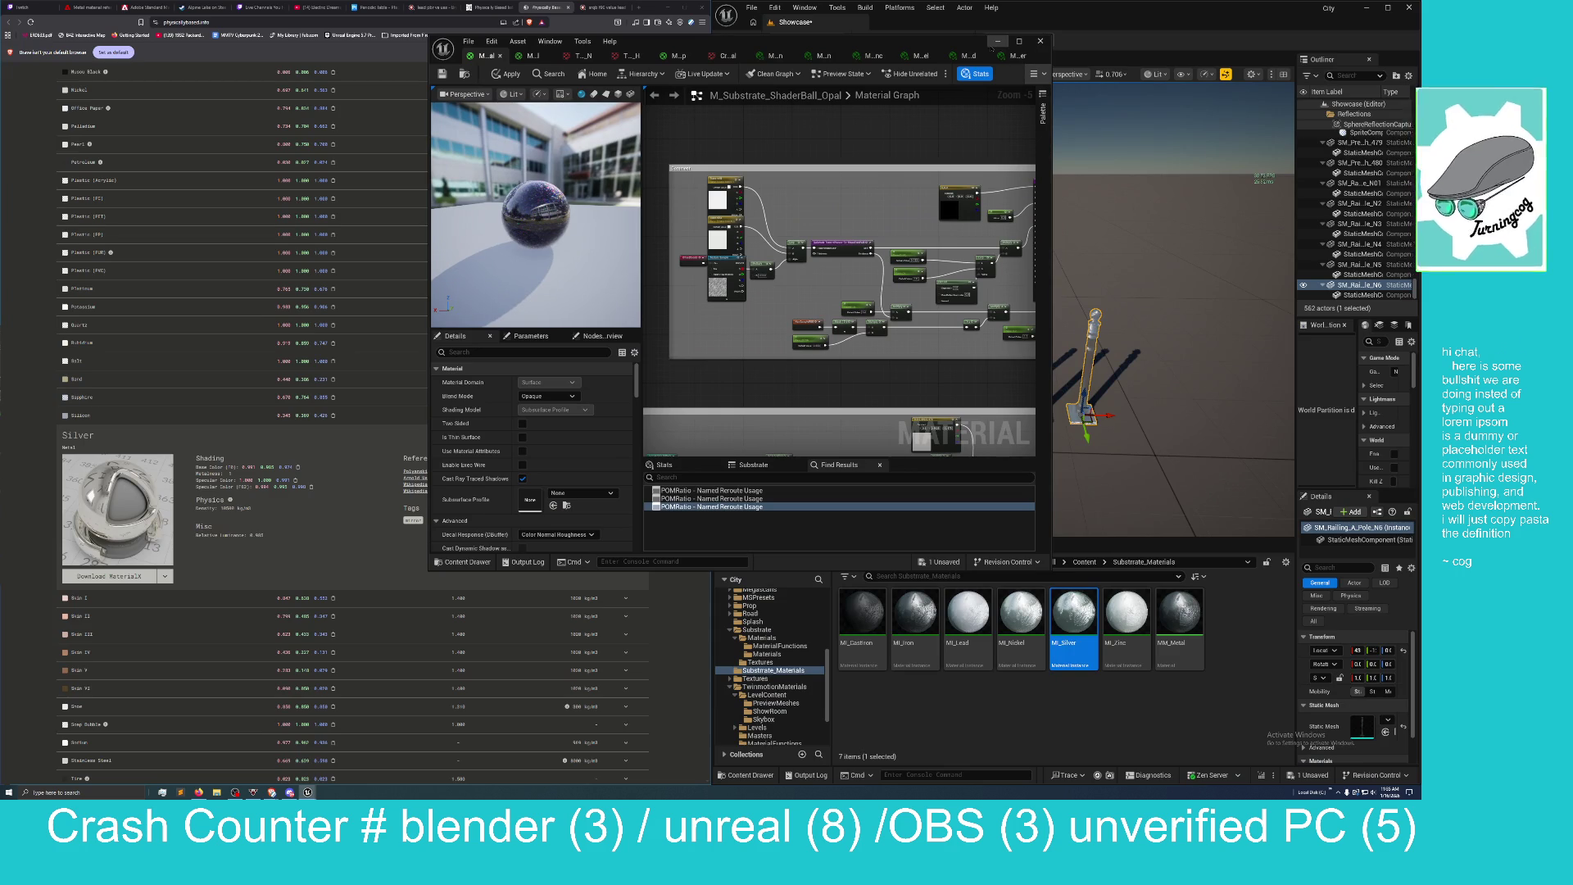
Shift the material editor left and switch to the fourth Content Browser at the Content root.
left_click_drag(927, 48, 603, 17)
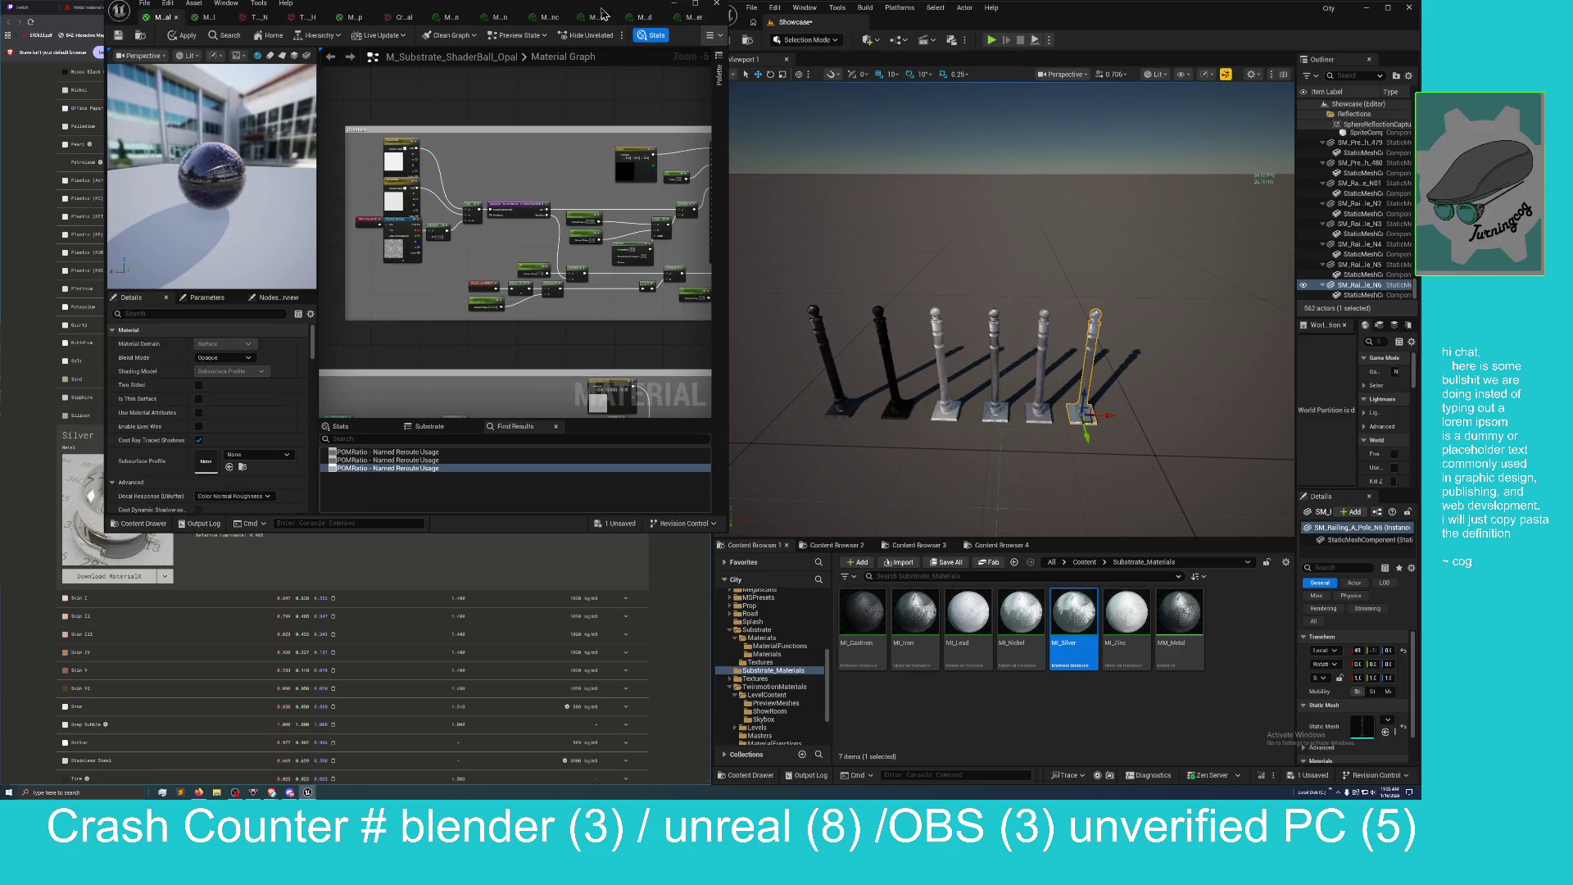
left_click(915, 545)
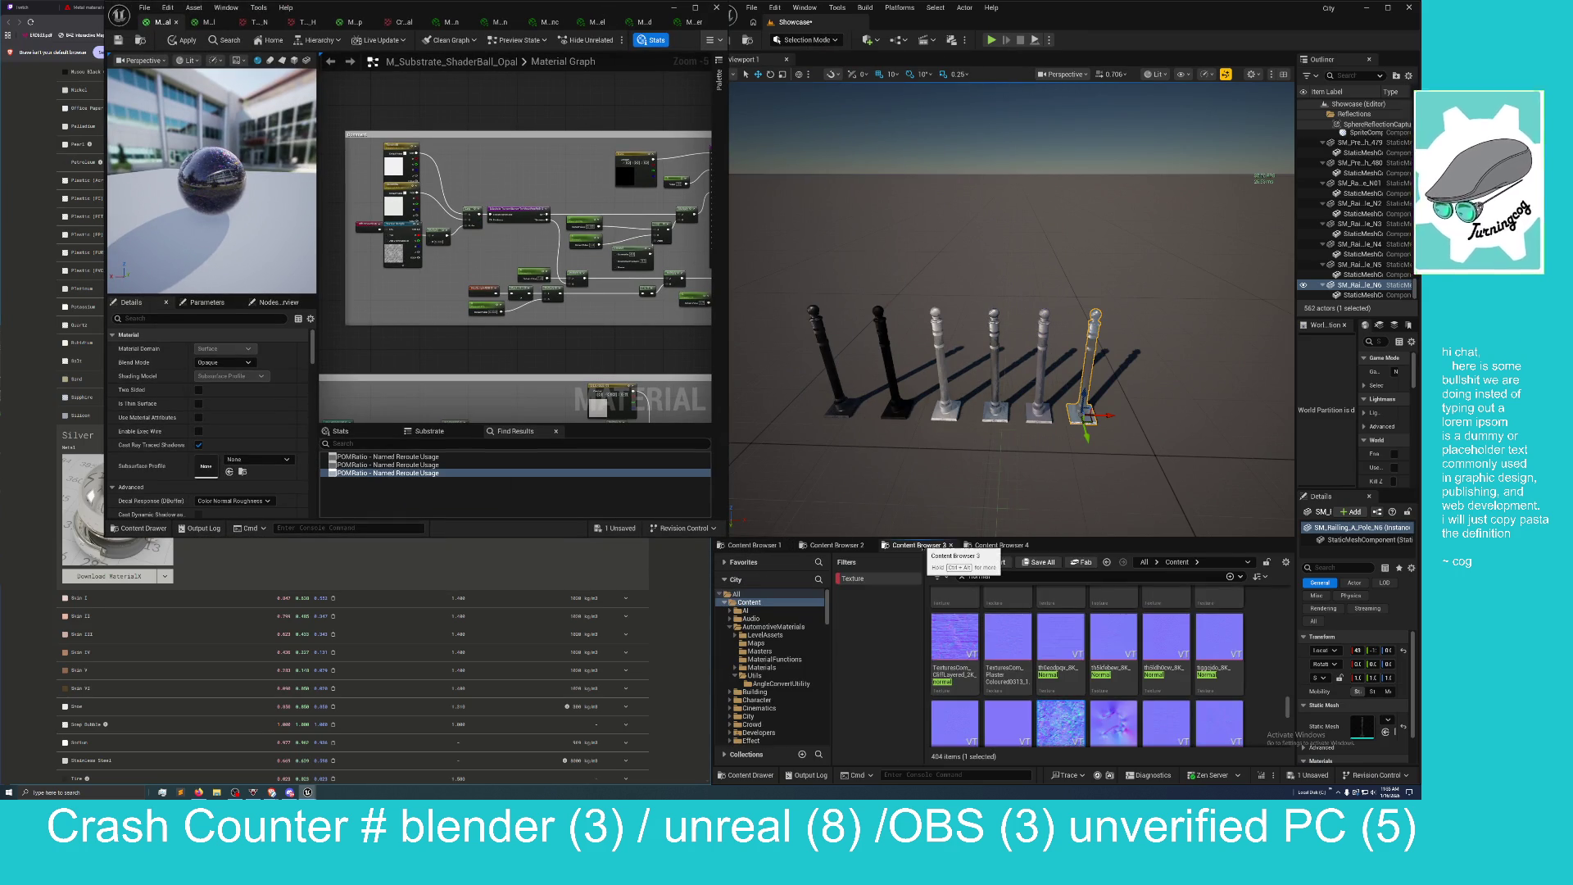
left_click(998, 545)
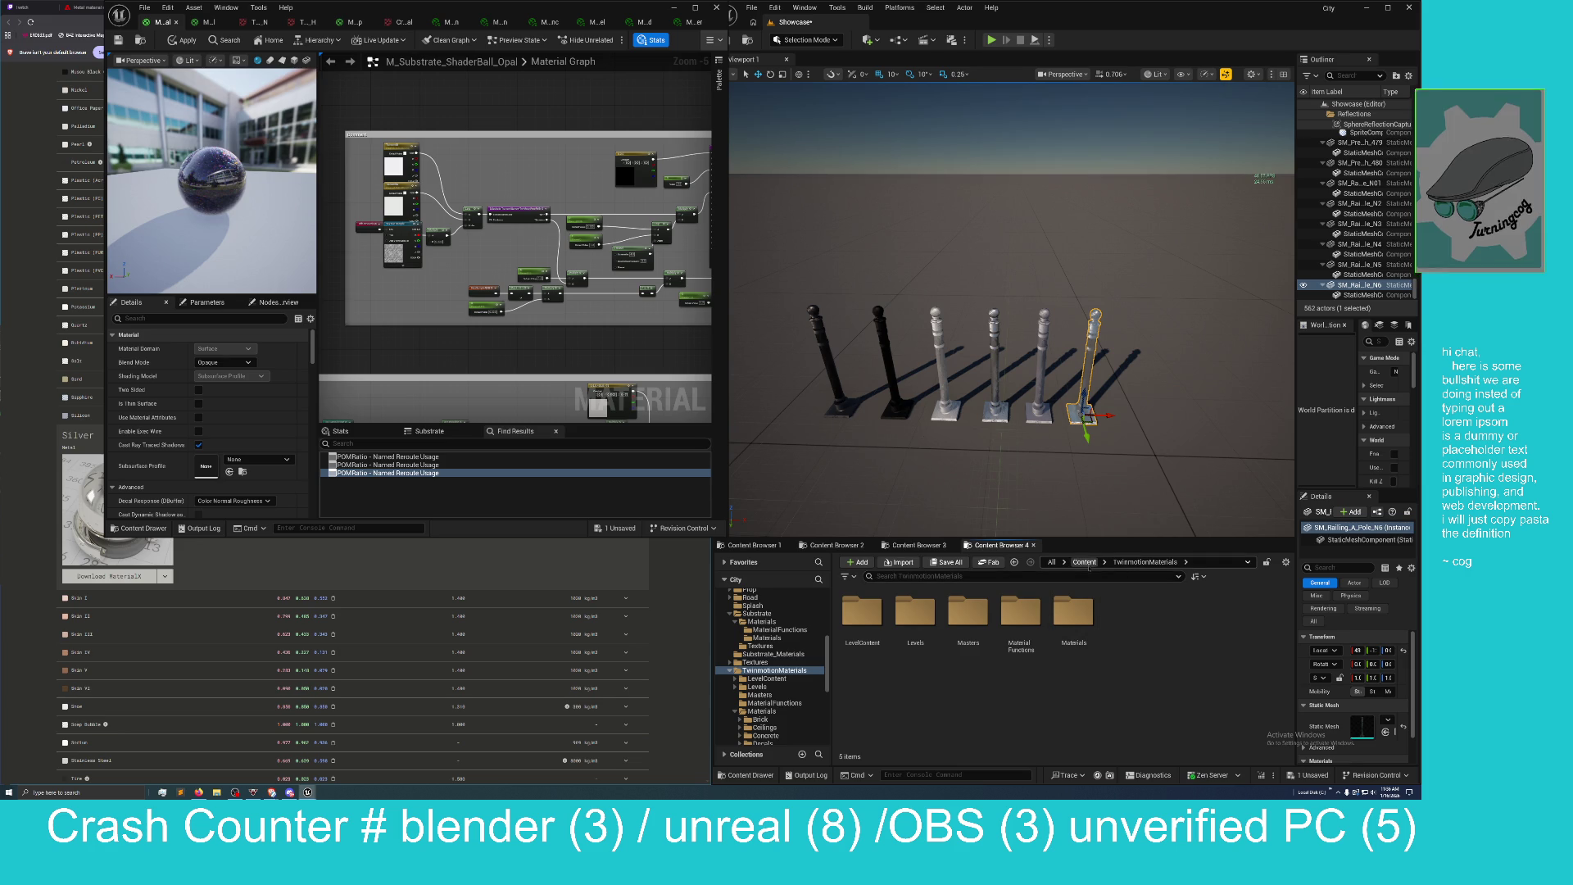
left_click(1083, 562)
Browse into Road > Kit_Sidewalk_A and open its Mesh folder.
scroll(1084, 660, "down", 1)
scroll(1084, 659, "down", 2)
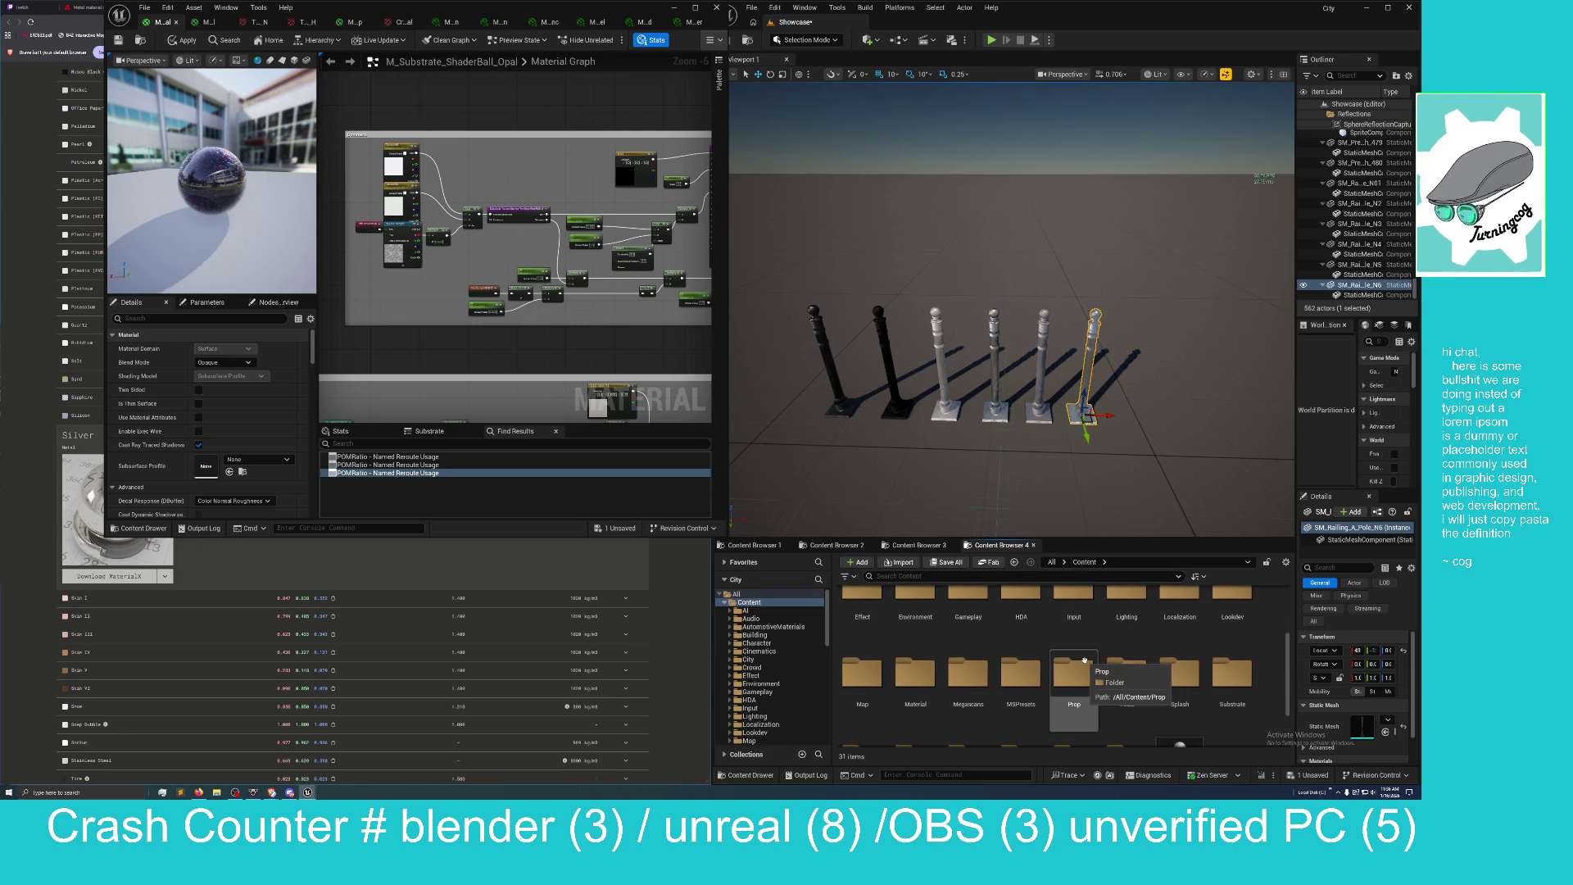
scroll(1084, 659, "down", 1)
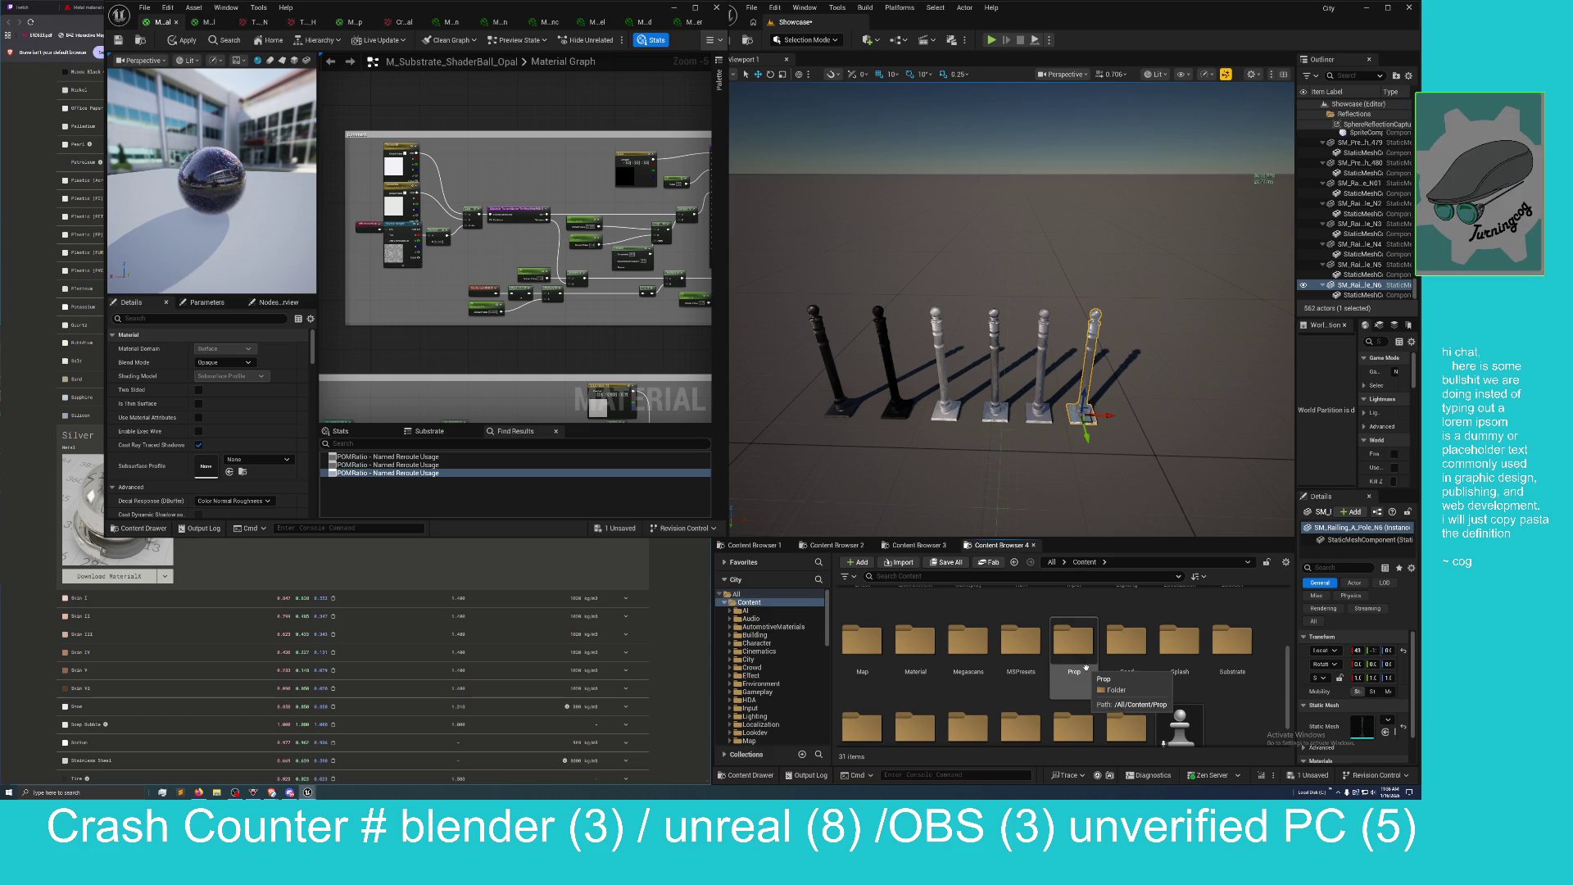
scroll(1084, 660, "down", 2)
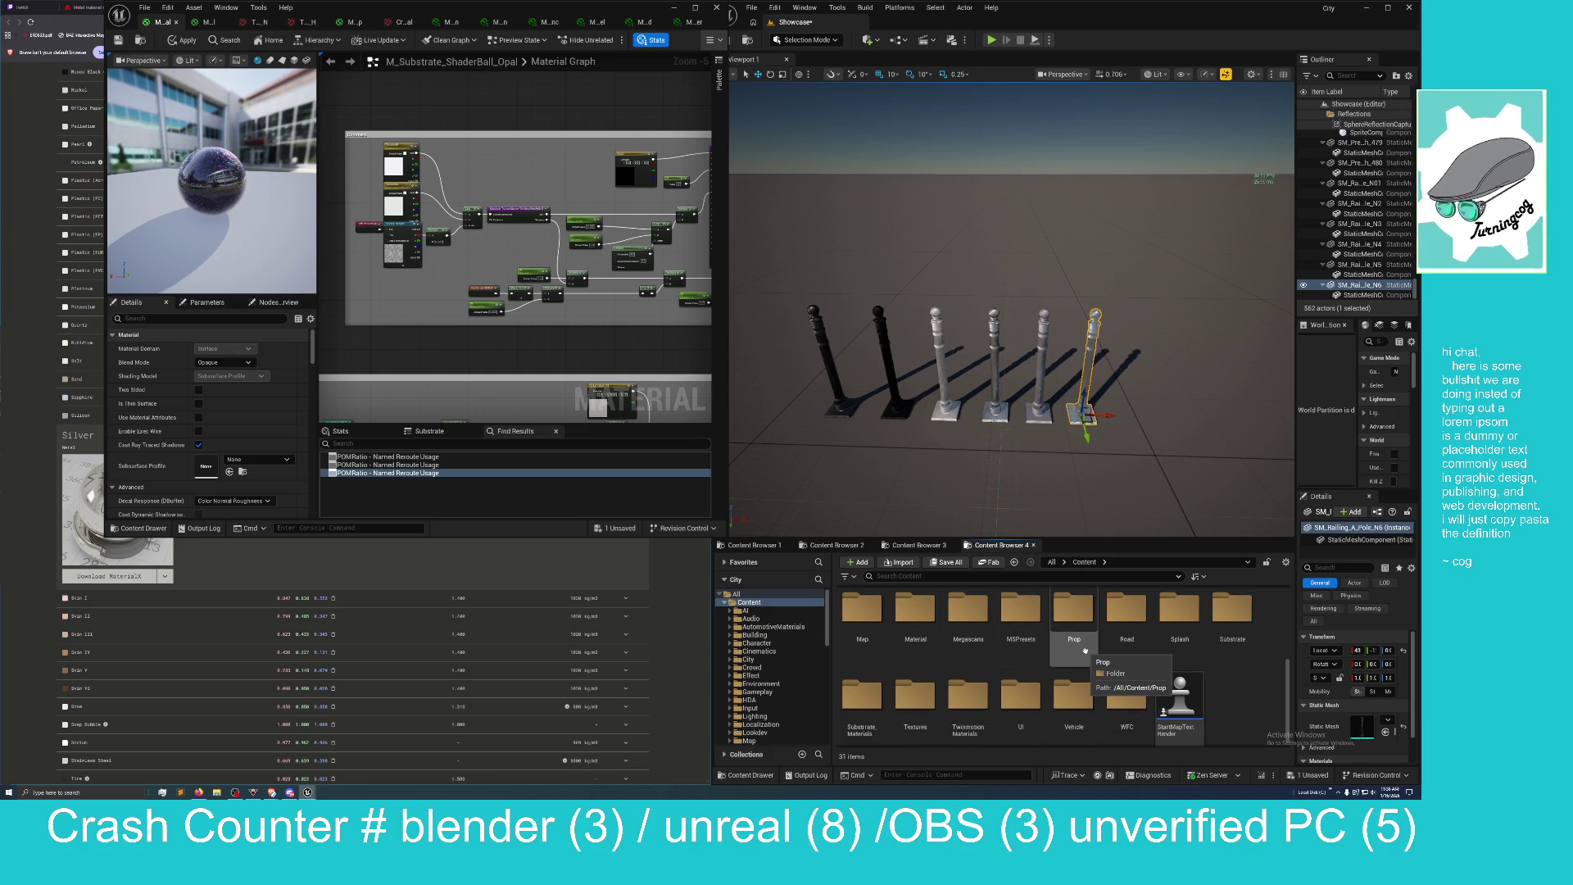
left_click(915, 623)
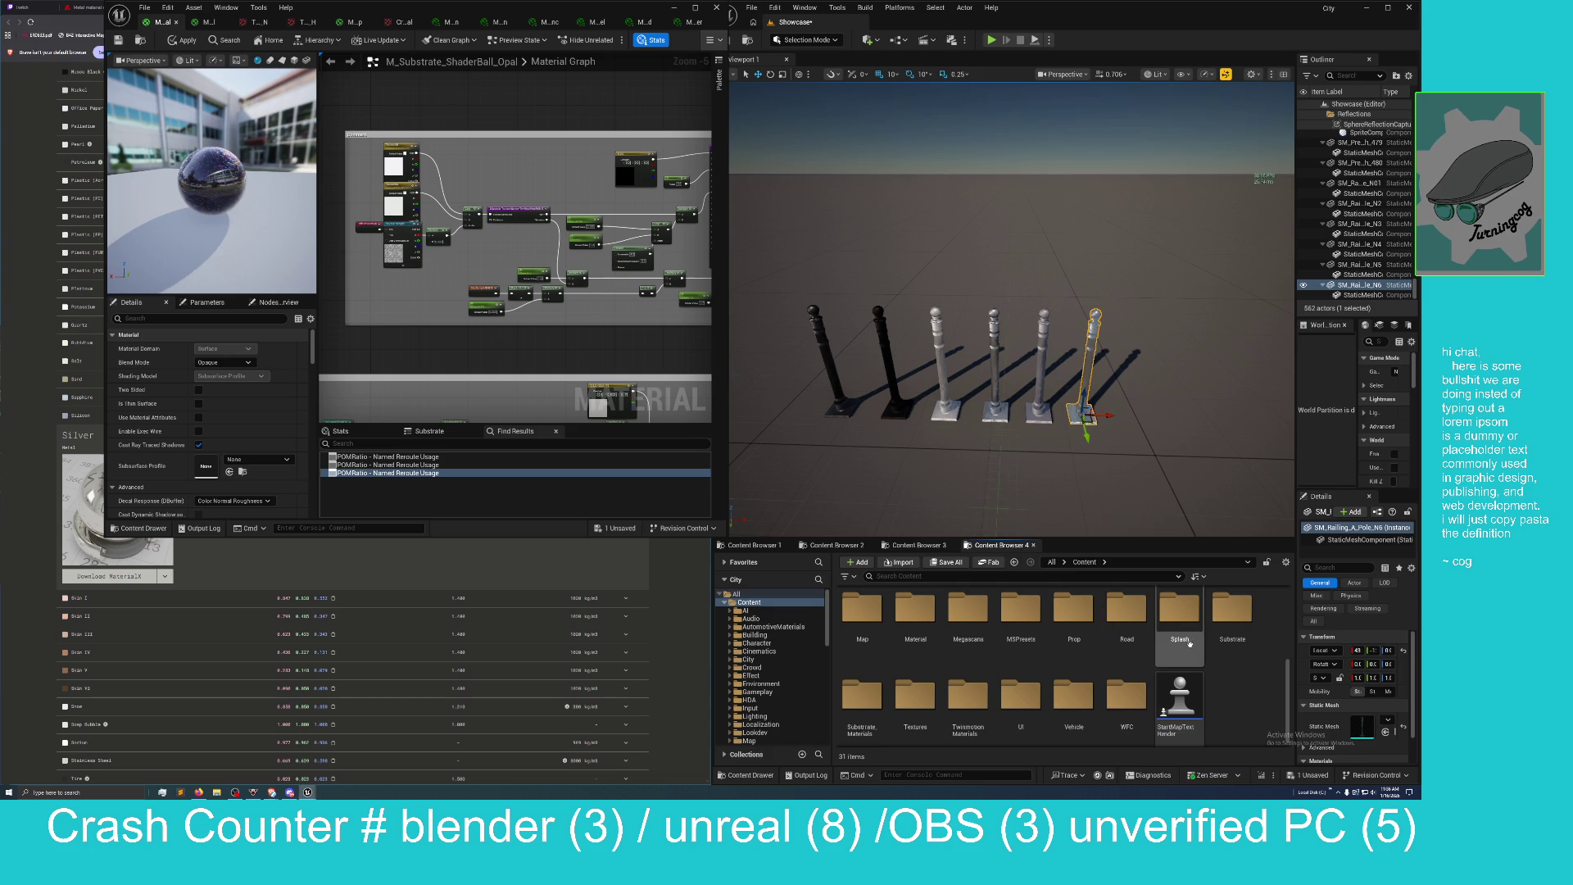
left_click(1128, 631)
double_click(1128, 638)
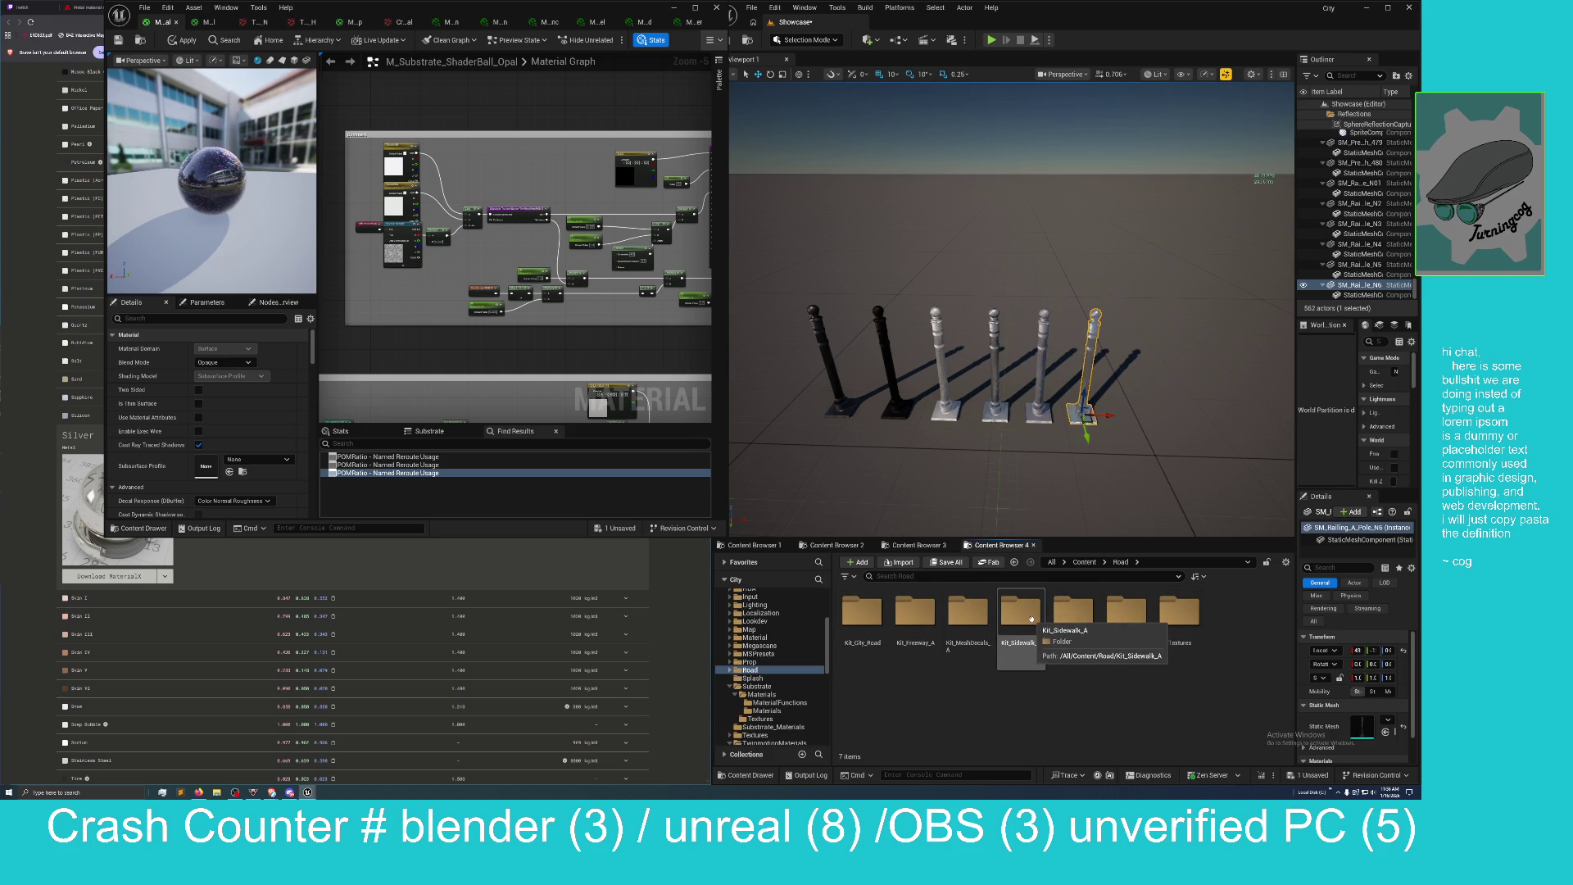
double_click(1020, 623)
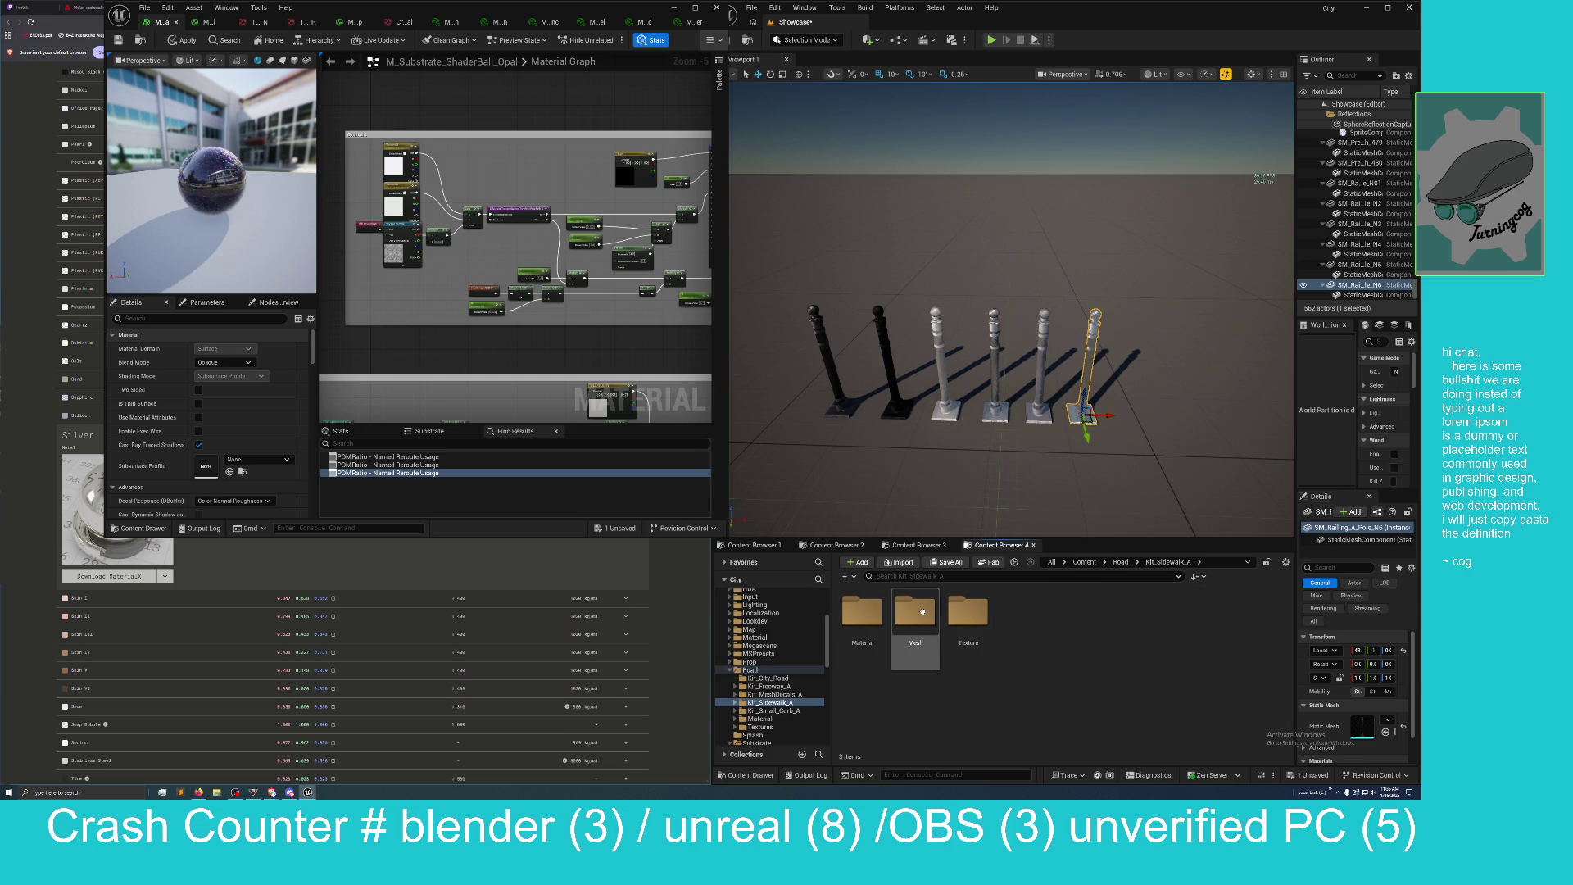
left_click(925, 620)
double_click(925, 621)
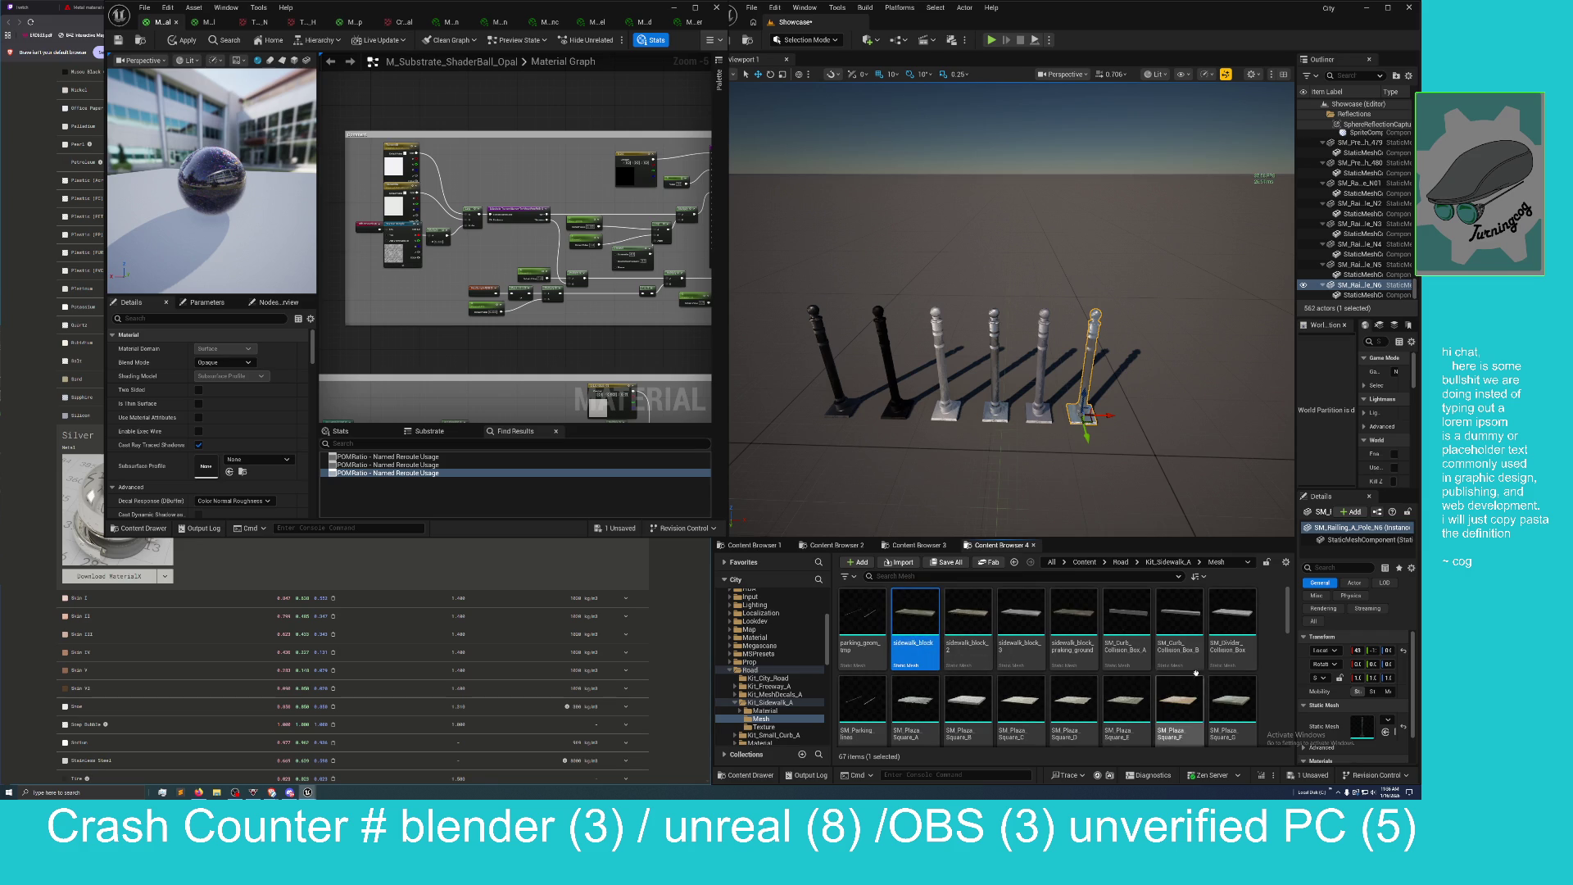
Drag the splitter left to widen the Outliner and Details panels.
scroll(1383, 711, "down", 2)
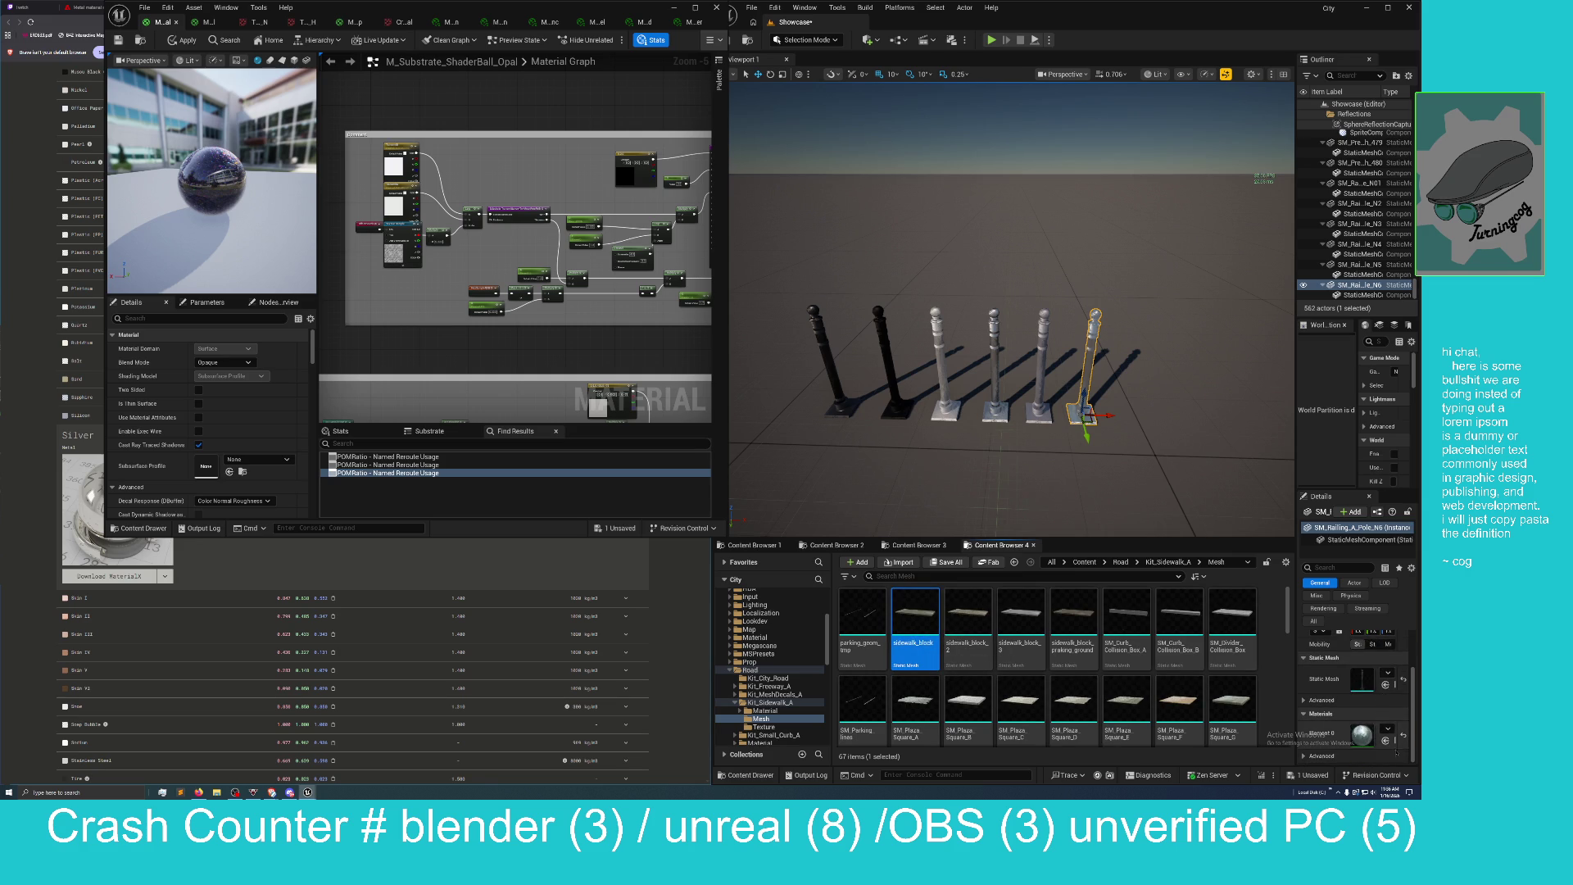
left_click(1384, 741)
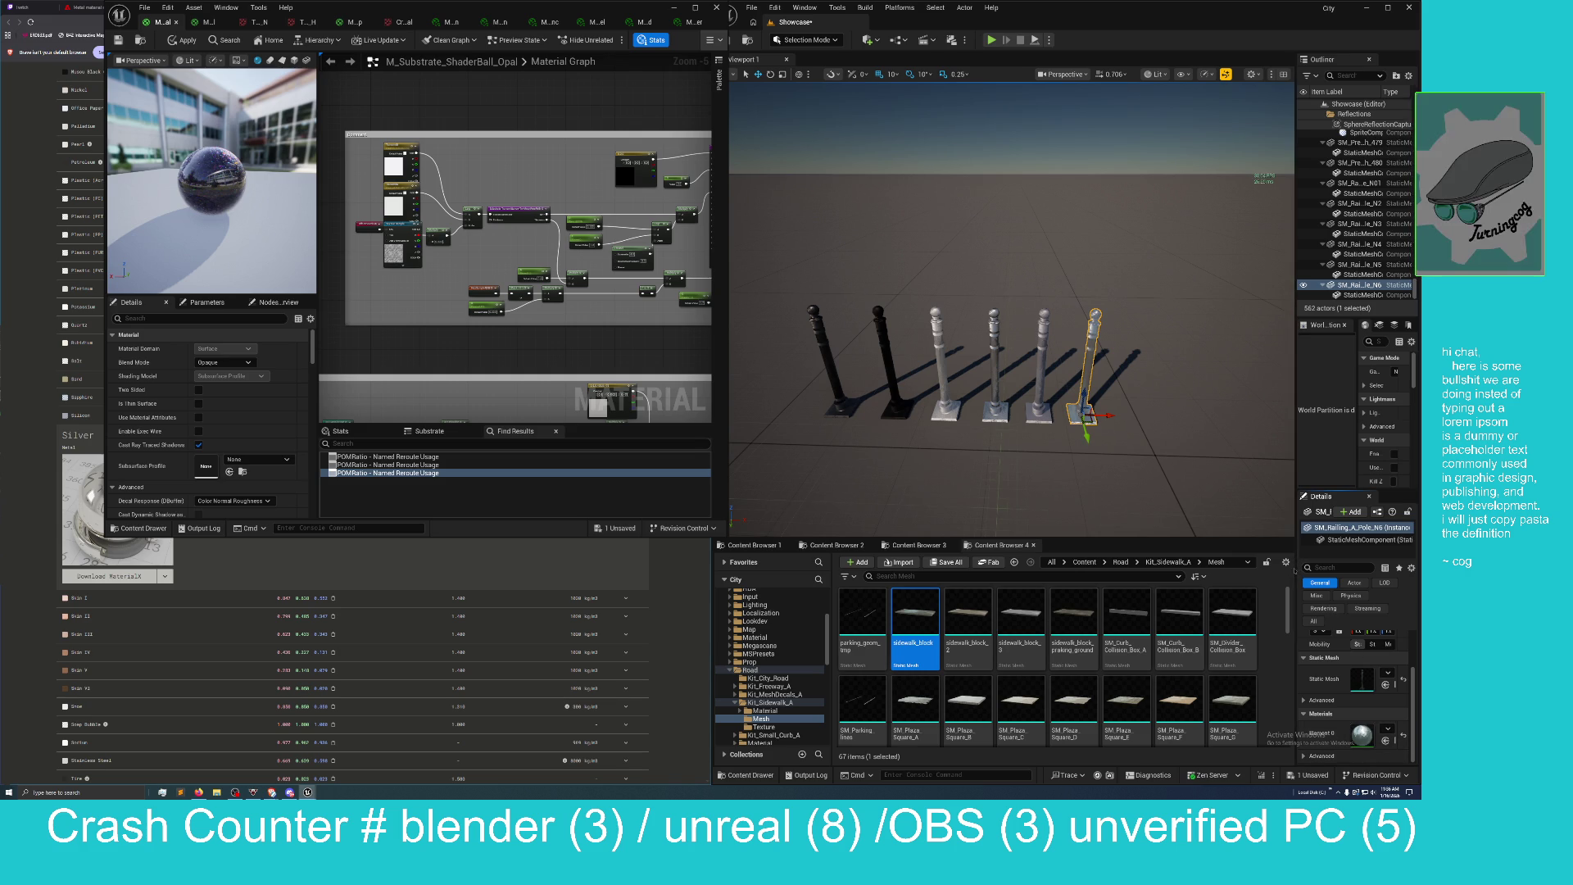
left_click_drag(1297, 578, 1204, 588)
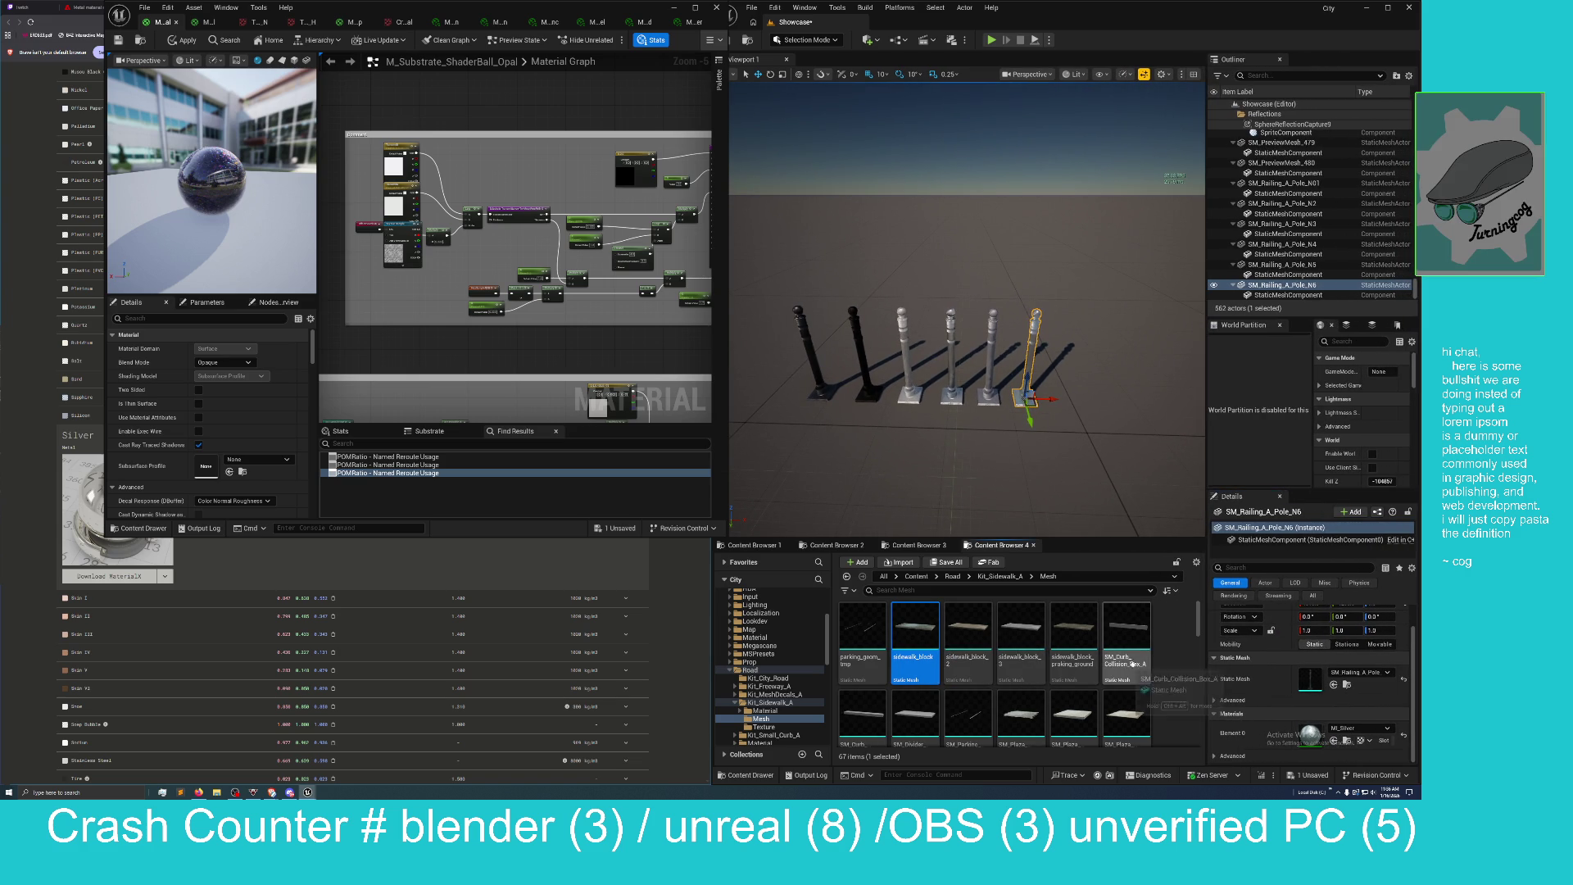
Open the sidewalk_block mesh and its M_Sidewalk_Master_Inst material instance.
double_click(916, 628)
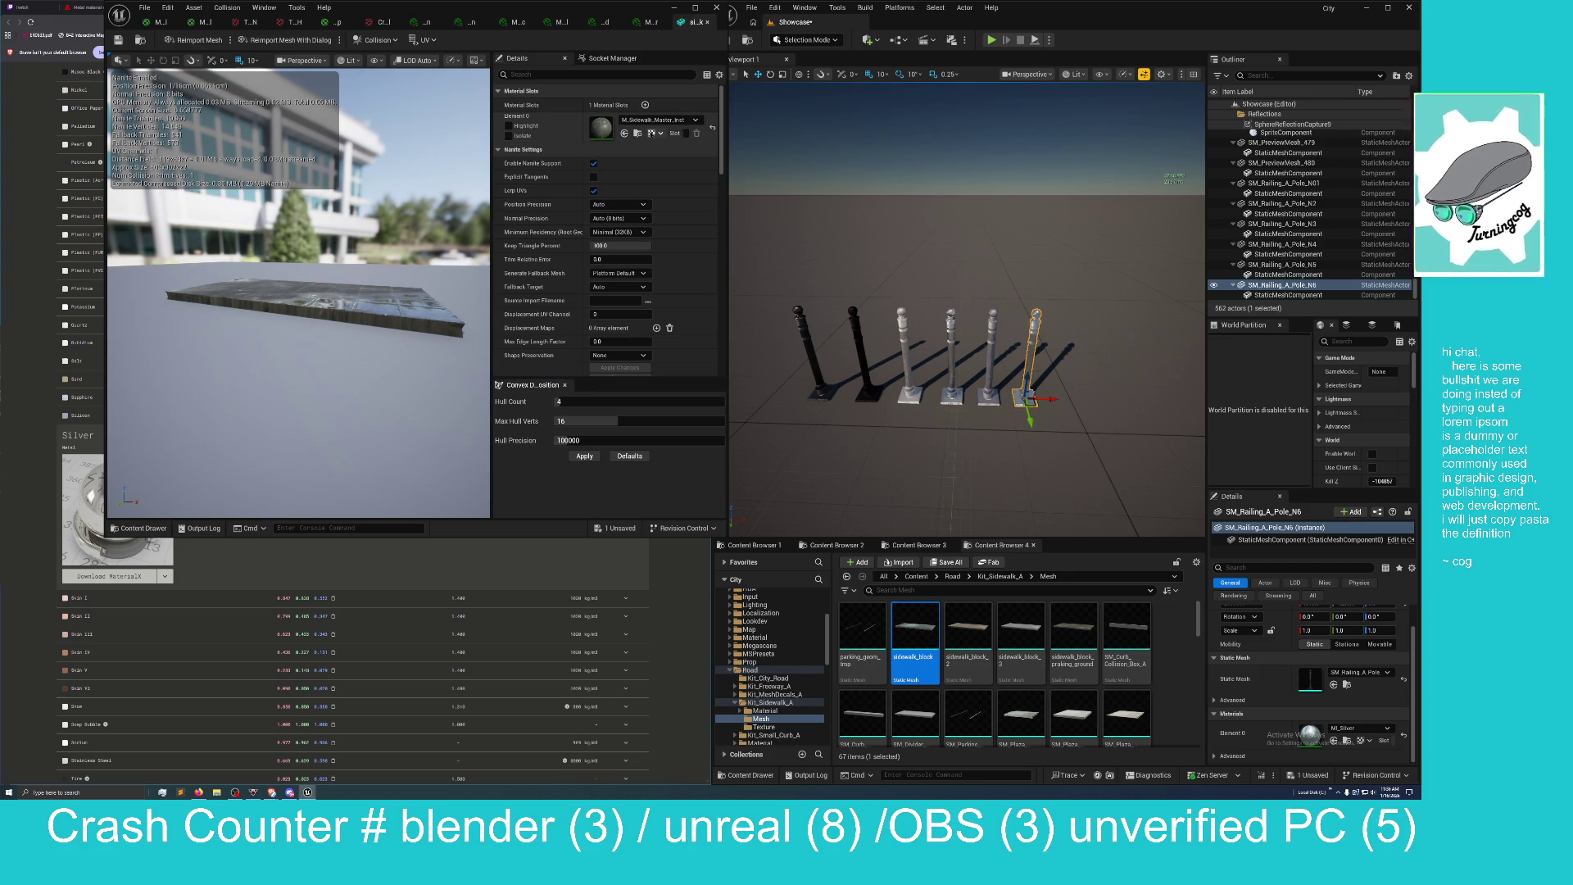
left_click(637, 133)
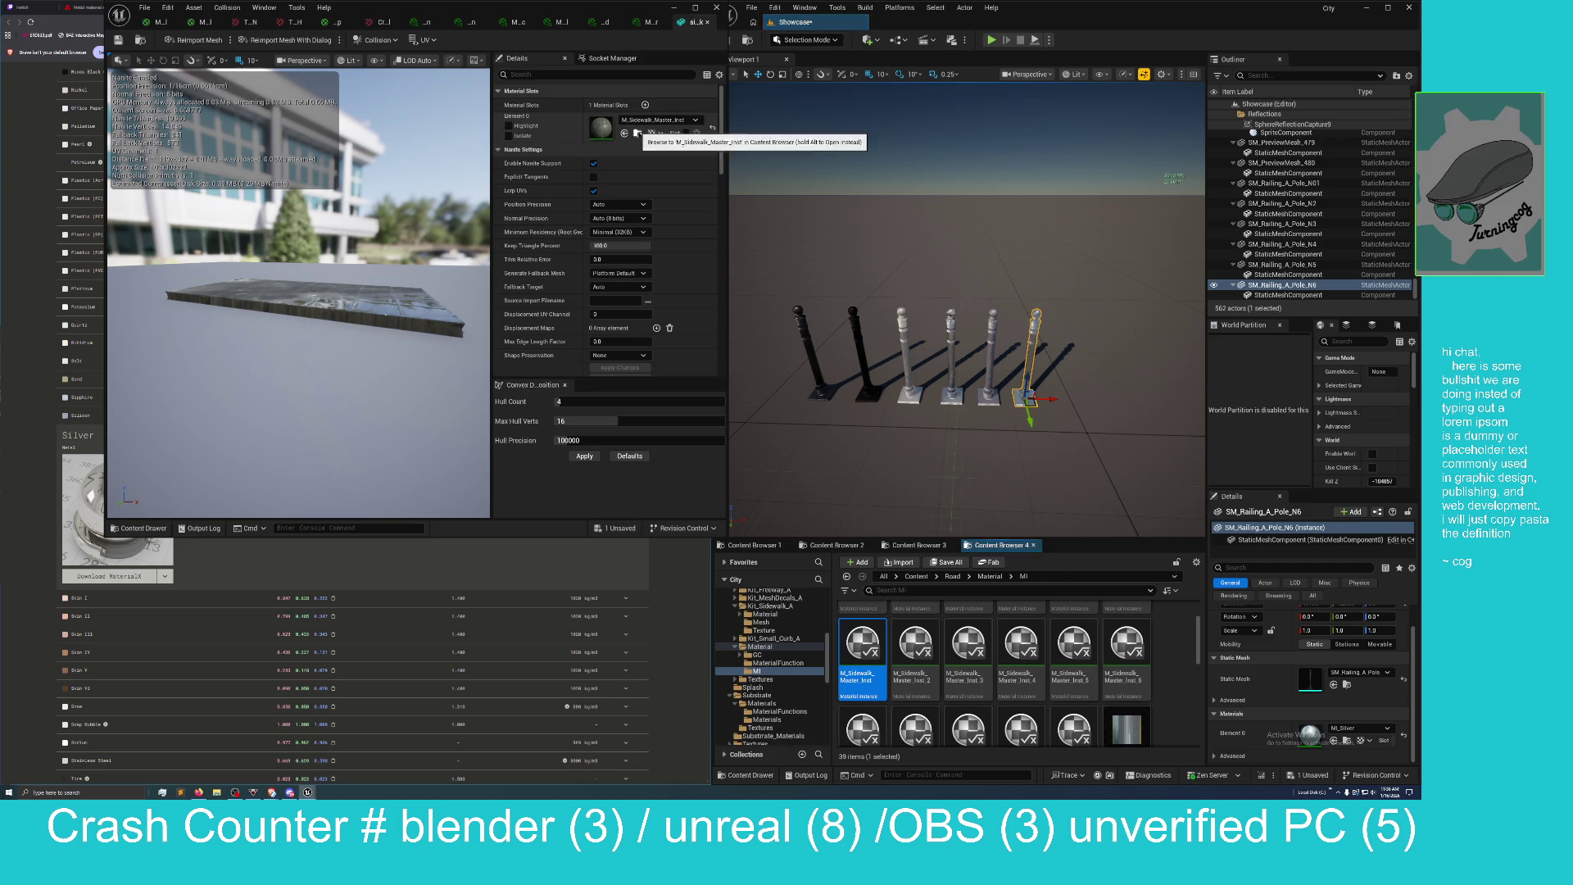
double_click(861, 643)
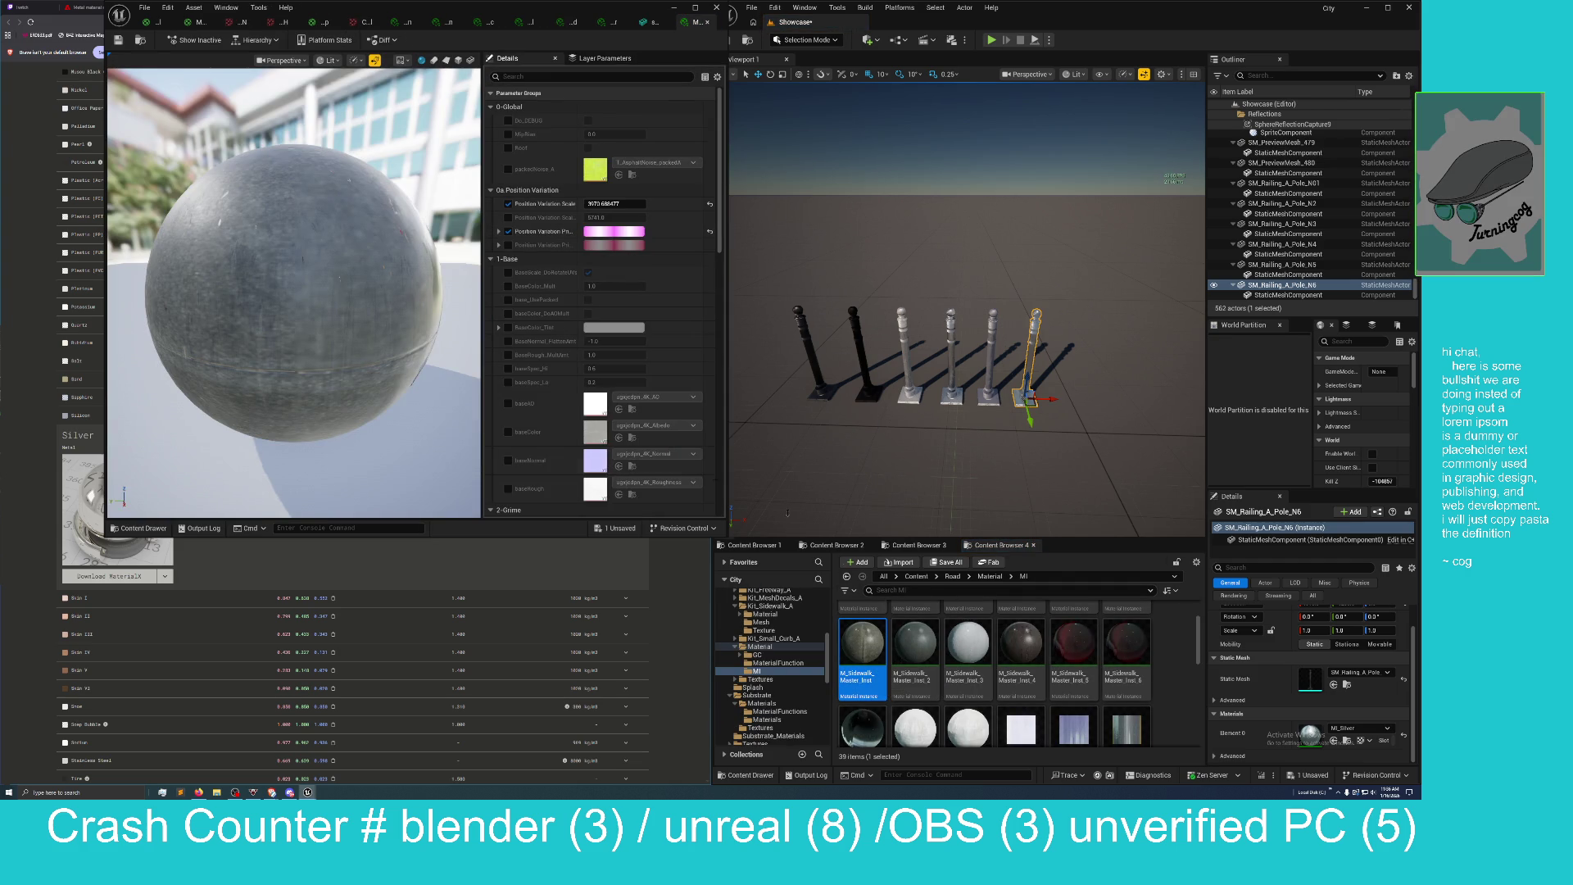
scroll(582, 453, "down", 5)
scroll(582, 453, "down", 5)
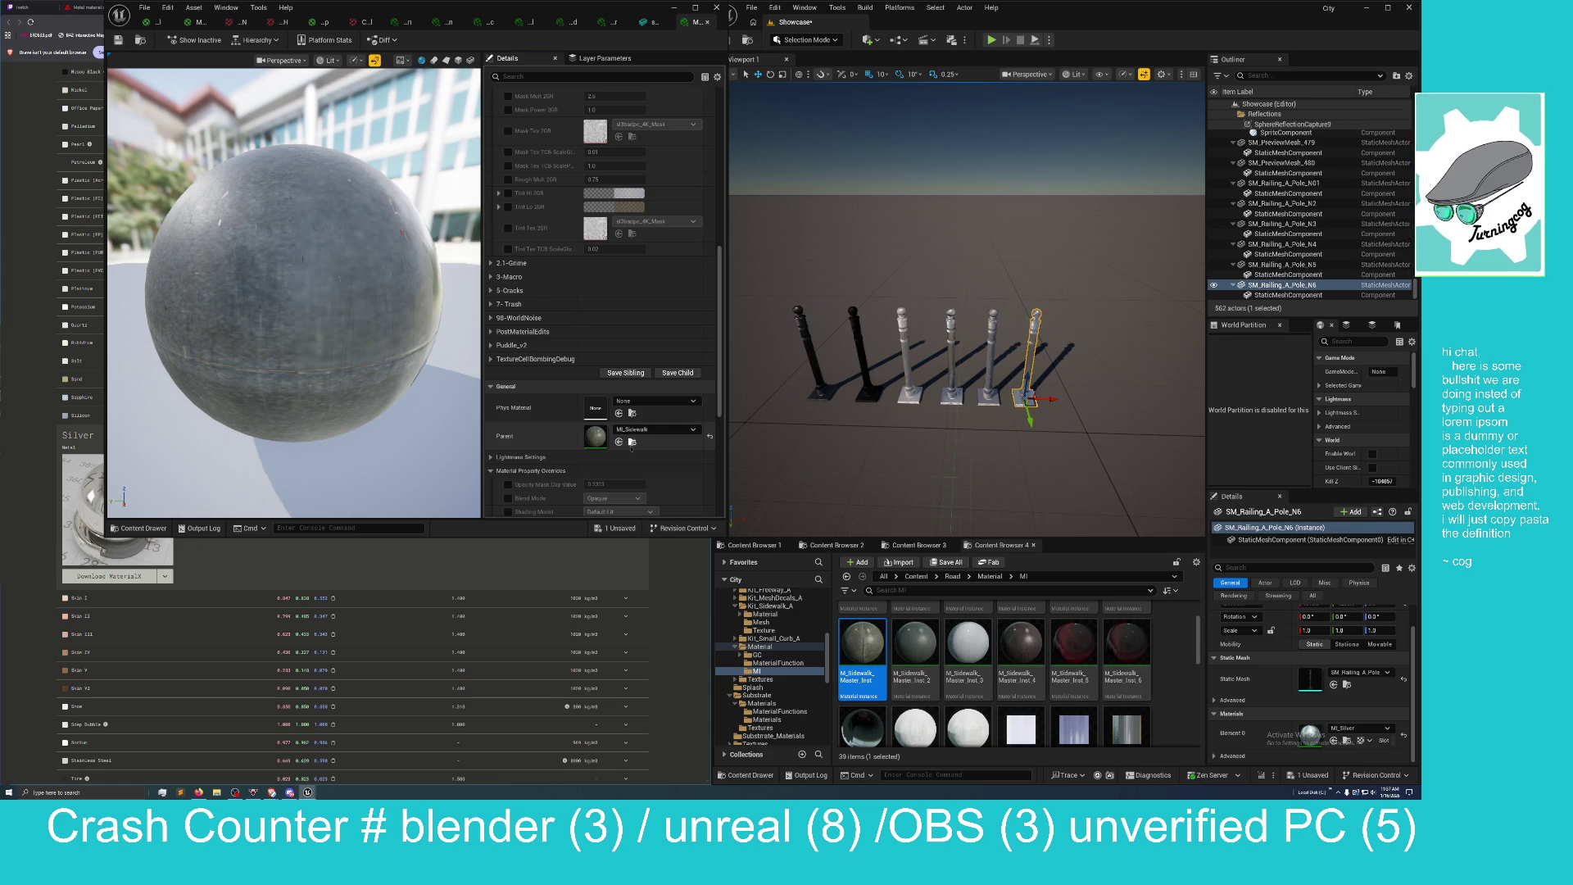
Follow the parent chain through MI_Sidewalk to M_Sidewalk and open its material graph.
left_click(632, 442)
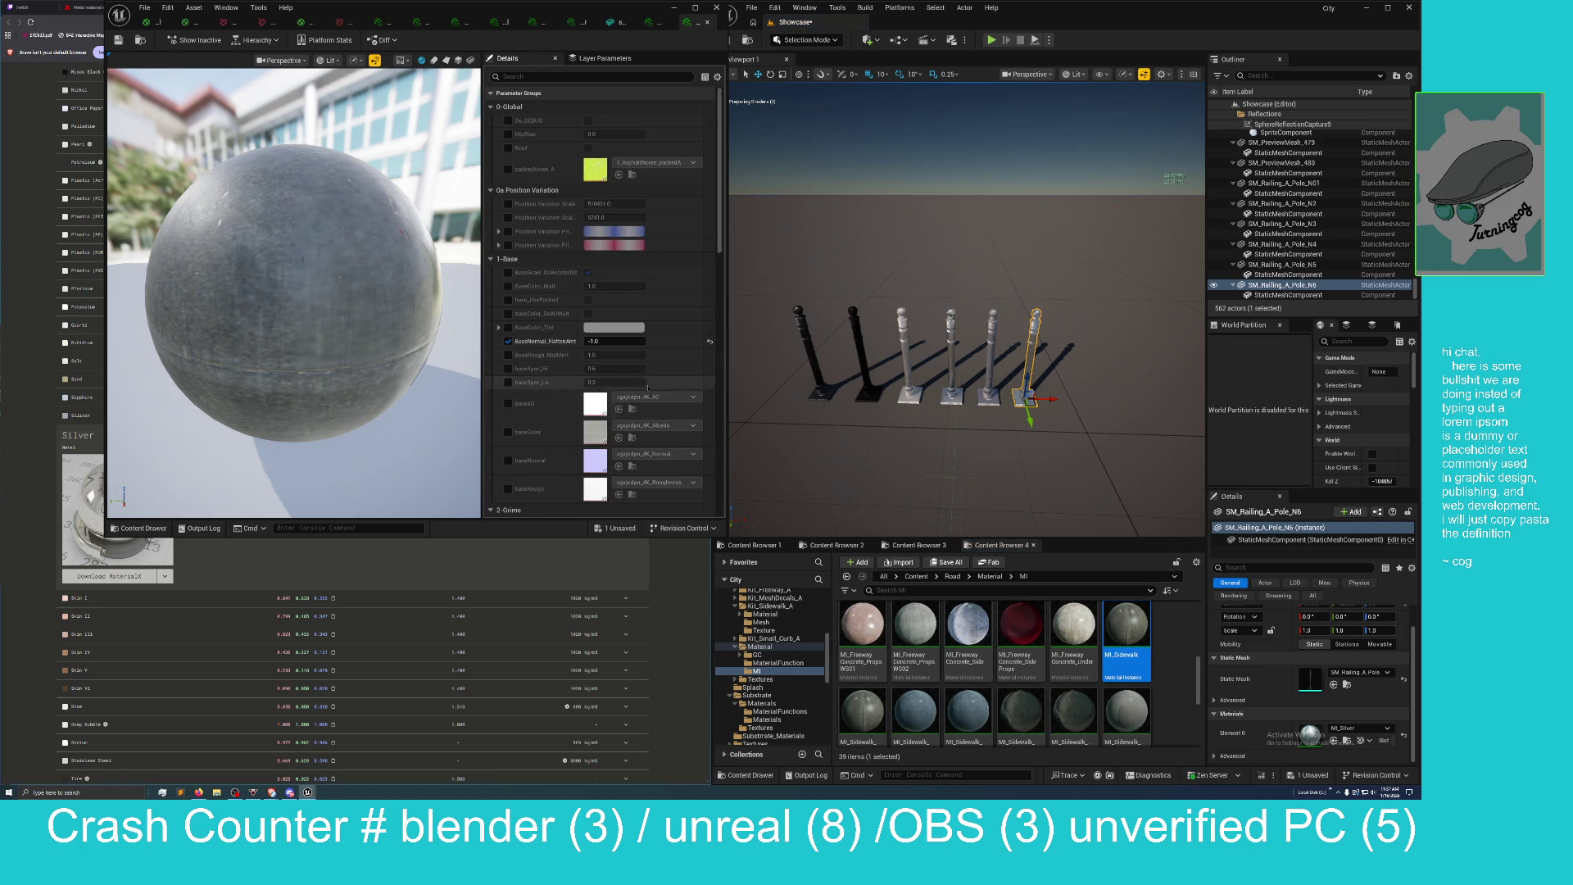
scroll(650, 399, "down", 10)
scroll(650, 399, "down", 3)
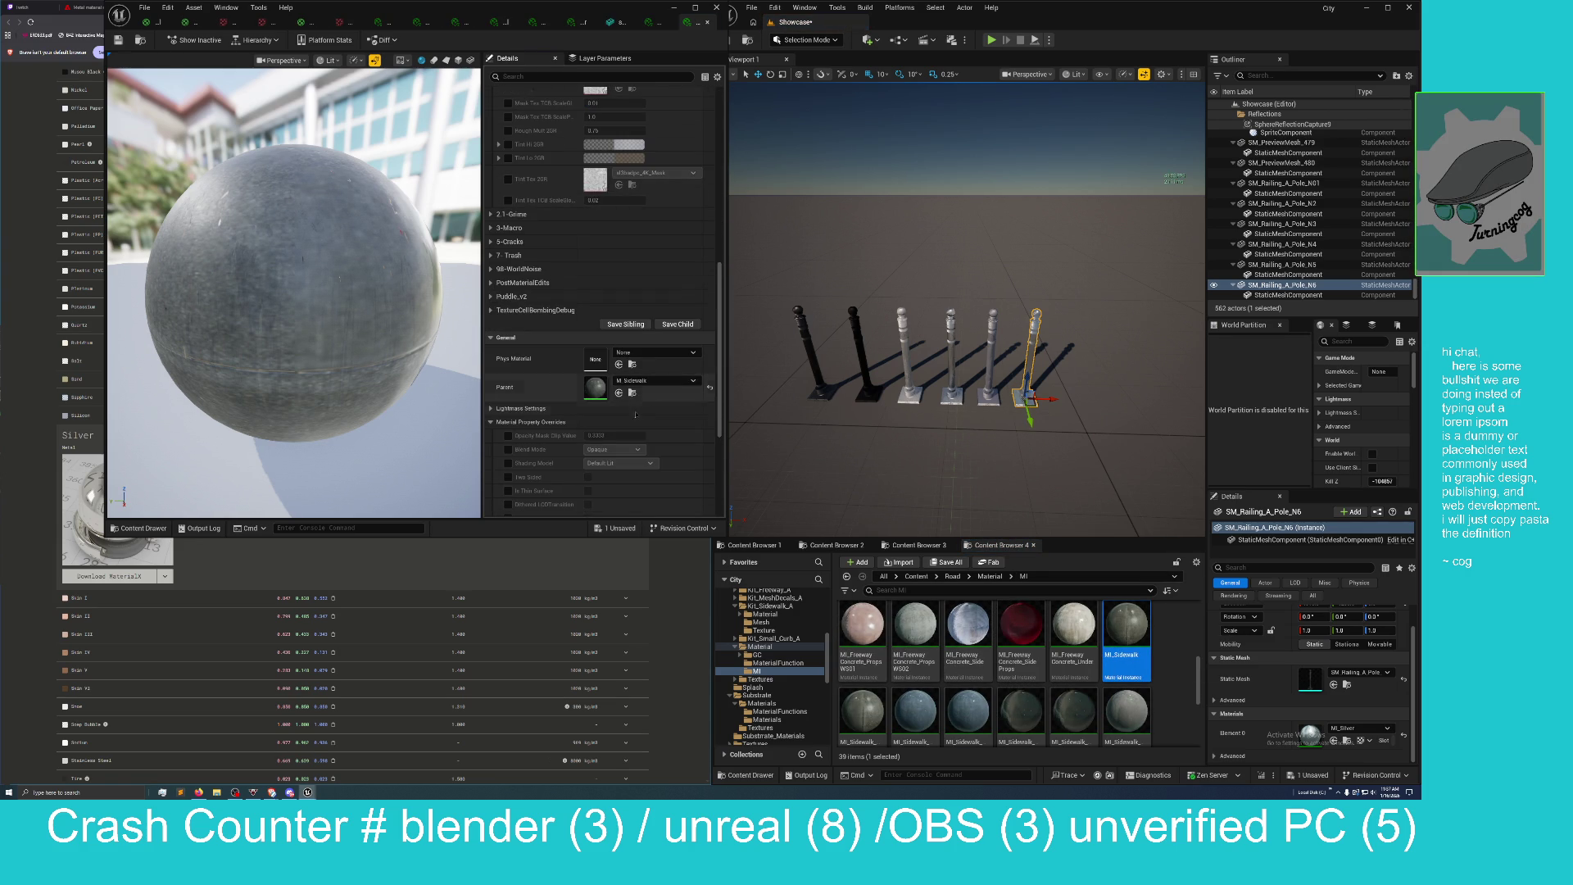
left_click(632, 393)
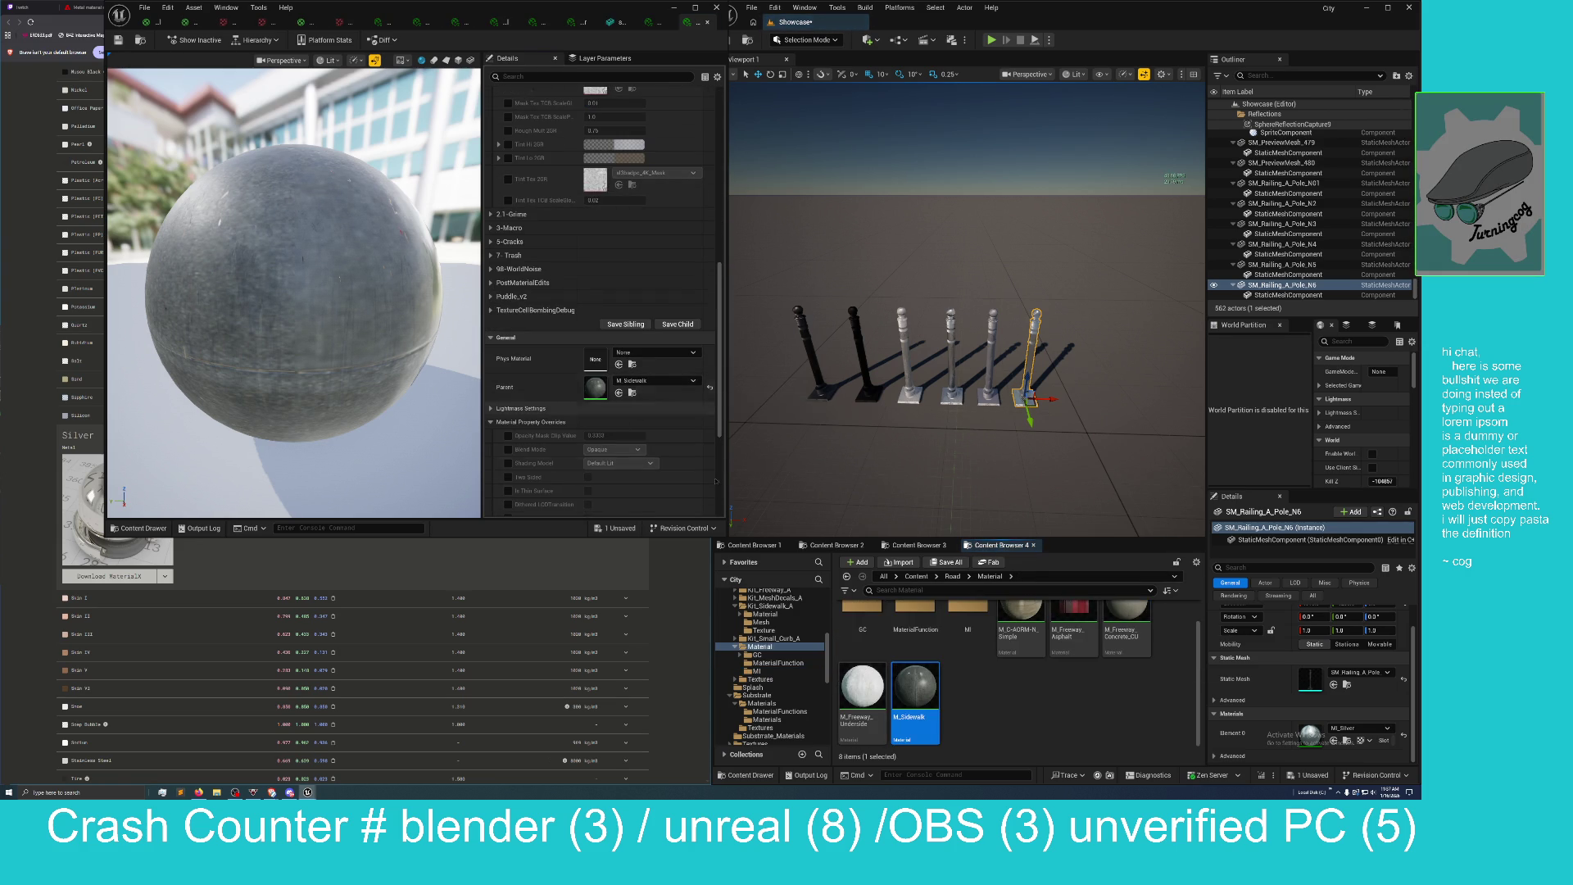
double_click(938, 684)
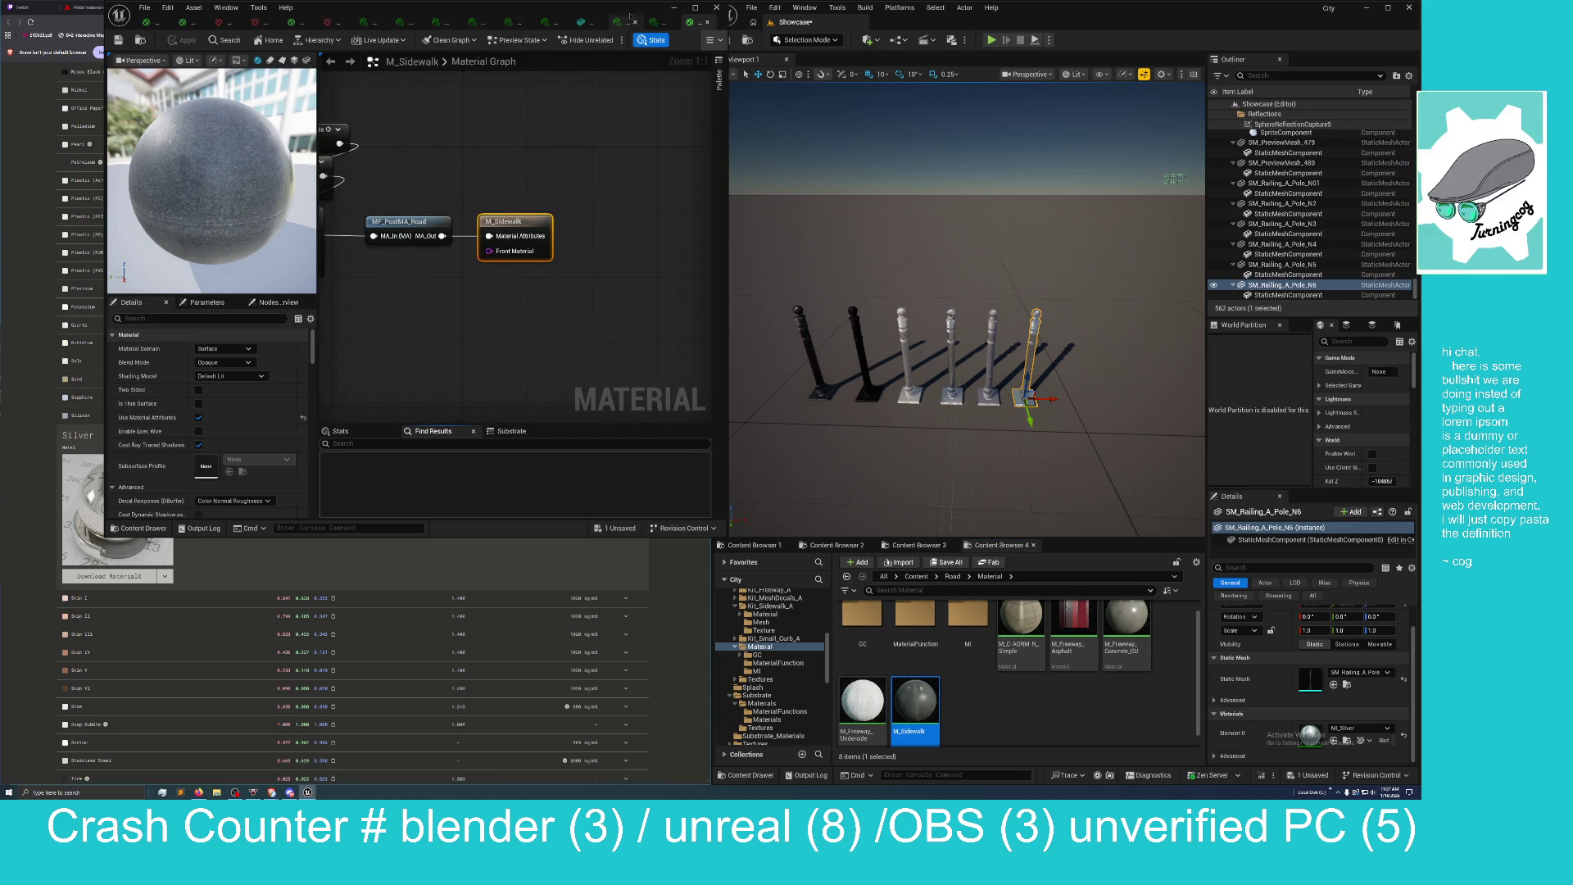
Maximize the M_Sidewalk material editor and center the output node chain in the graph.
mouse_move(631, 9)
left_mouse_down()
mouse_move(639, 33)
mouse_move(830, 24)
left_mouse_up()
double_click(831, 25)
scroll(901, 467, "down", 5)
mouse_move(849, 474)
left_mouse_down()
mouse_move(1016, 412)
mouse_move(721, 479)
mouse_move(788, 468)
left_mouse_up()
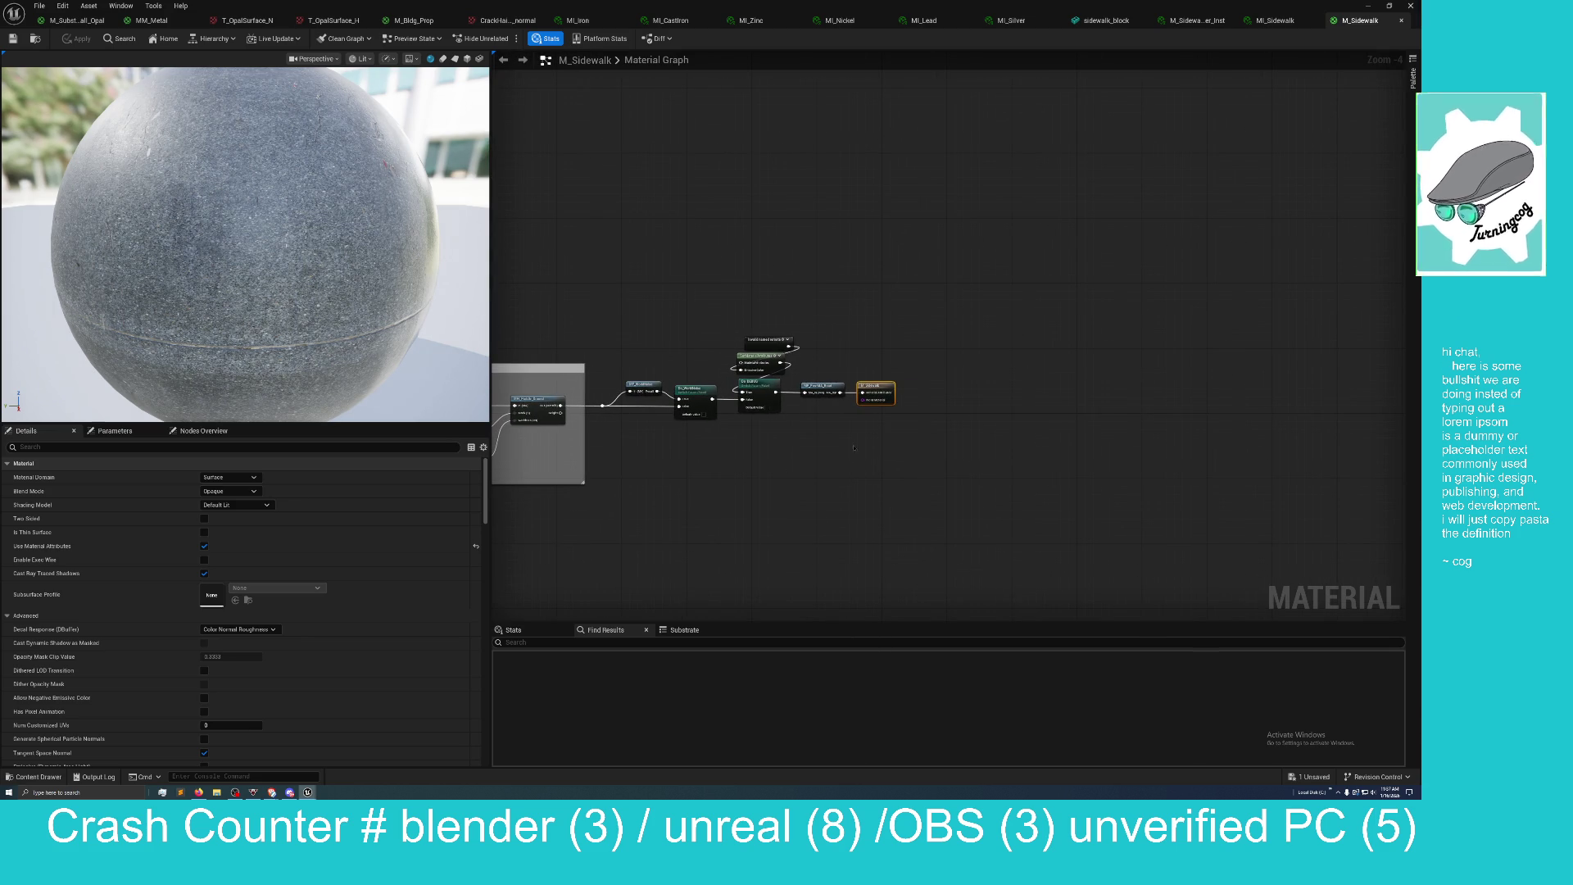
Browse the node list, reveal the left node groups, then bring up node search below the output chain.
right_click(802, 444)
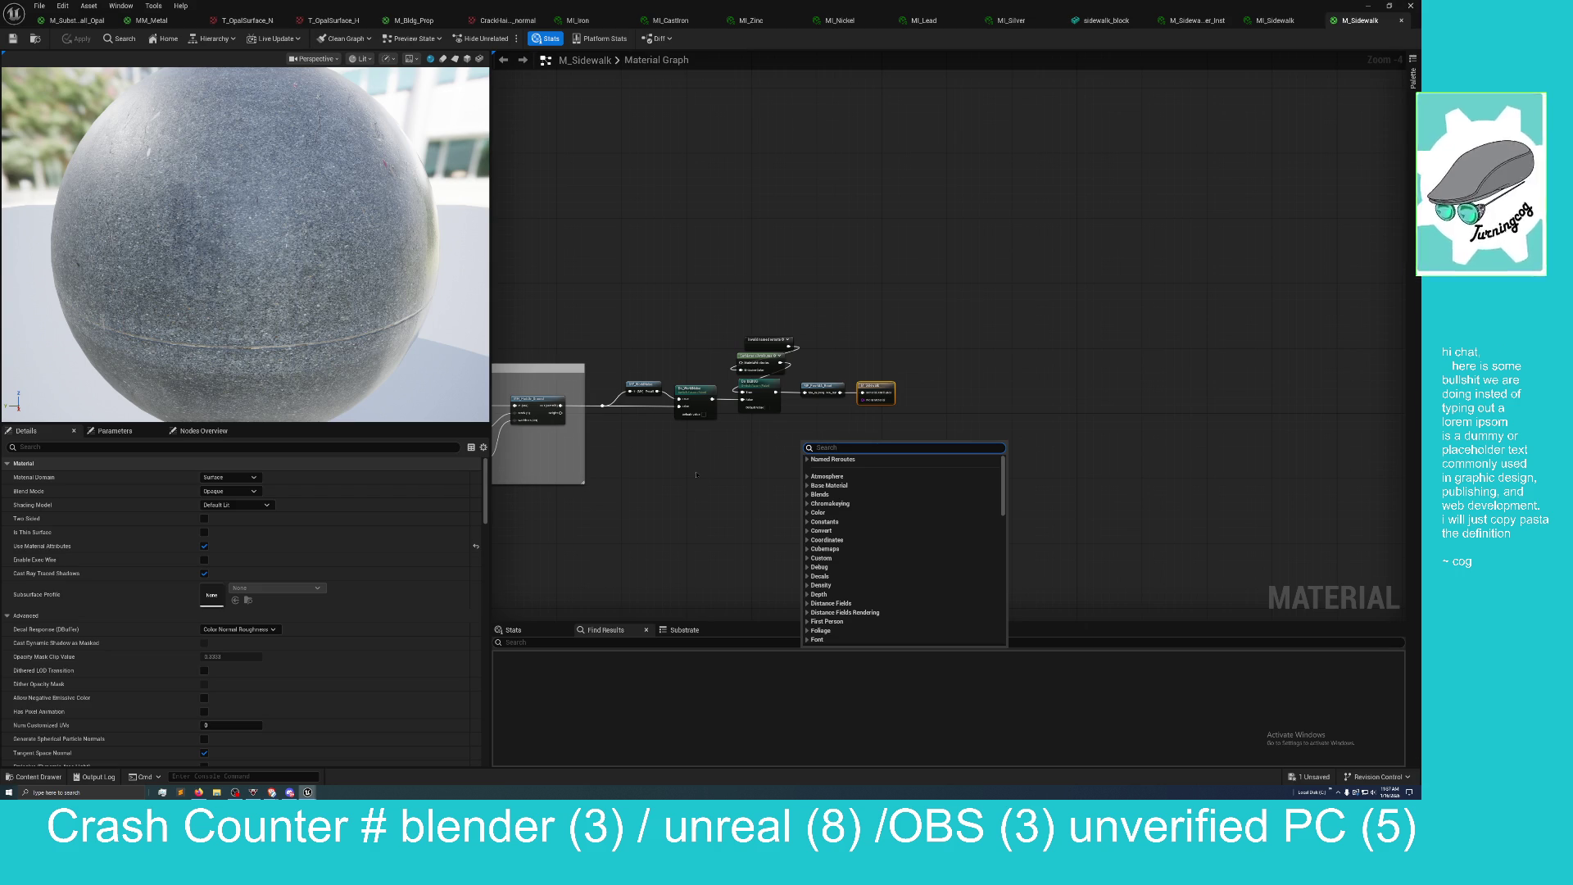
left_click(704, 471)
scroll(1131, 435, "down", 5)
mouse_move(885, 508)
left_mouse_down()
mouse_move(947, 491)
mouse_move(1024, 526)
mouse_move(1103, 519)
left_mouse_up()
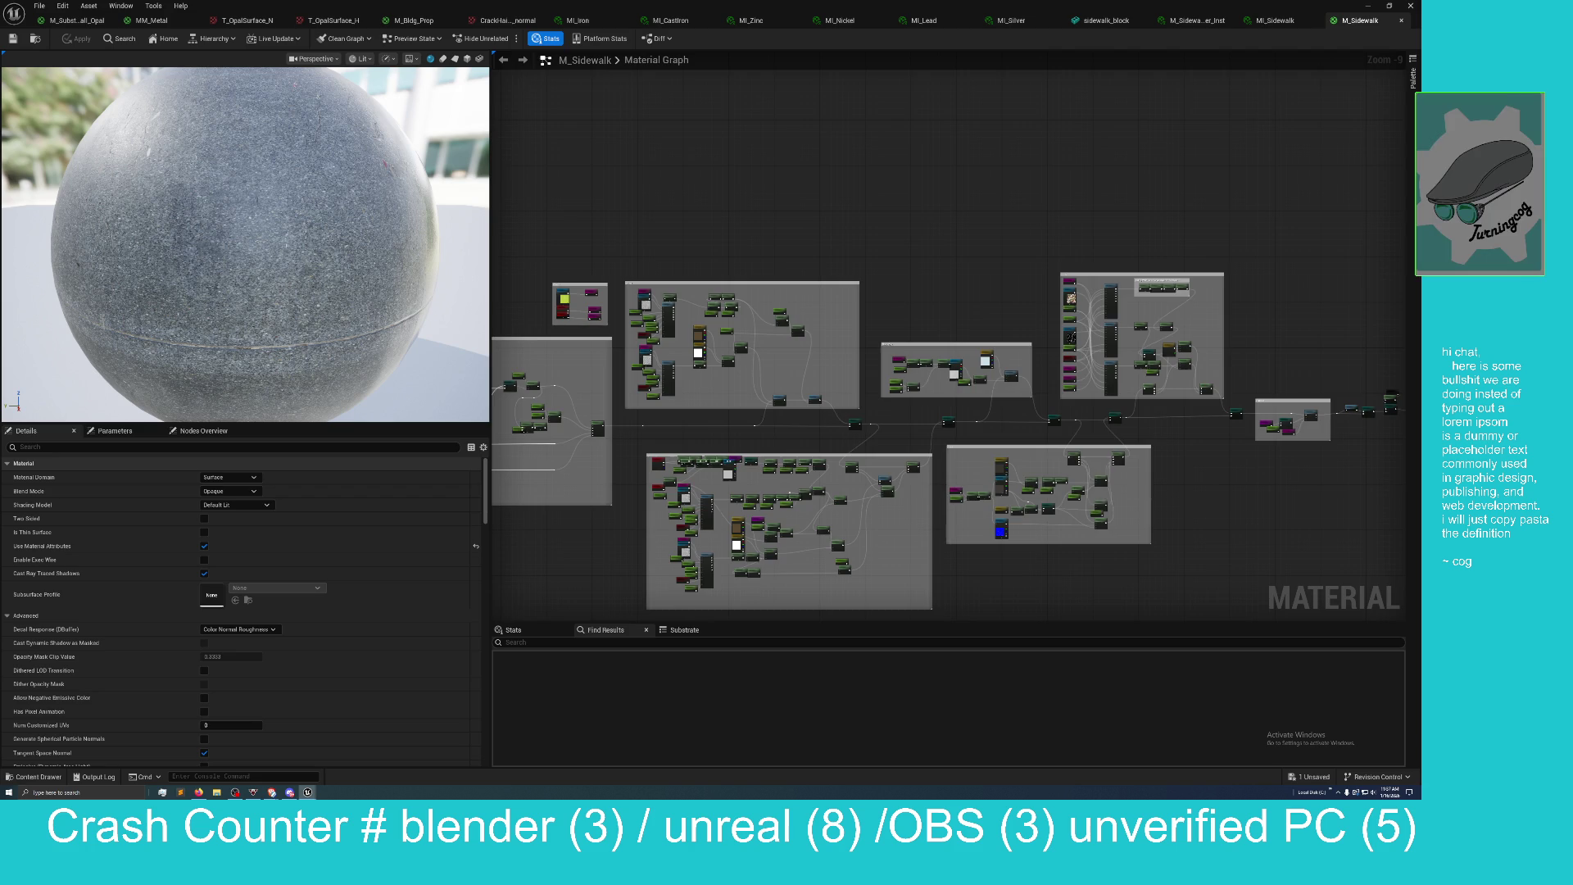
scroll(695, 534, "up", 6)
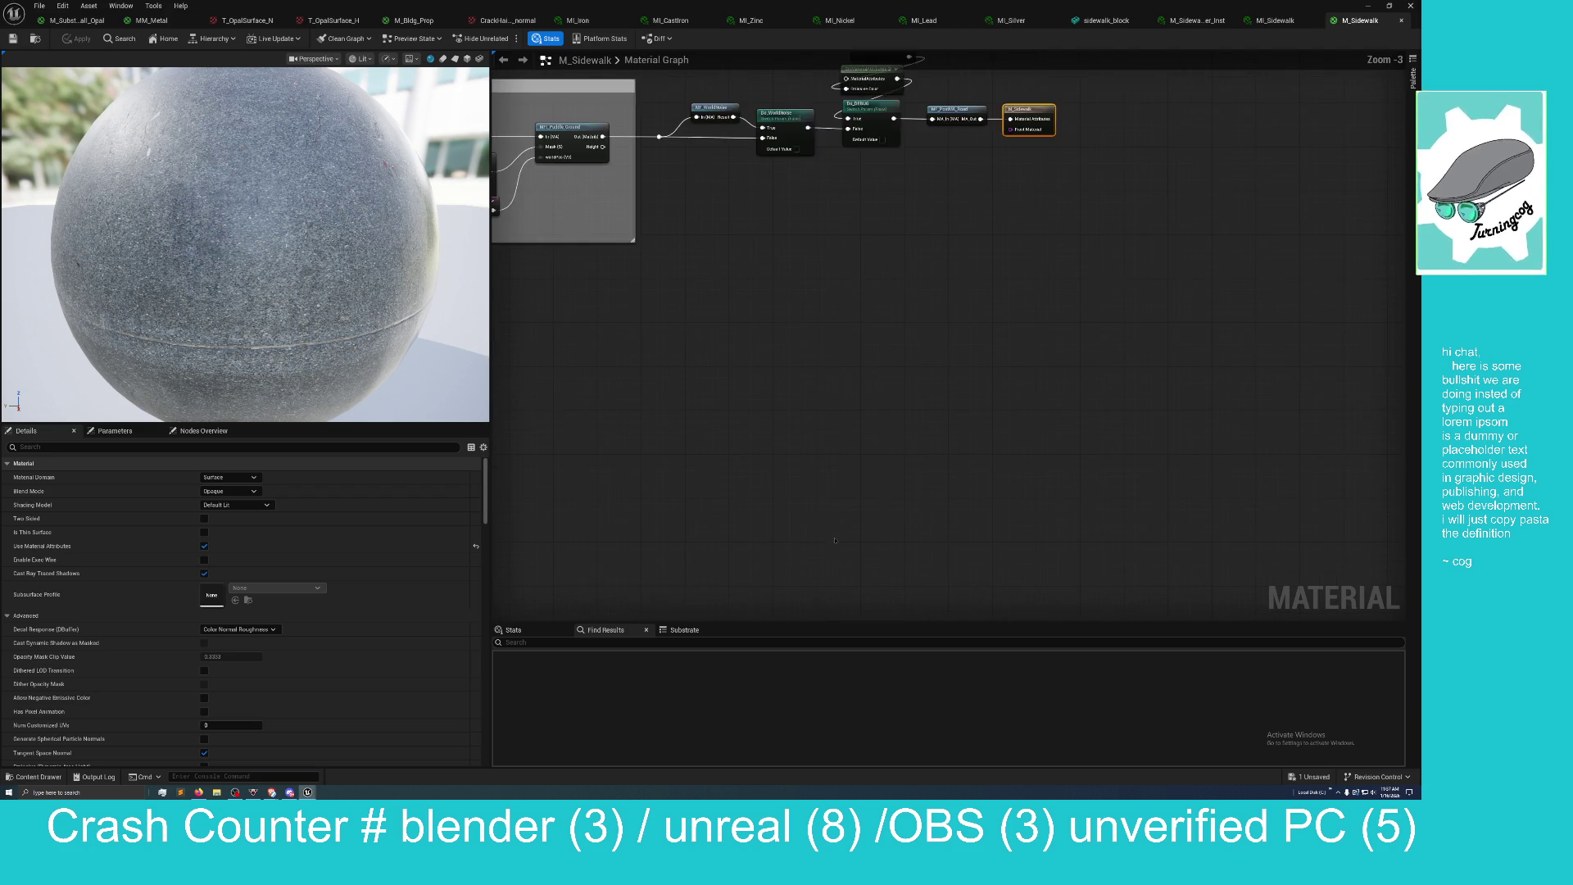
scroll(835, 540, "down", 1)
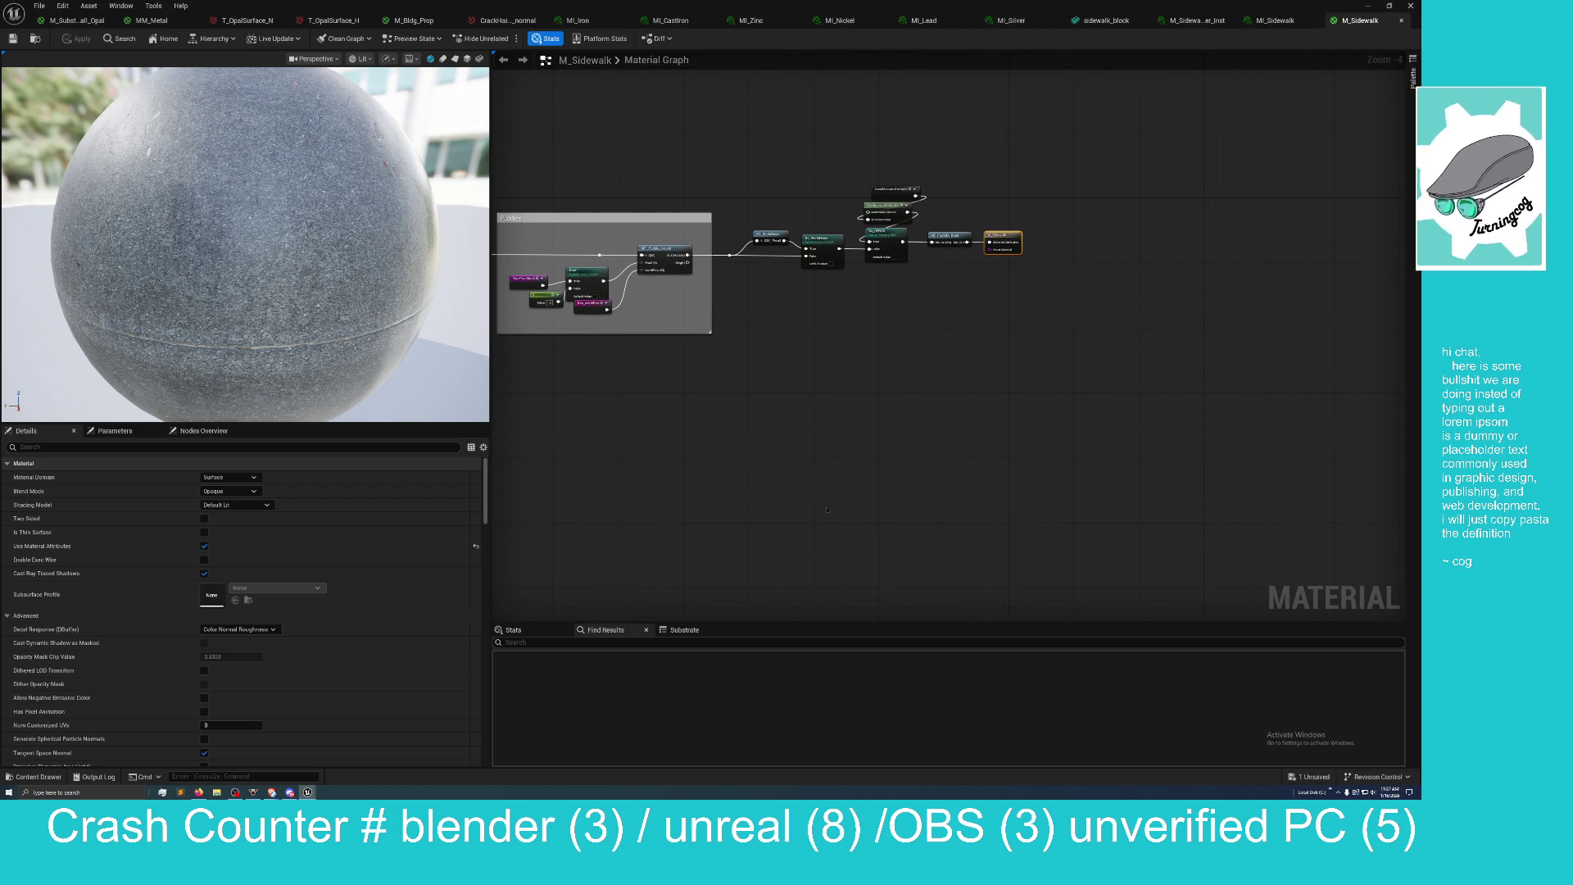
right_click(817, 463)
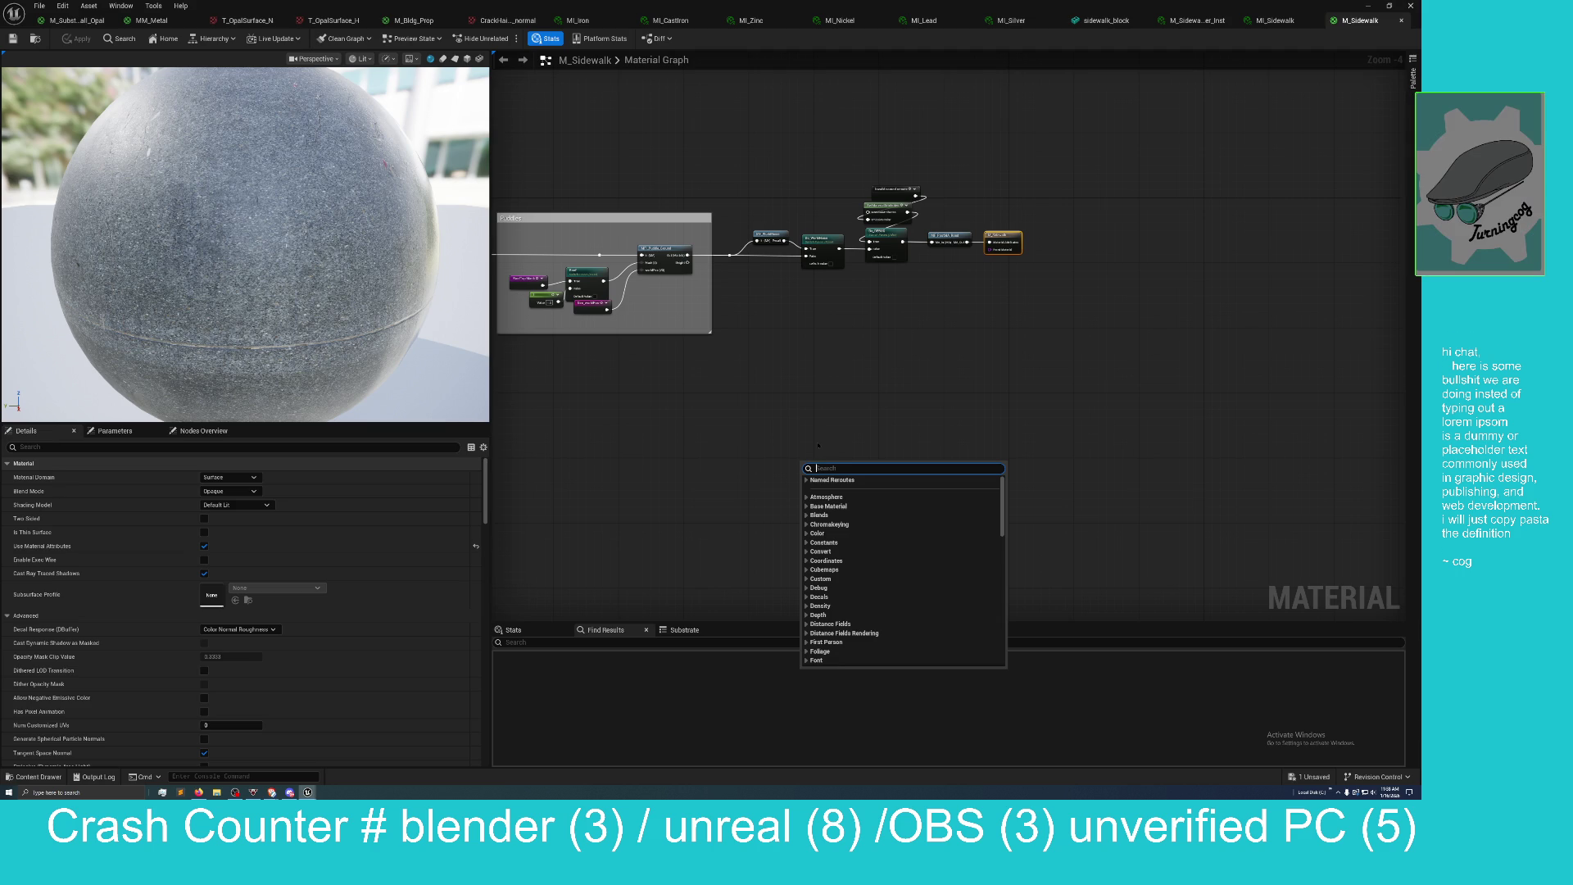
type("sla")
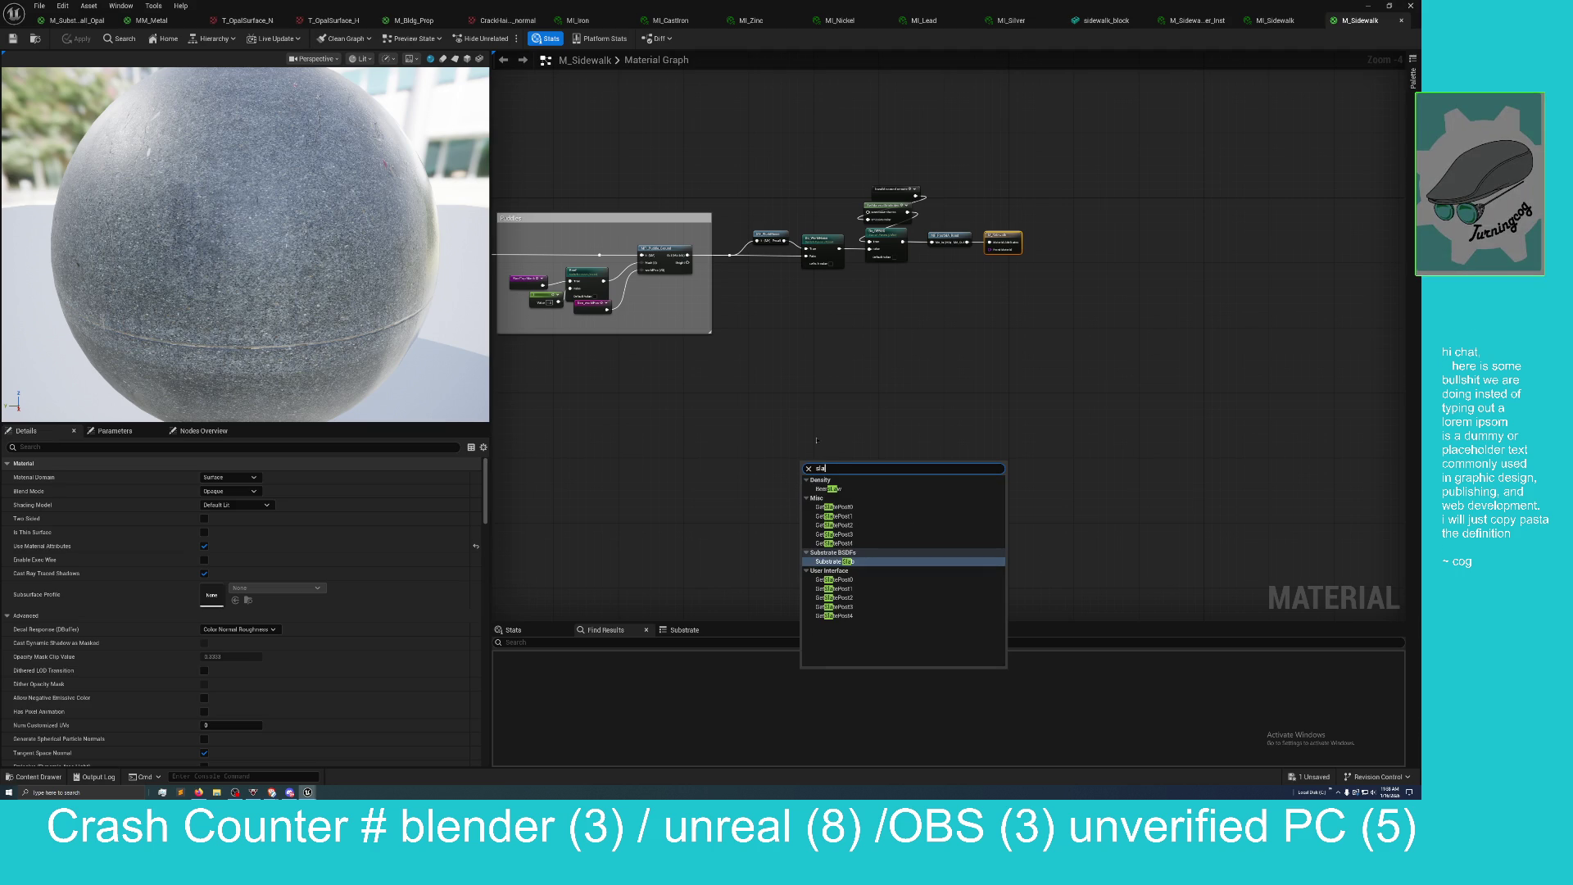
left_click(834, 561)
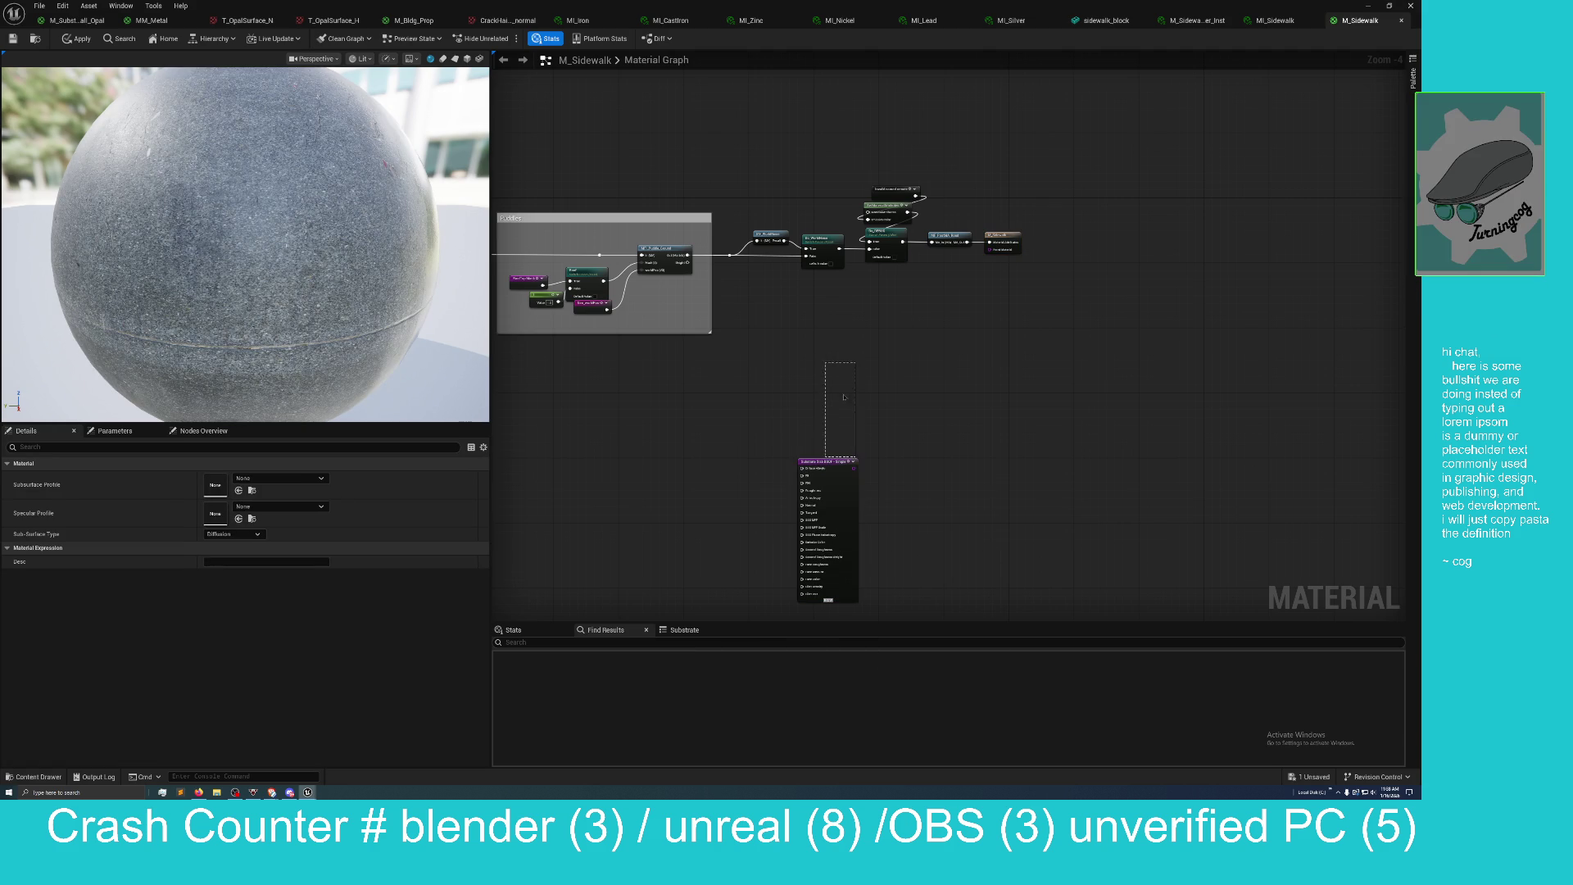
left_click_drag(825, 462, 899, 296)
scroll(909, 322, "up", 4)
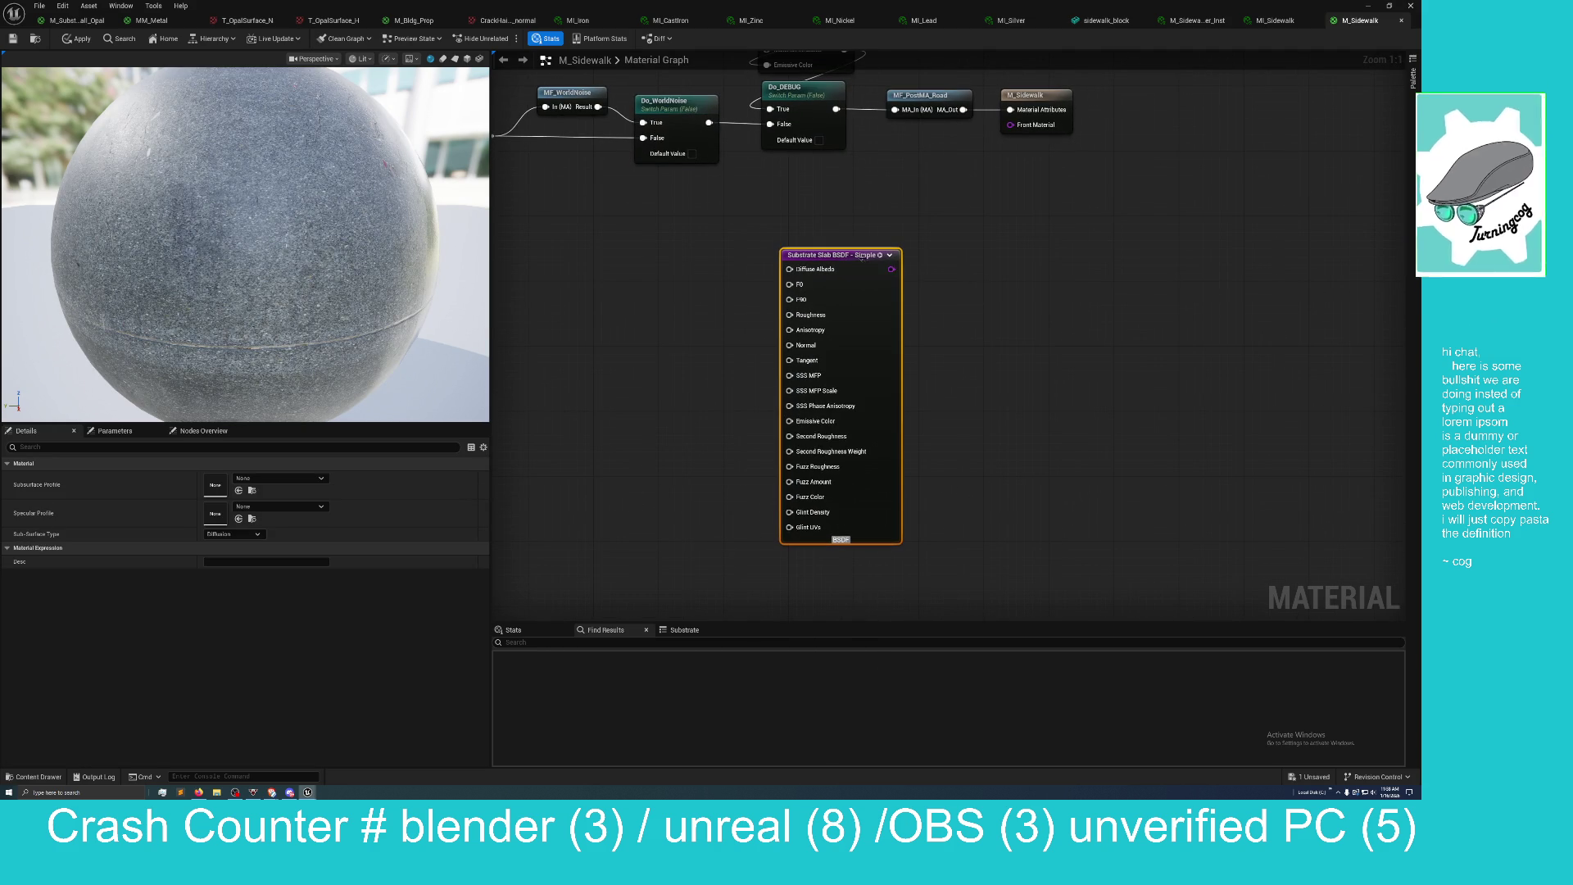
mouse_move(859, 253)
left_mouse_down()
mouse_move(942, 227)
mouse_move(959, 183)
left_mouse_up()
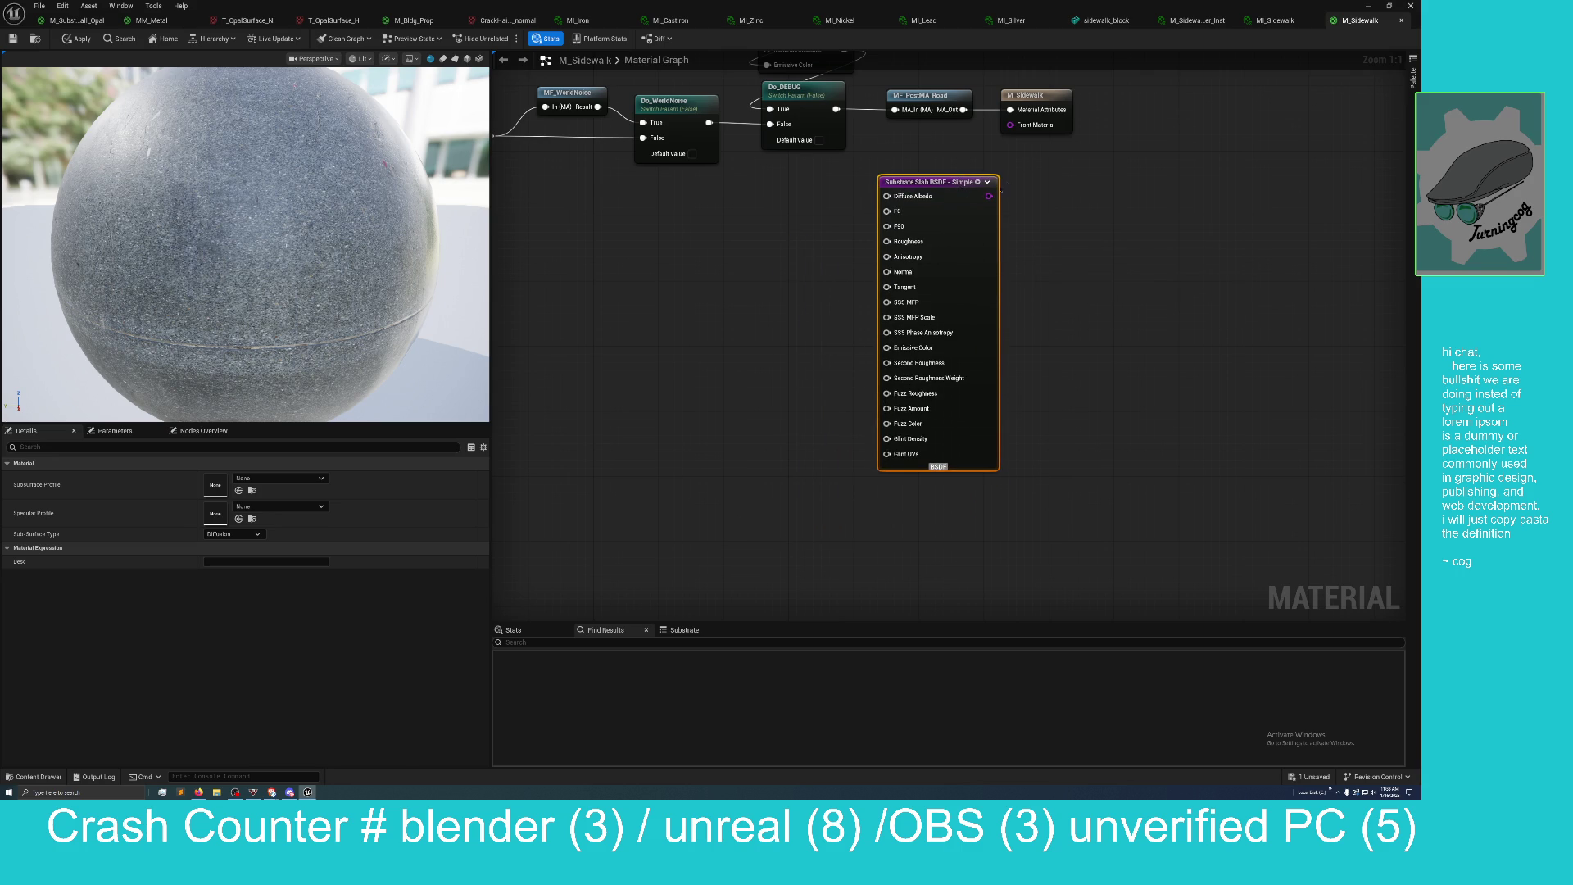
mouse_move(989, 196)
left_mouse_down()
mouse_move(1057, 157)
mouse_move(1016, 126)
left_mouse_up()
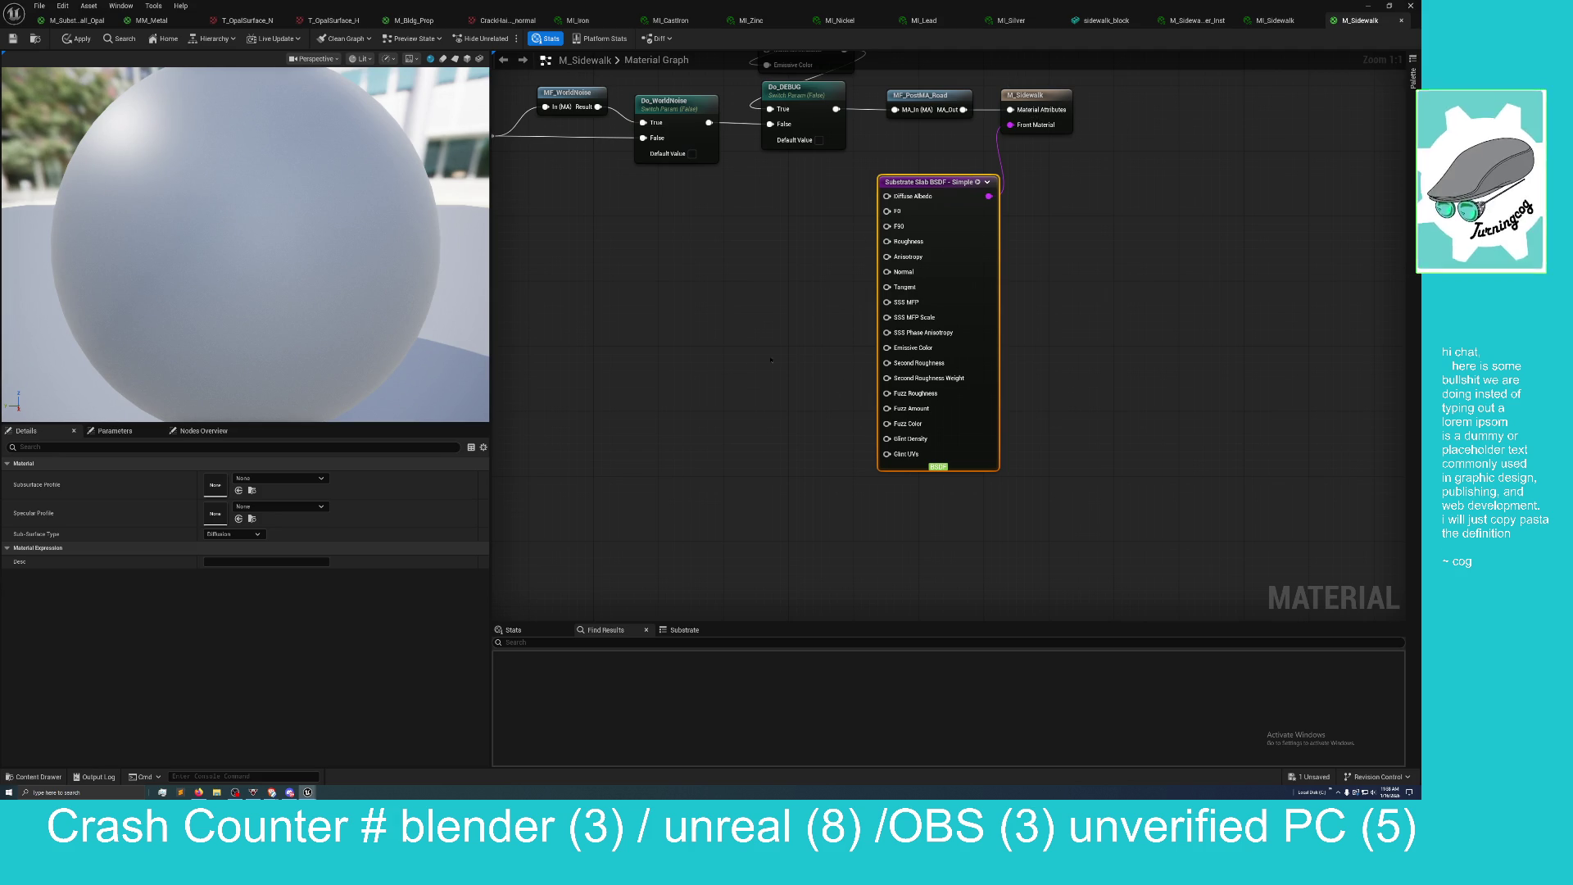
scroll(815, 302, "down", 1)
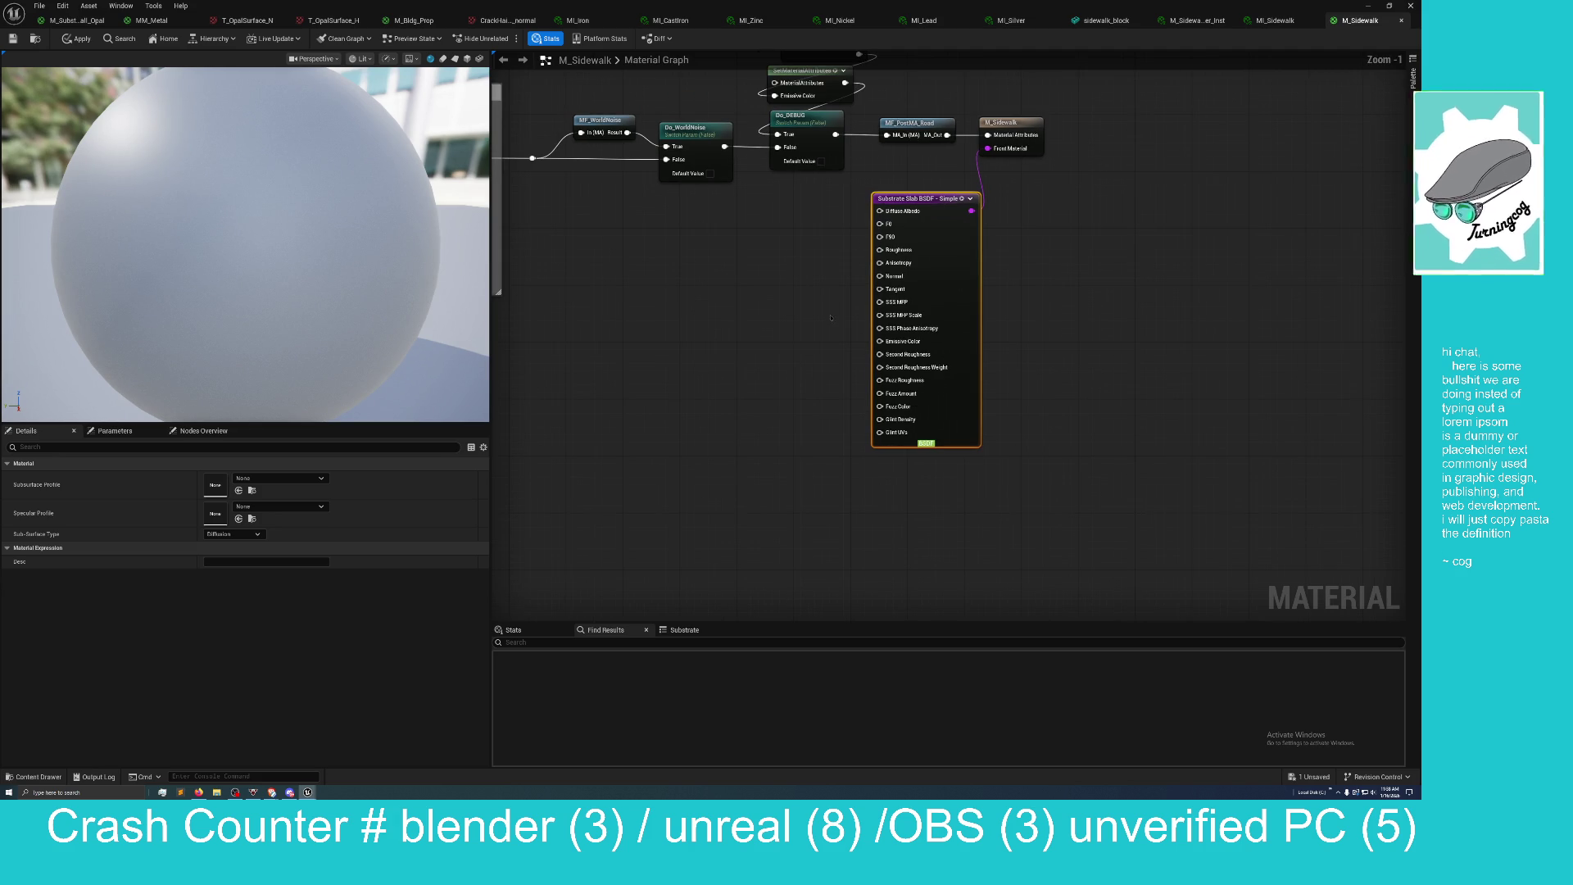
left_click_drag(921, 198, 808, 212)
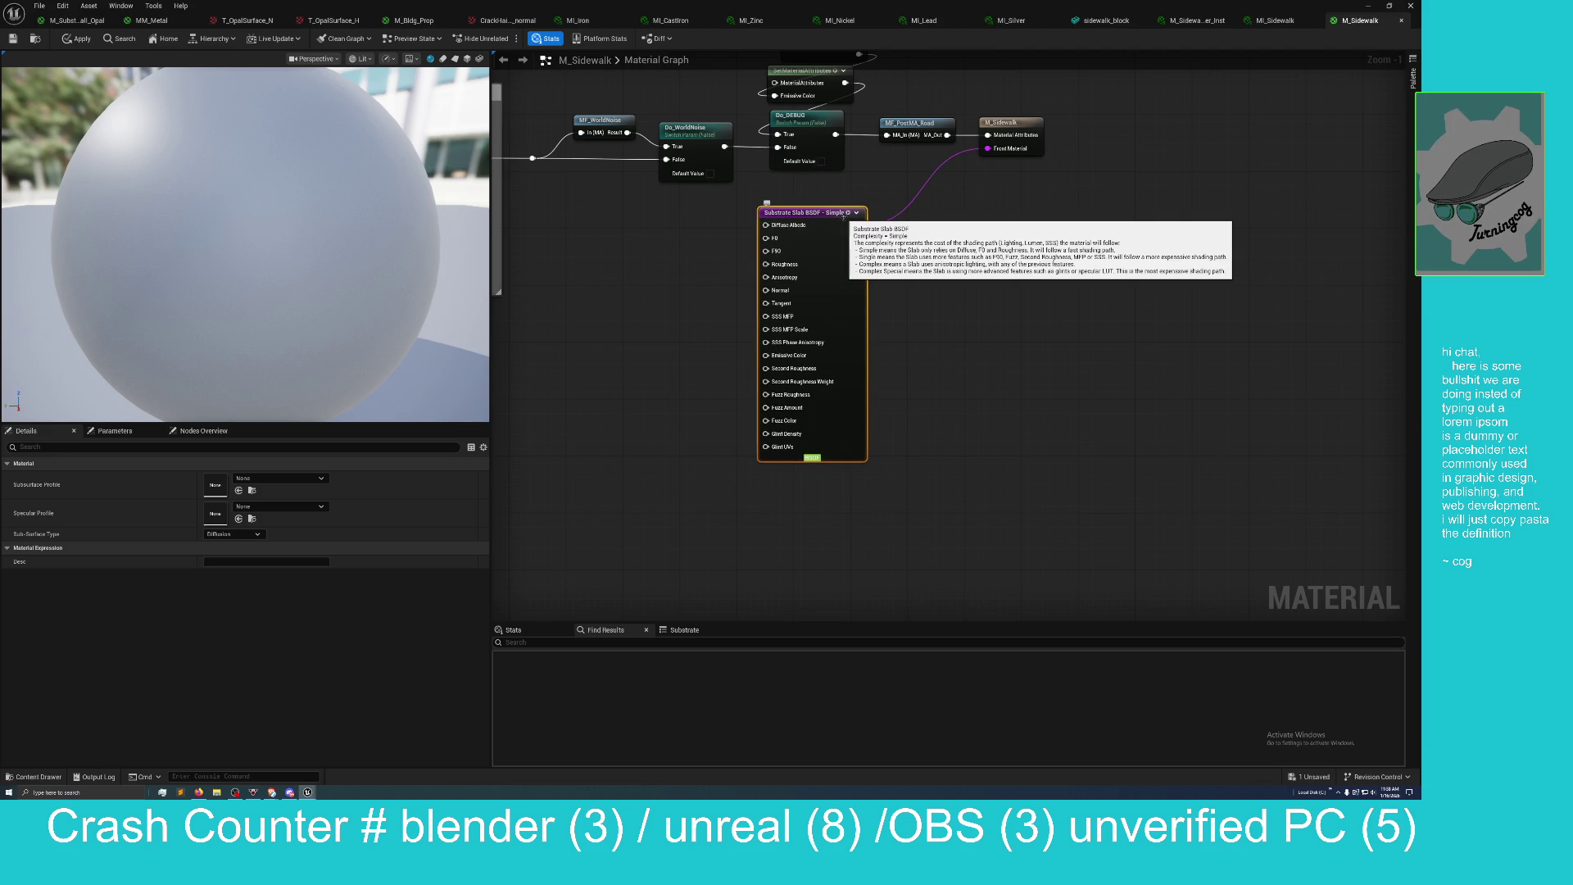
key("Delete")
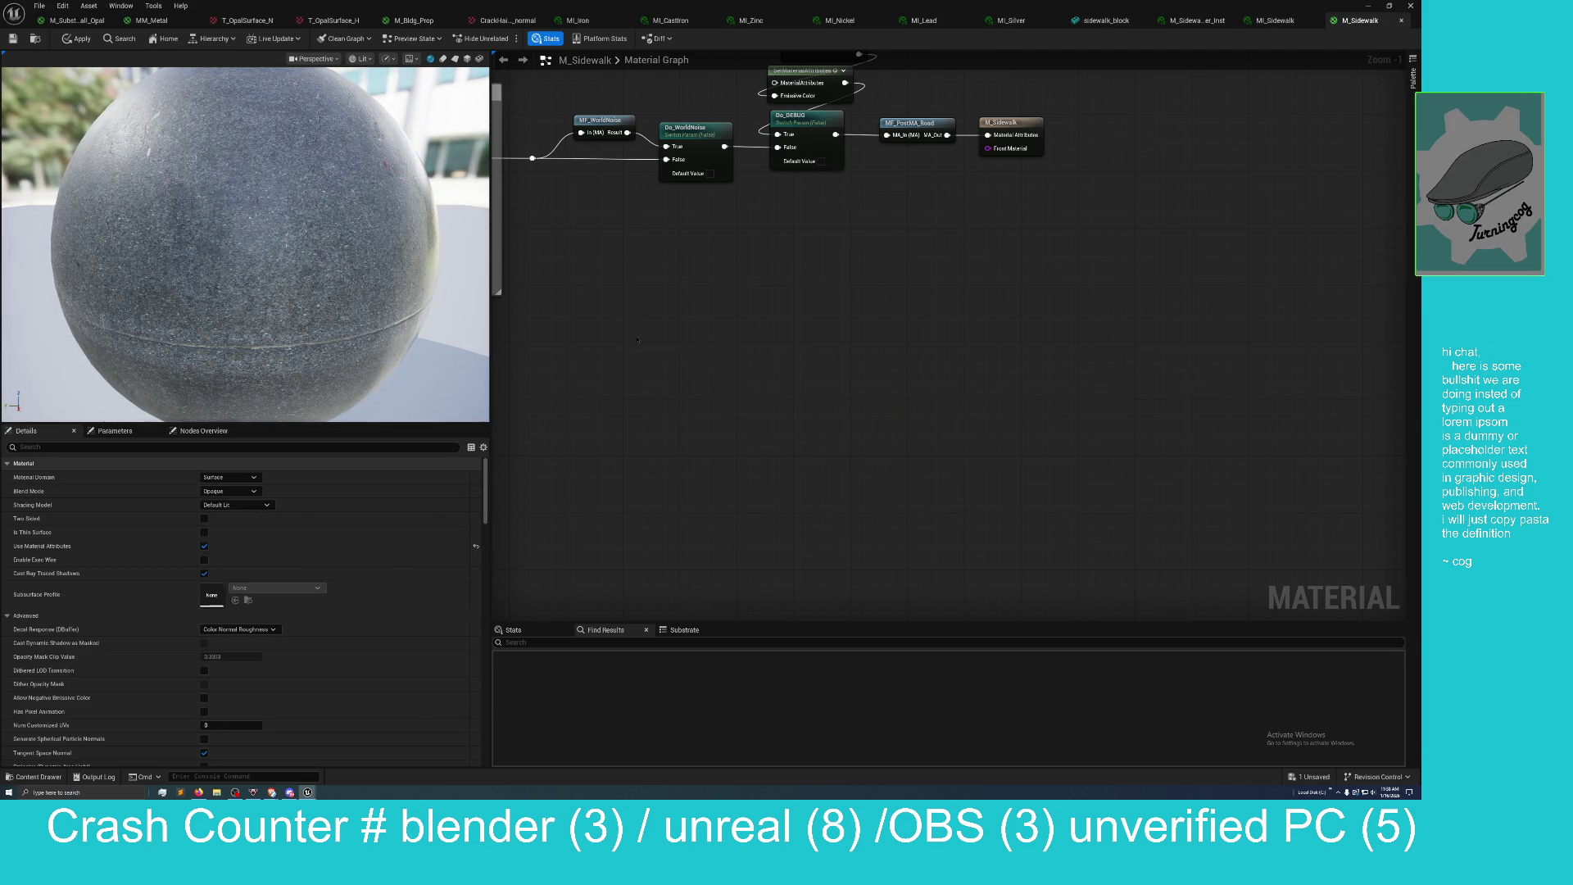
mouse_move(638, 339)
left_mouse_down()
mouse_move(808, 493)
mouse_move(1317, 763)
left_mouse_up()
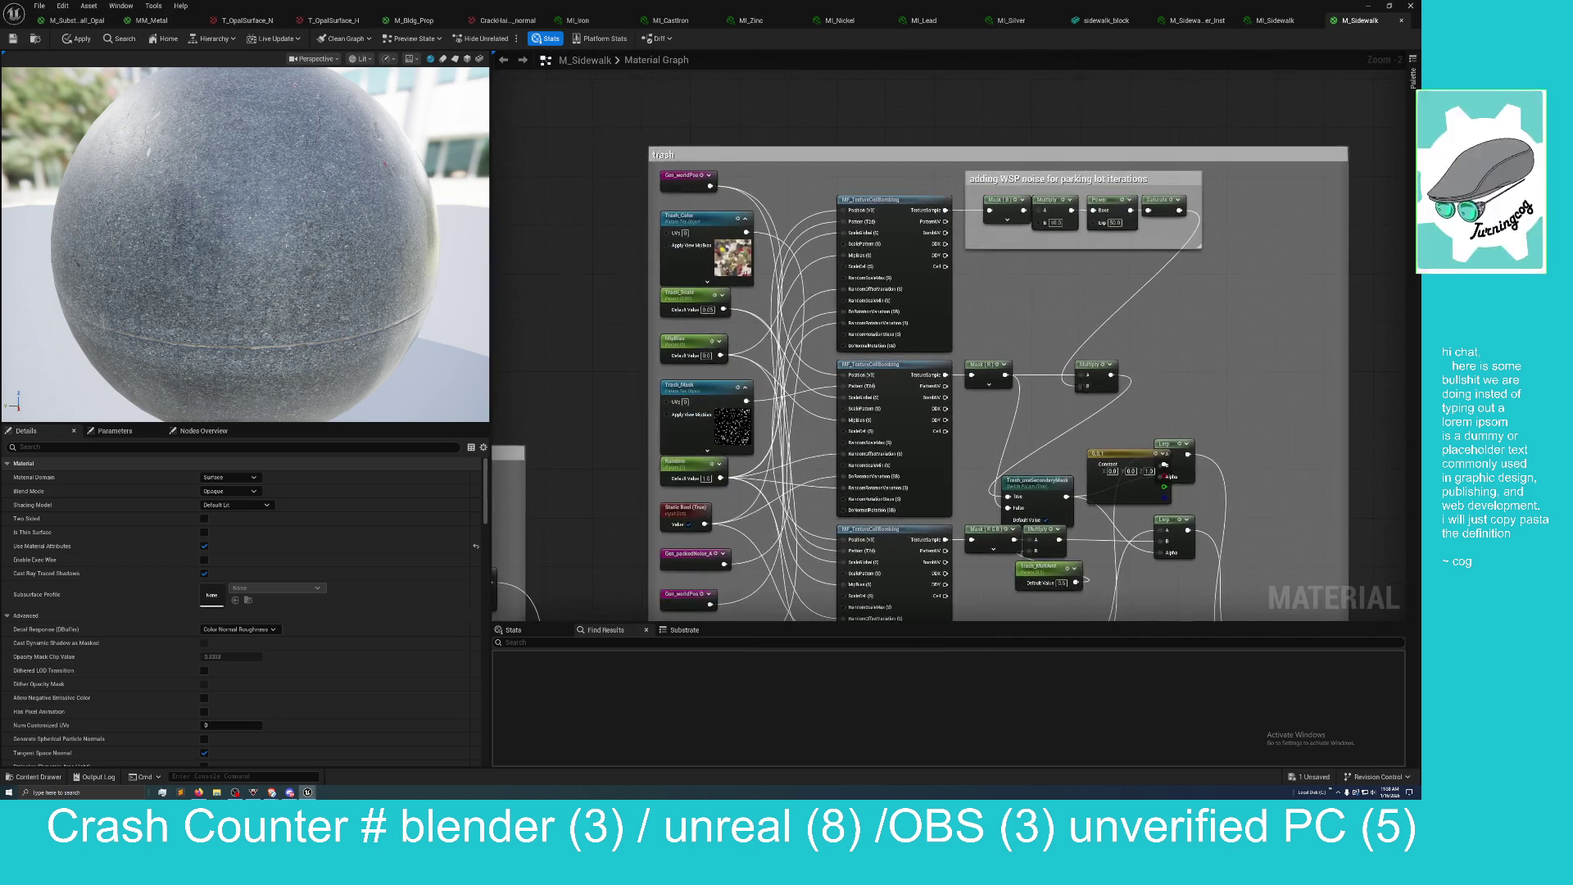
Survey the M_Sidewalk comment-boxed groups and texture samples, then show the shader instruction Stats.
scroll(1089, 410, "down", 4)
mouse_move(1089, 410)
left_mouse_down()
mouse_move(1175, 425)
mouse_move(1176, 263)
mouse_move(1099, 175)
mouse_move(1040, 158)
mouse_move(940, 207)
mouse_move(1109, 142)
mouse_move(1115, 115)
mouse_move(1278, 160)
mouse_move(1371, 211)
mouse_move(1340, 231)
left_mouse_up()
scroll(940, 207, "up", 3)
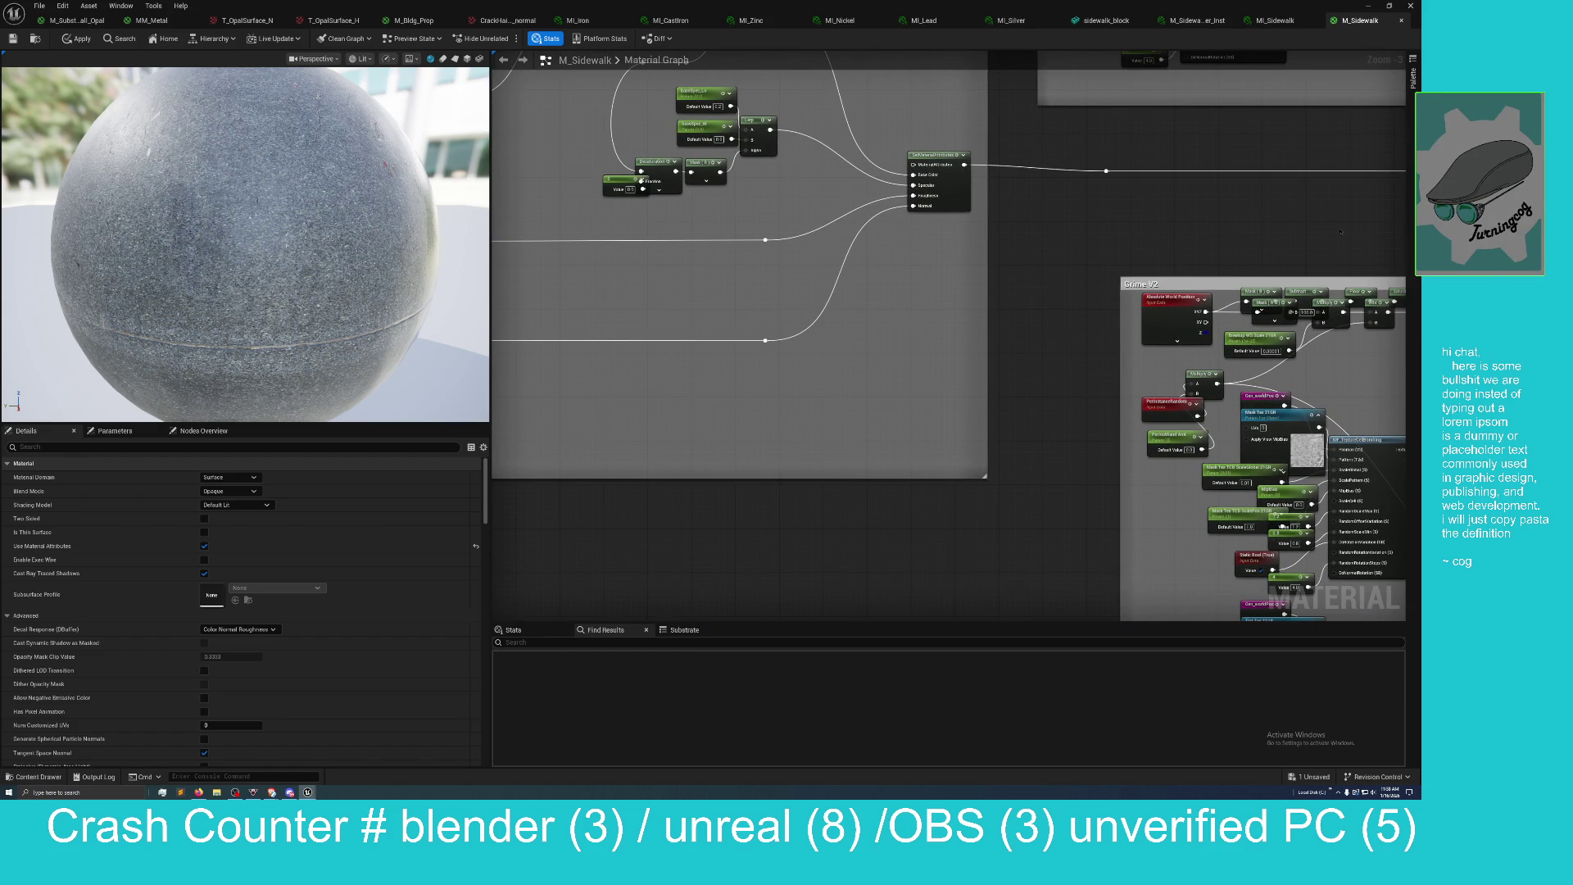
mouse_move(1253, 240)
left_mouse_down()
mouse_move(1232, 263)
mouse_move(1364, 424)
left_mouse_up()
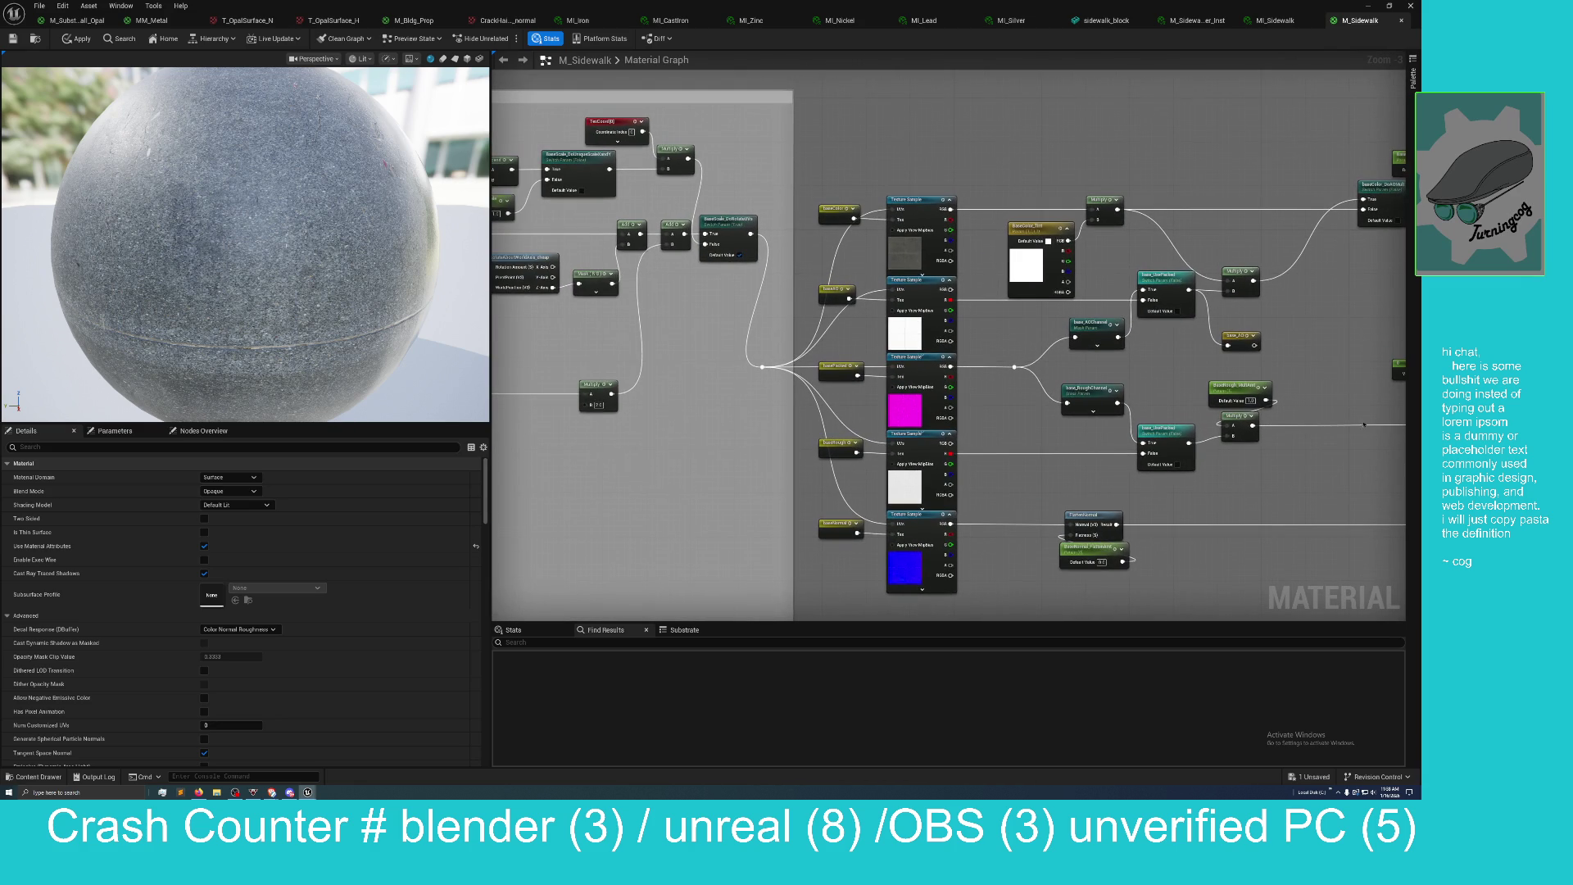
left_click_drag(691, 412, 802, 343)
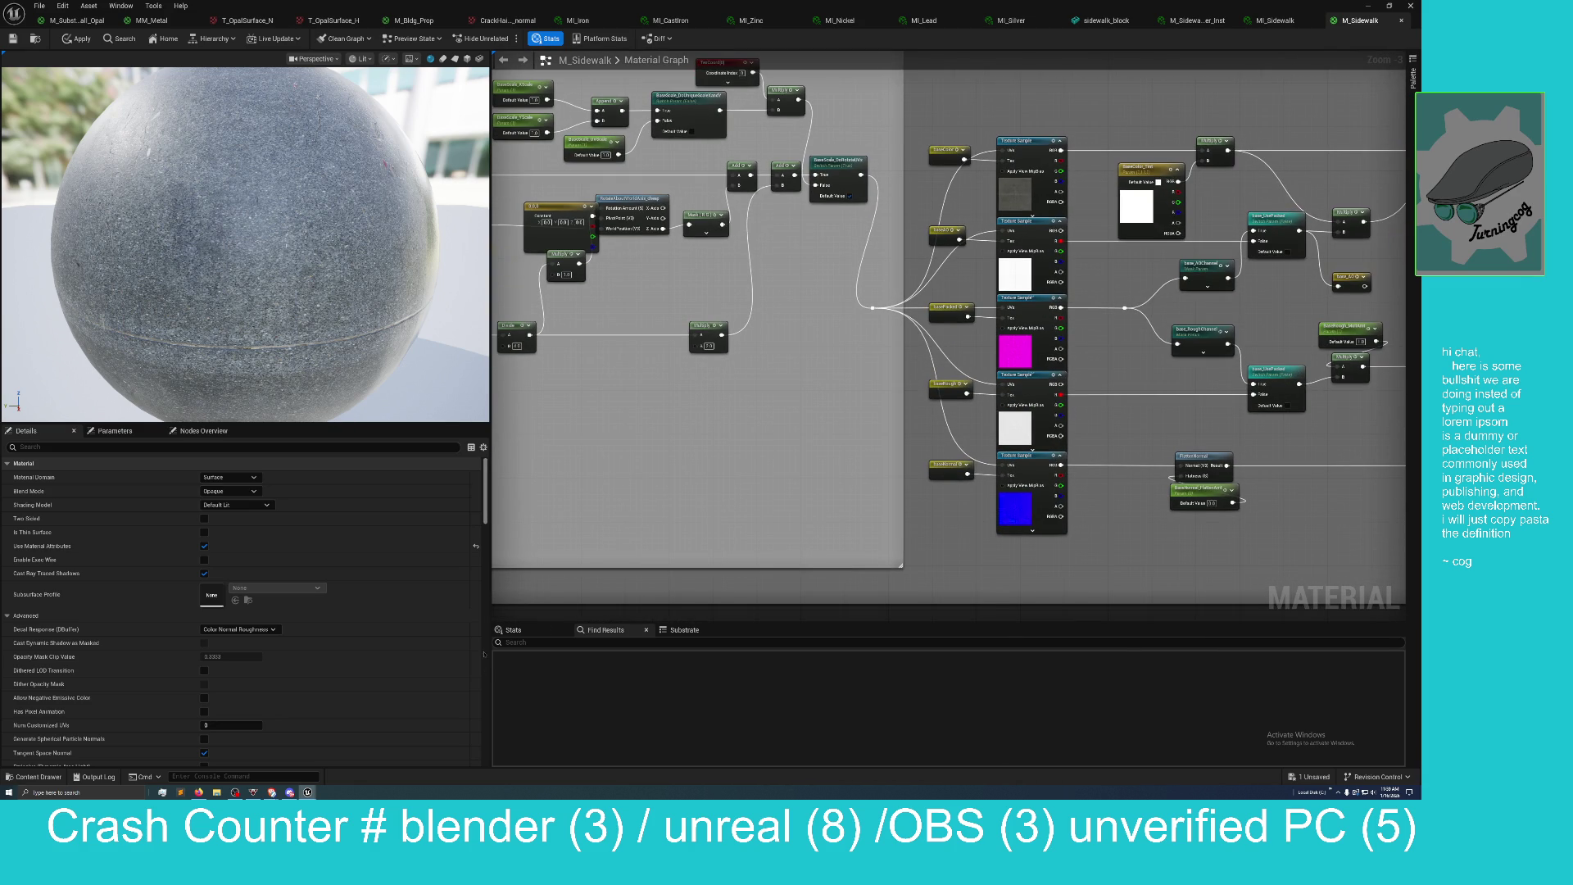
left_click(513, 629)
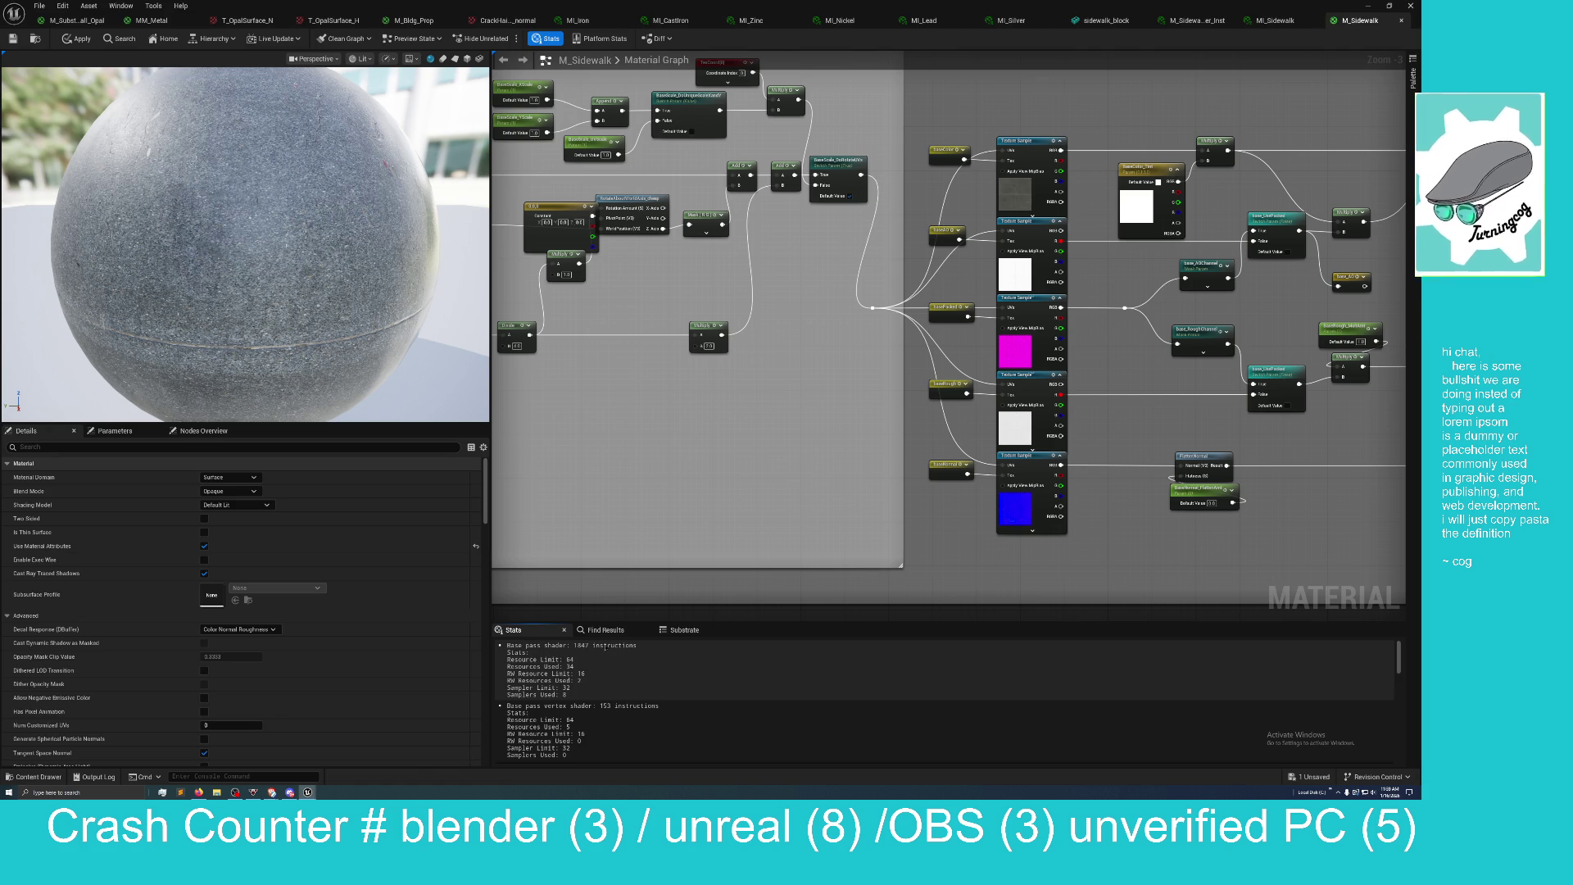
Zoom out over the whole sidewalk network, then switch to the MM_Metal material graph.
scroll(681, 457, "down", 2)
scroll(681, 457, "down", 4)
mouse_move(692, 516)
left_mouse_down()
mouse_move(913, 446)
mouse_move(527, 460)
left_mouse_up()
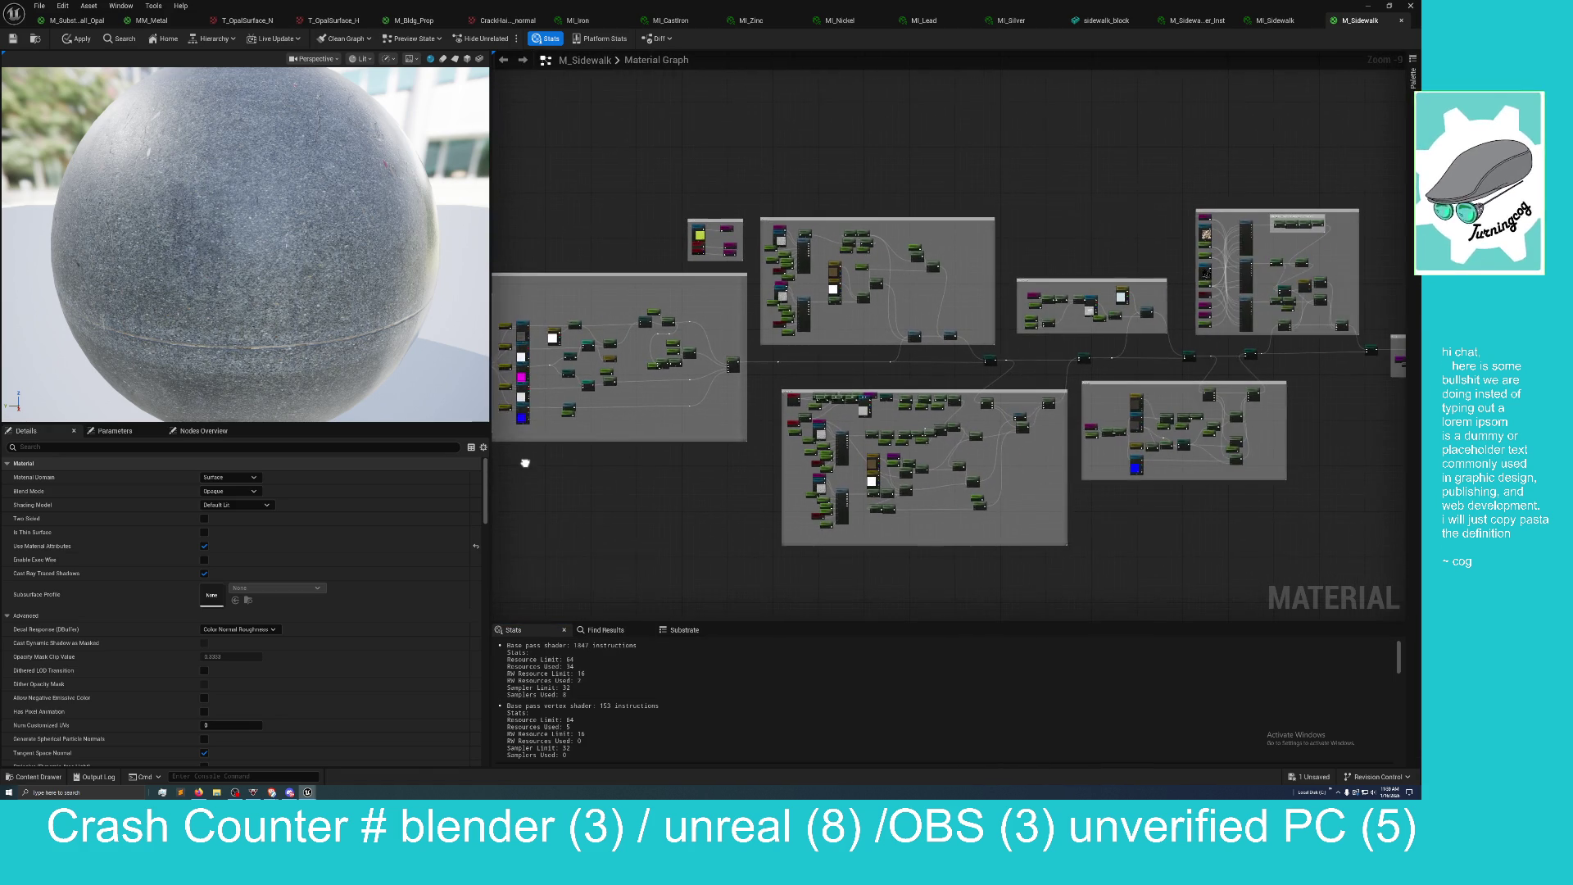
mouse_move(944, 545)
left_mouse_down()
mouse_move(997, 538)
mouse_move(734, 544)
mouse_move(807, 513)
mouse_move(1237, 508)
mouse_move(1183, 520)
mouse_move(1148, 499)
mouse_move(940, 543)
mouse_move(1039, 482)
mouse_move(881, 484)
left_mouse_up()
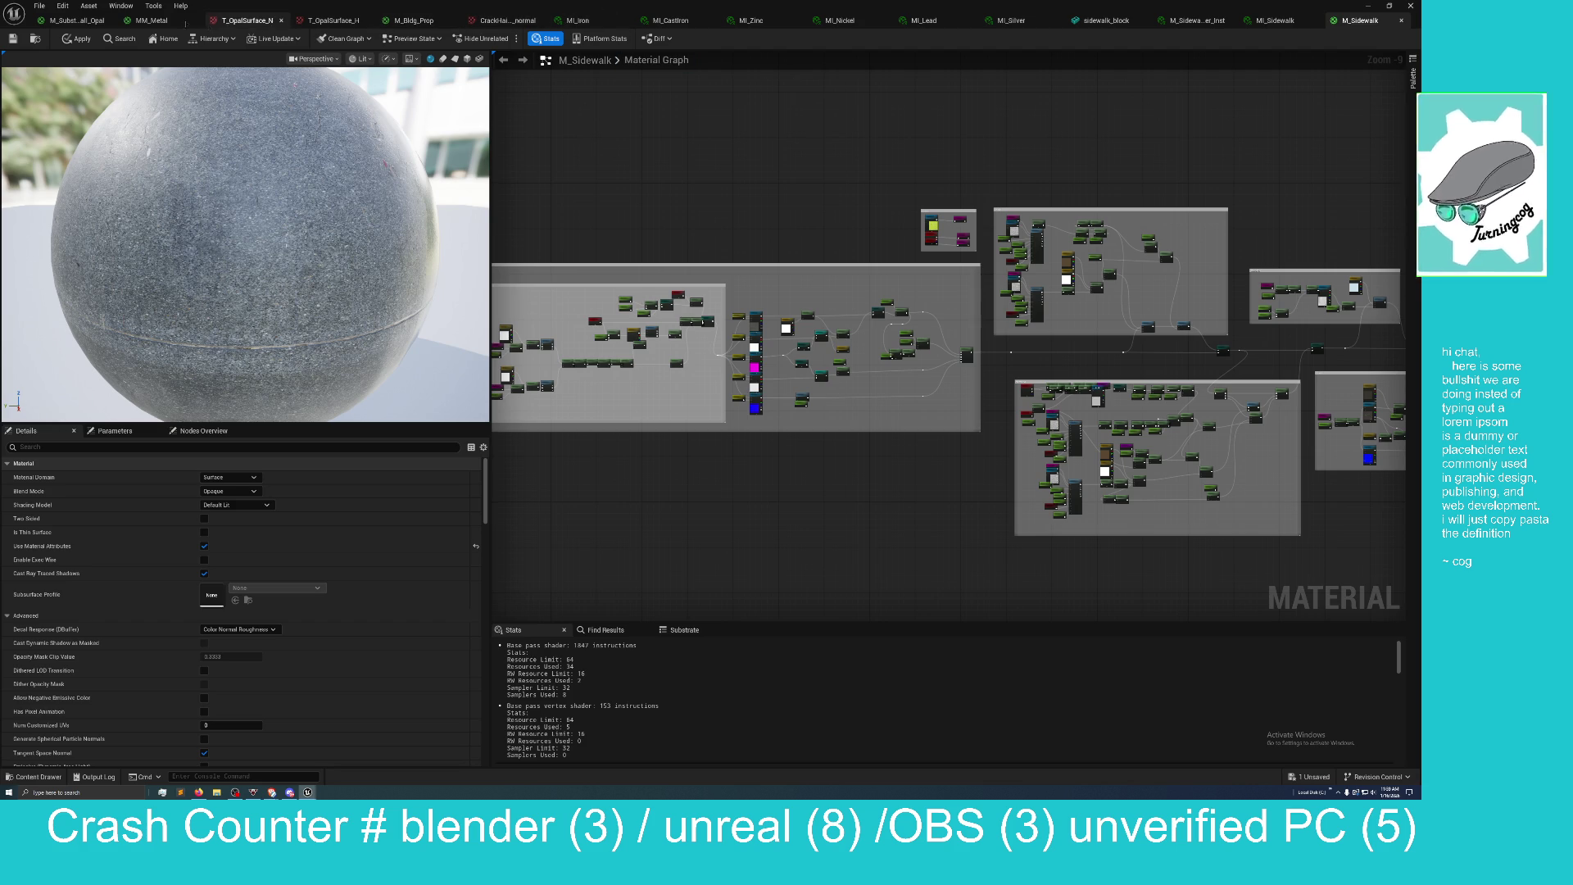
left_click(152, 21)
mouse_move(549, 289)
left_mouse_down()
mouse_move(568, 193)
mouse_move(600, 225)
mouse_move(555, 175)
mouse_move(556, 232)
mouse_move(578, 234)
mouse_move(579, 104)
mouse_move(580, 190)
mouse_move(554, 273)
mouse_move(569, 124)
mouse_move(583, 151)
mouse_move(578, 50)
left_mouse_up()
Inspect the MM_Metal Substrate nodes and Lerp, then un-maximize the editor to reveal the reference site.
scroll(577, 234, "up", 2)
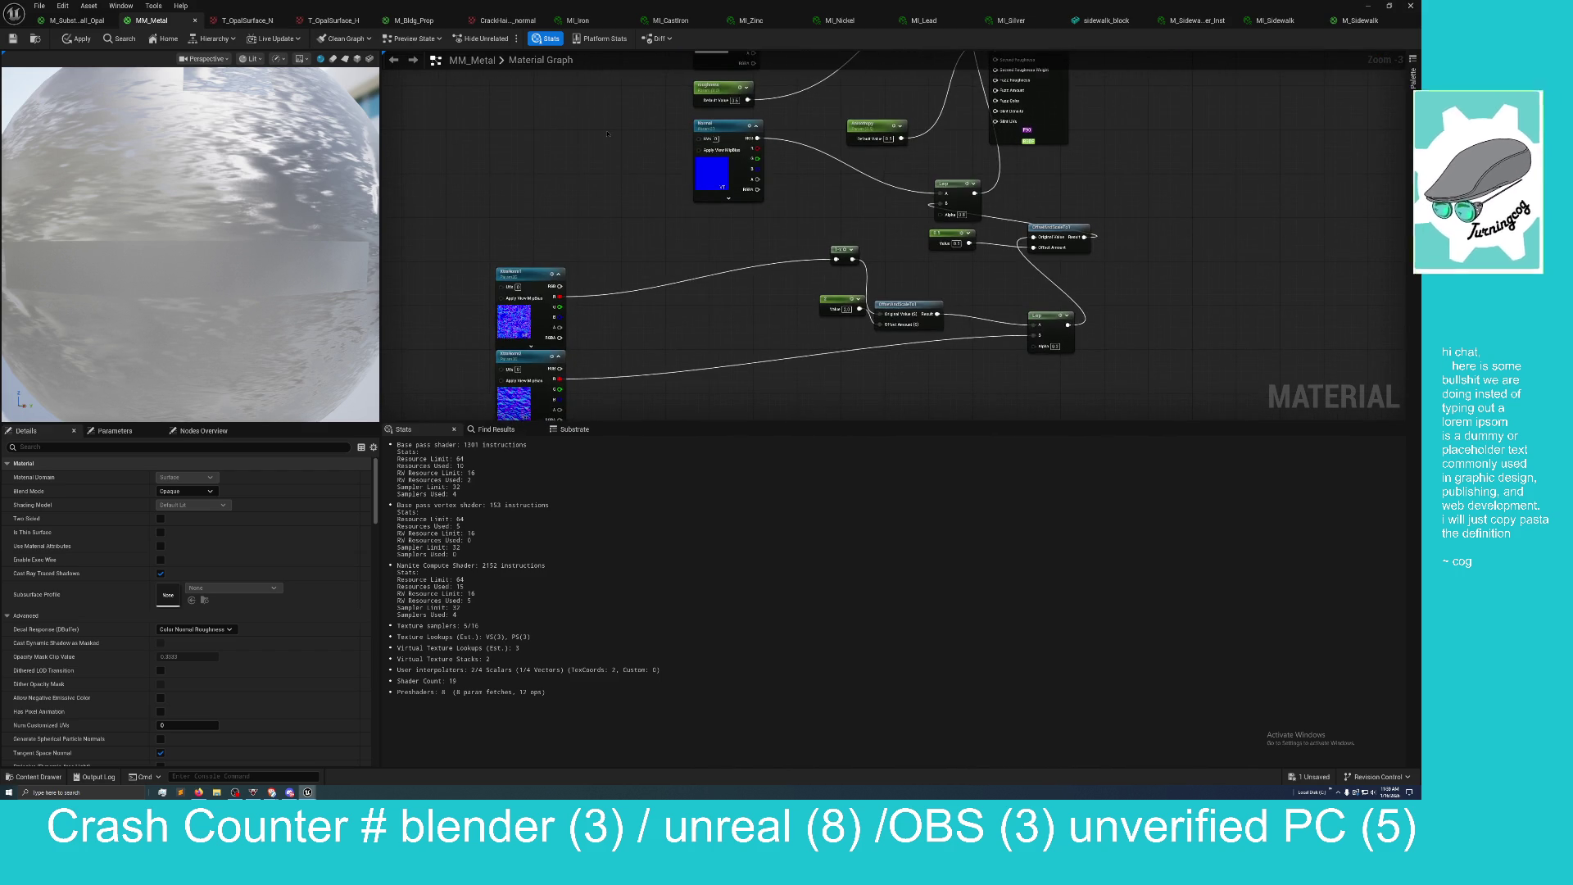
scroll(578, 276, "down", 3)
left_click_drag(568, 227, 576, 253)
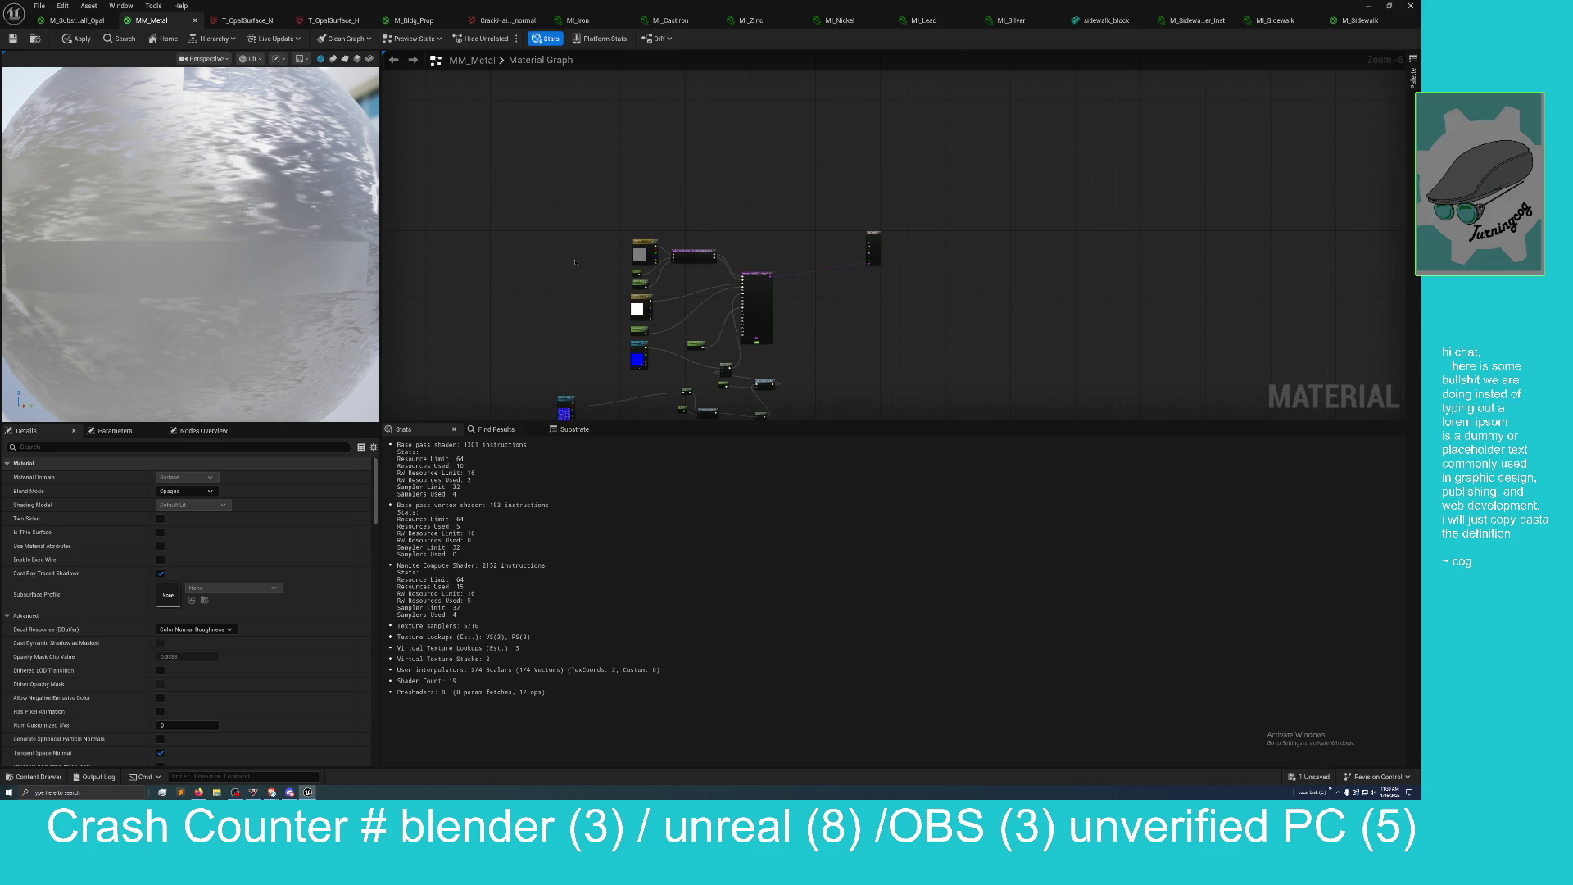
scroll(574, 273, "up", 4)
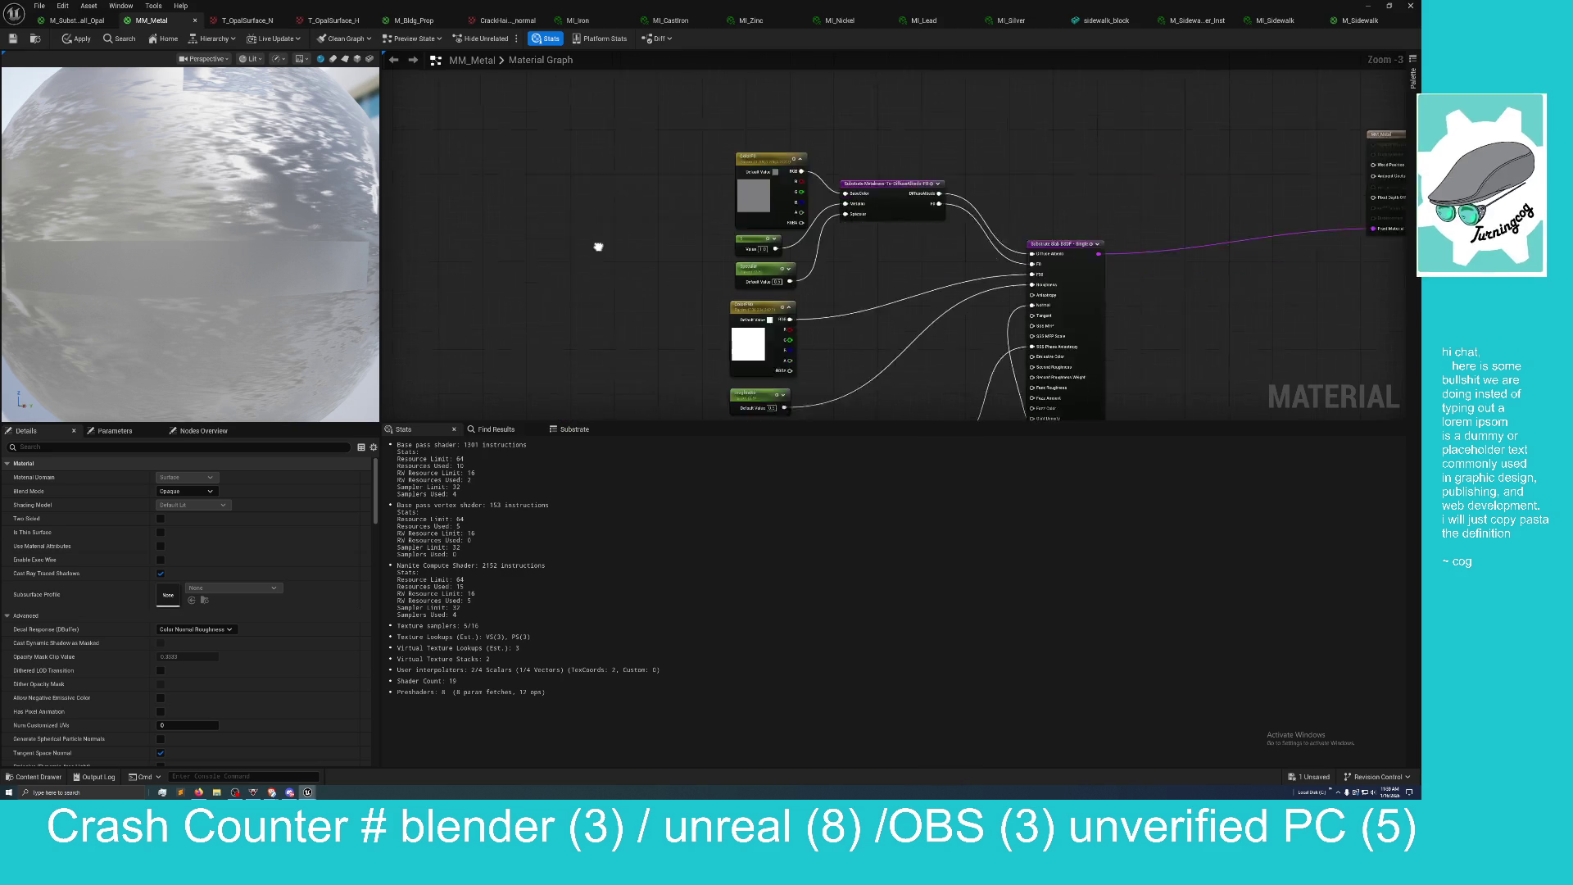
scroll(602, 221, "down", 1)
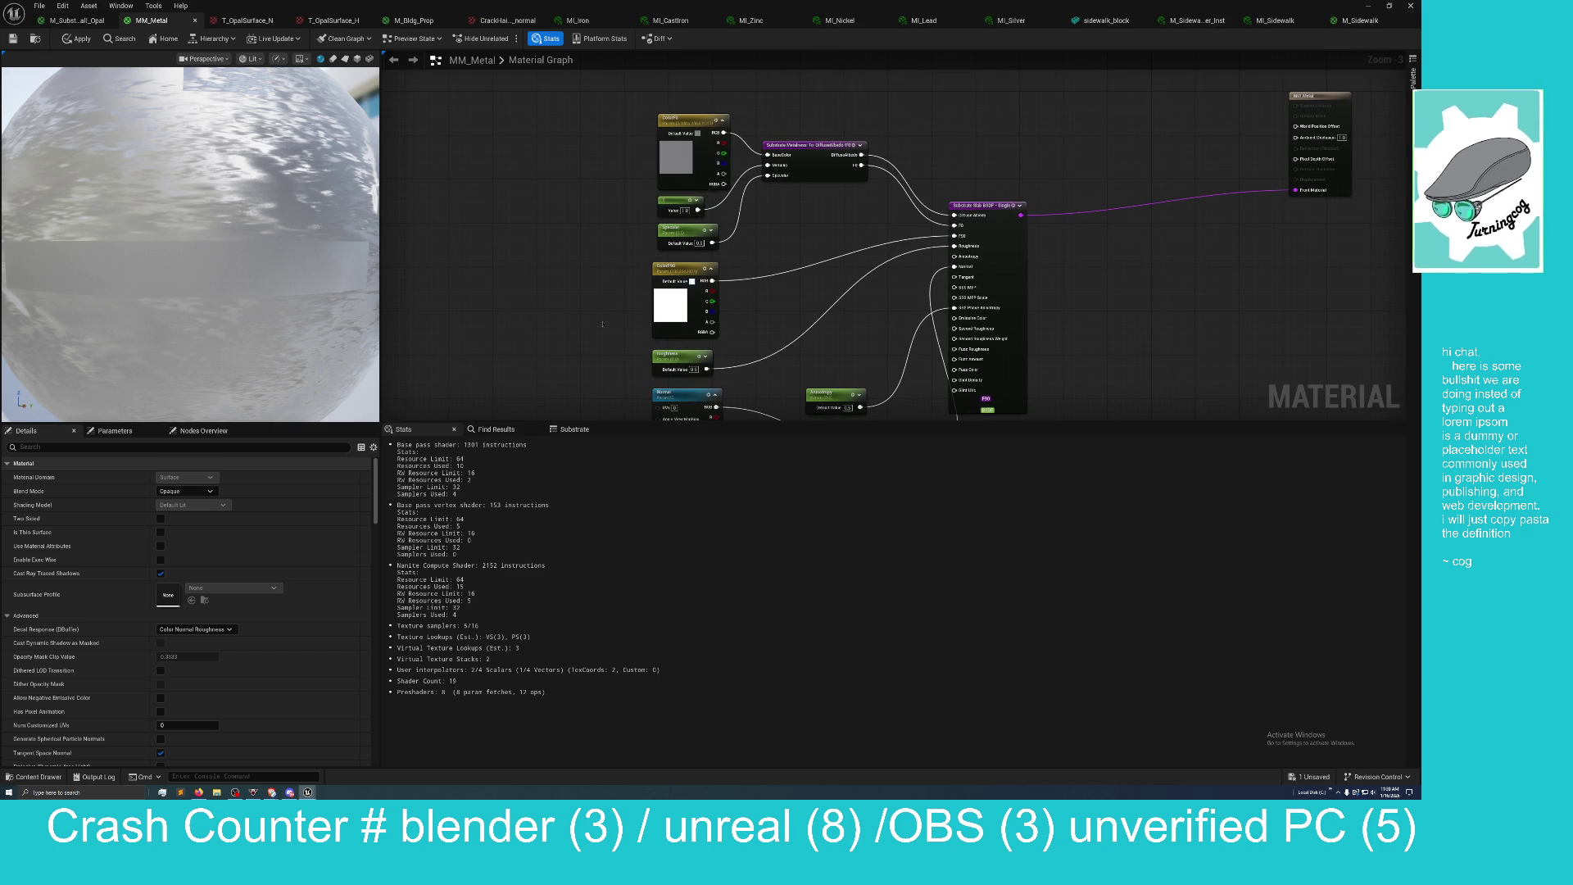
mouse_move(592, 303)
left_mouse_down()
mouse_move(608, 228)
mouse_move(538, 337)
left_mouse_up()
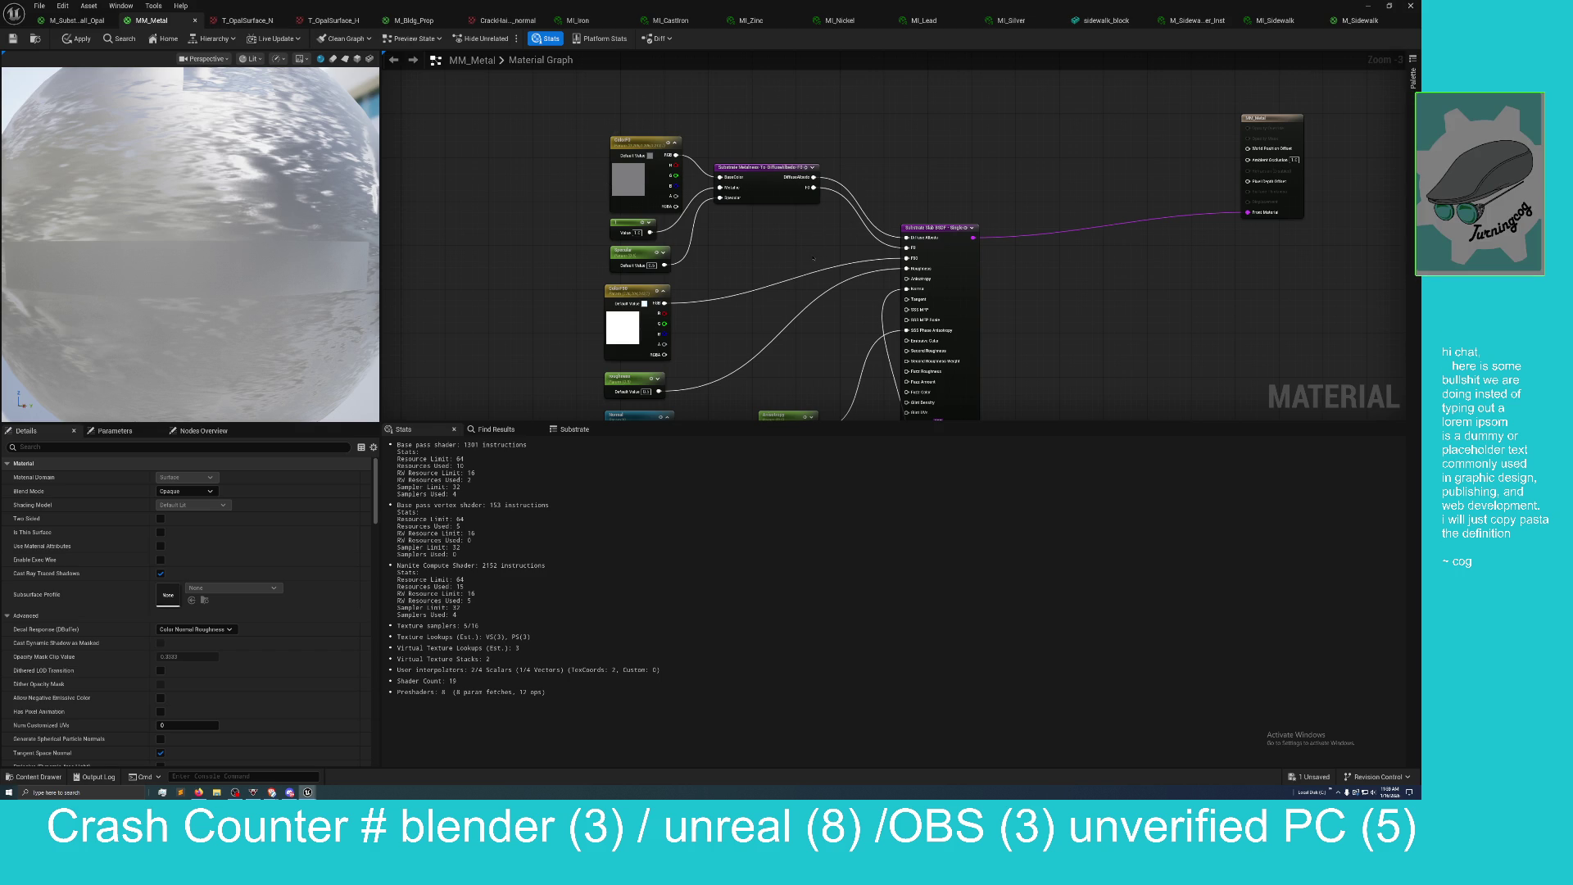
left_click_drag(813, 259, 828, 232)
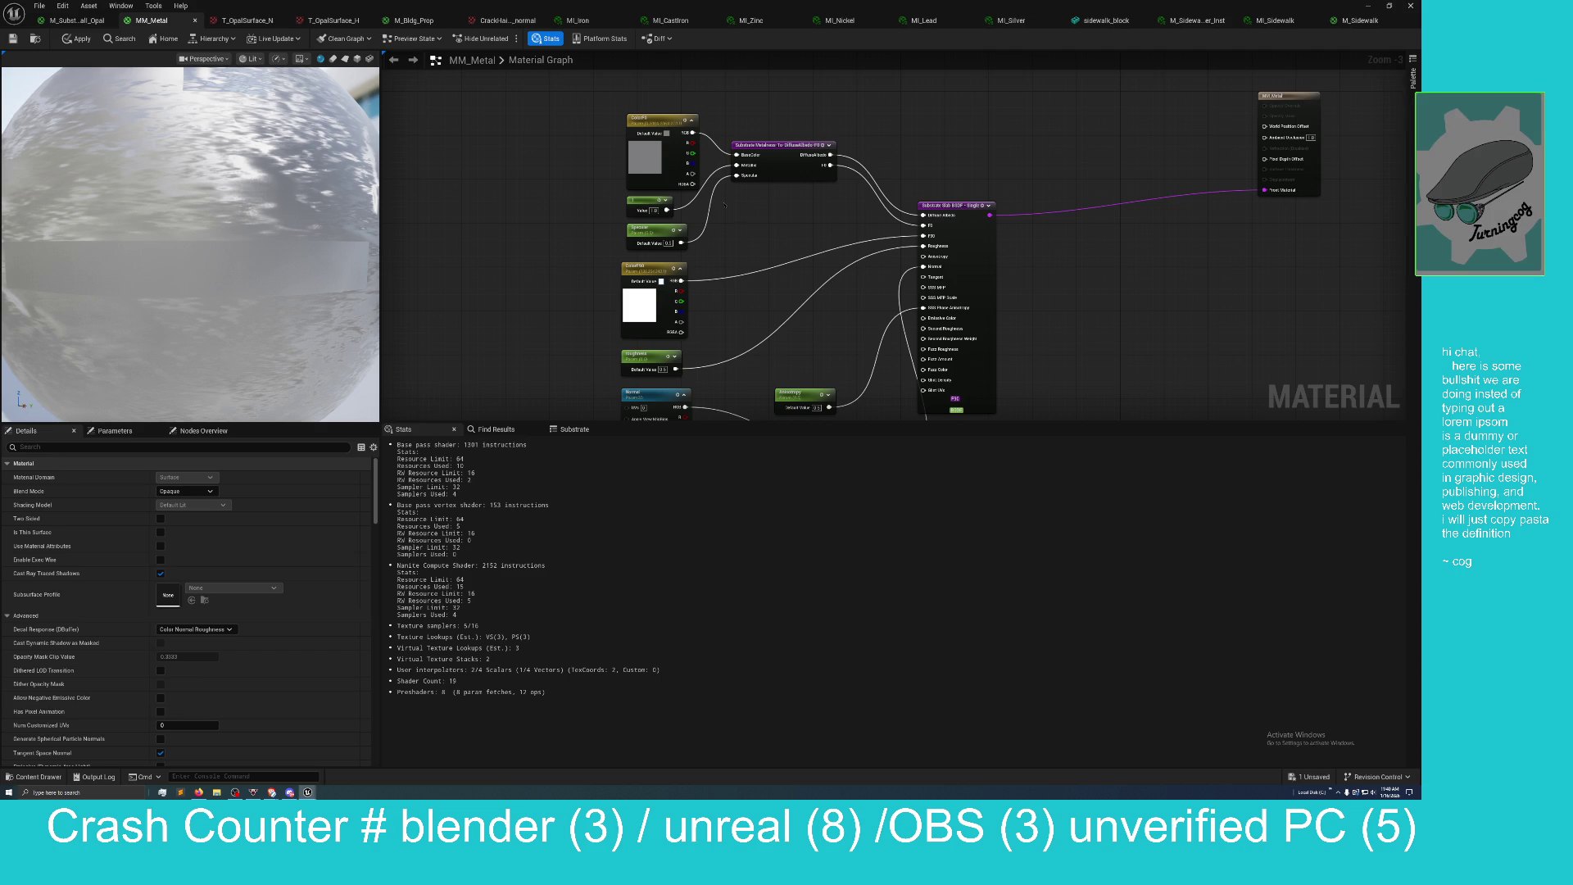
left_click_drag(745, 214, 758, 224)
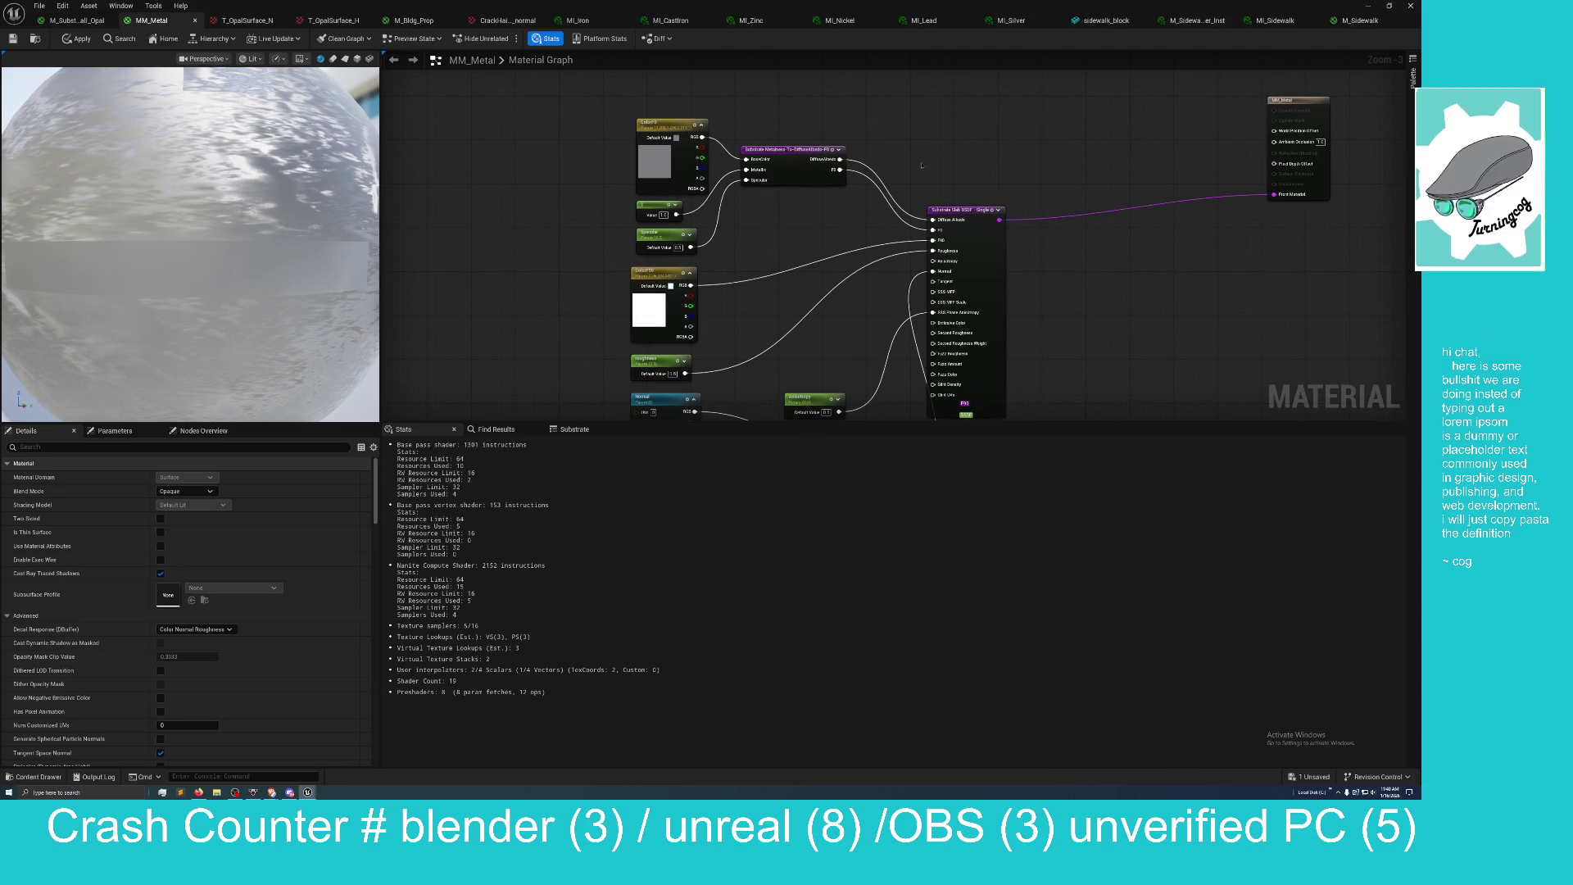
mouse_move(1178, 8)
left_mouse_down()
mouse_move(1275, 37)
mouse_move(1177, 47)
mouse_move(1197, 59)
left_mouse_up()
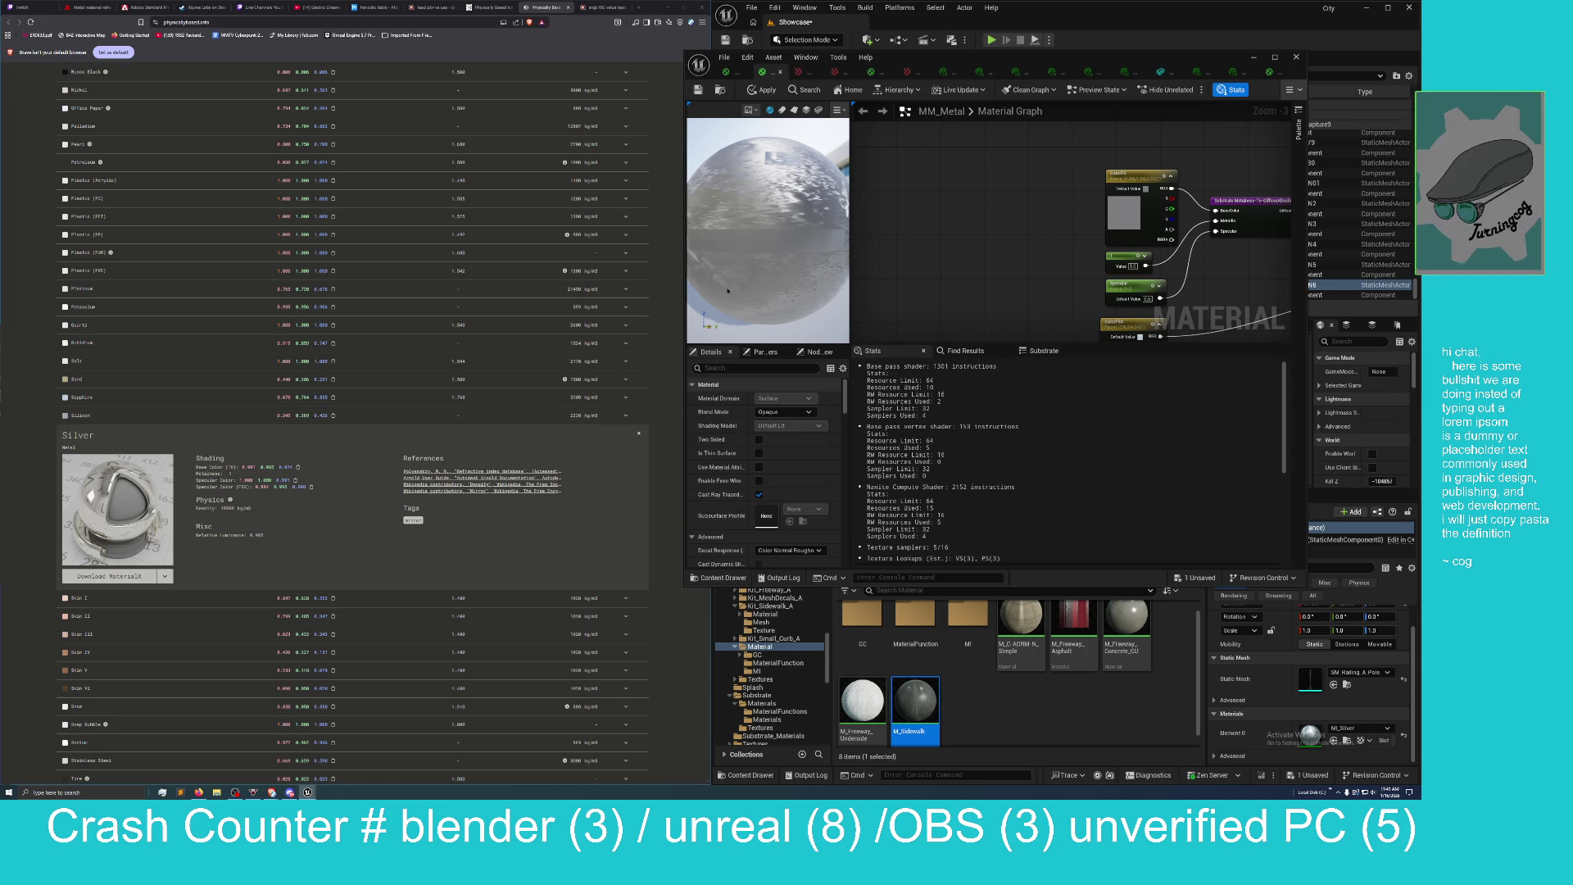
Move the MM_Metal editor aside, maximize the level editor and minimize the material editor.
left_click_drag(986, 236, 972, 226)
mouse_move(1125, 60)
left_mouse_down()
mouse_move(492, 213)
mouse_move(455, 207)
left_mouse_up()
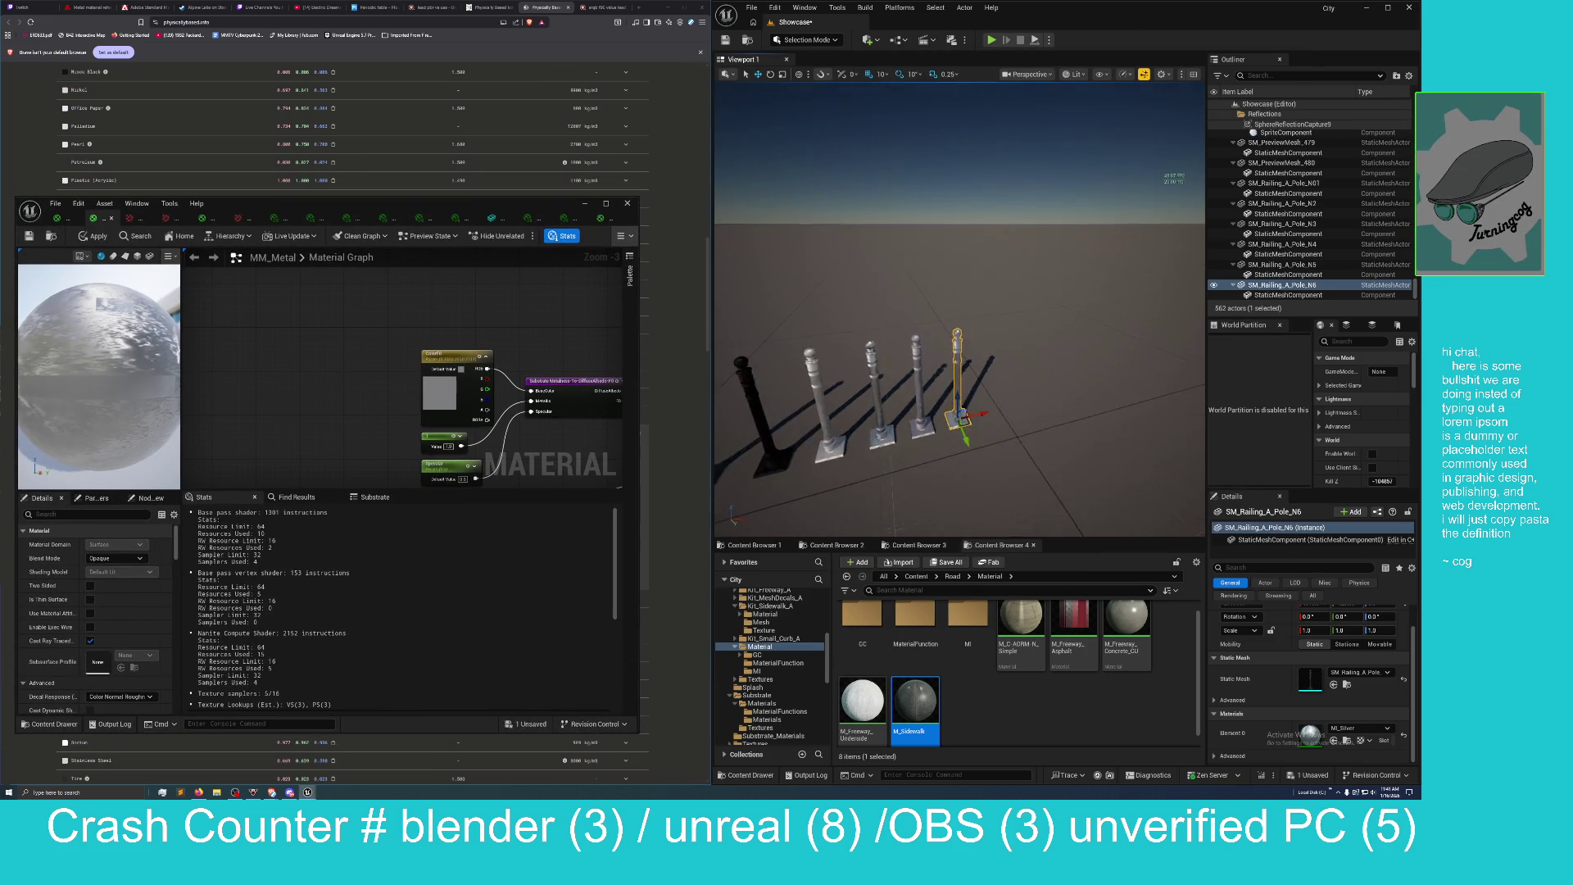
mouse_move(1067, 15)
left_mouse_down()
mouse_move(1115, 31)
mouse_move(713, 214)
mouse_move(573, 4)
left_mouse_up()
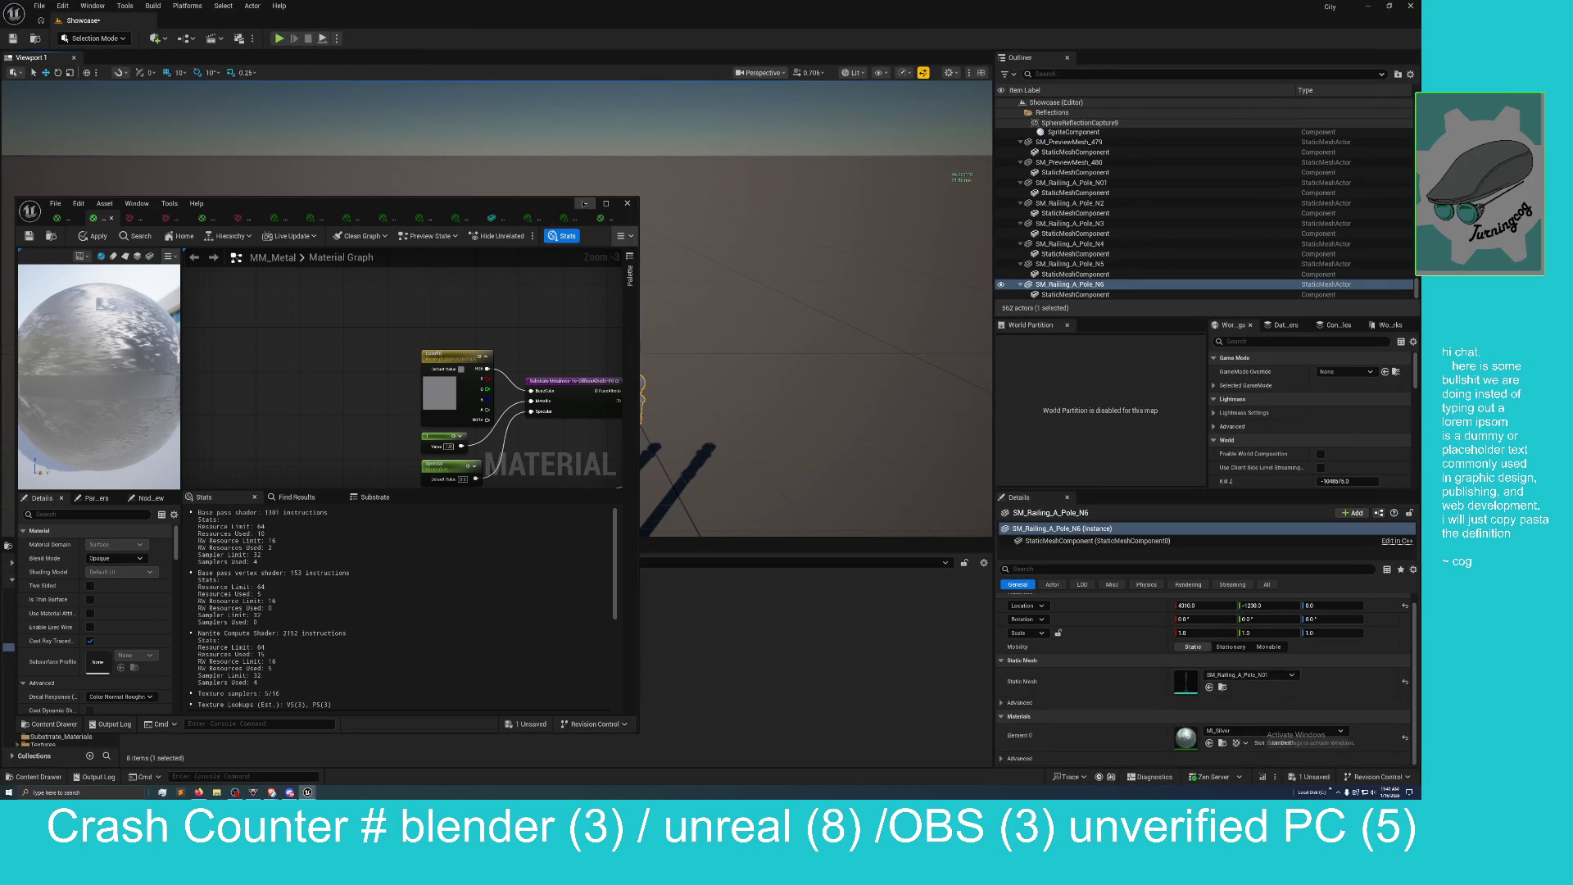
left_click(584, 203)
Frame the row of six railing poles in the level viewport.
scroll(584, 203, "up", 3)
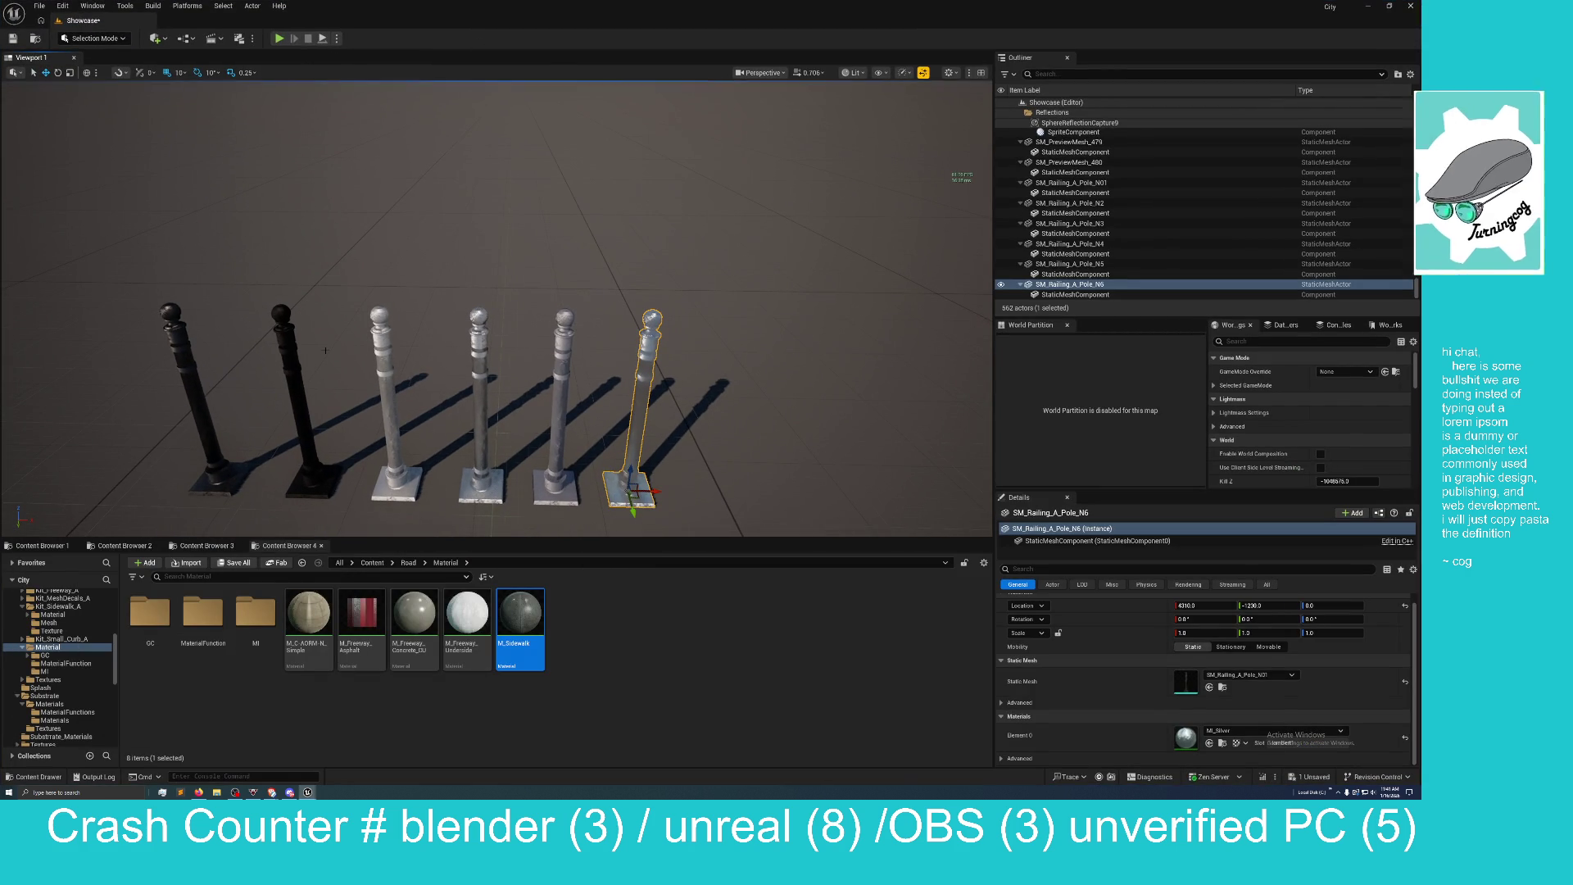
left_click_drag(457, 268, 461, 292)
left_click_drag(839, 167, 839, 167)
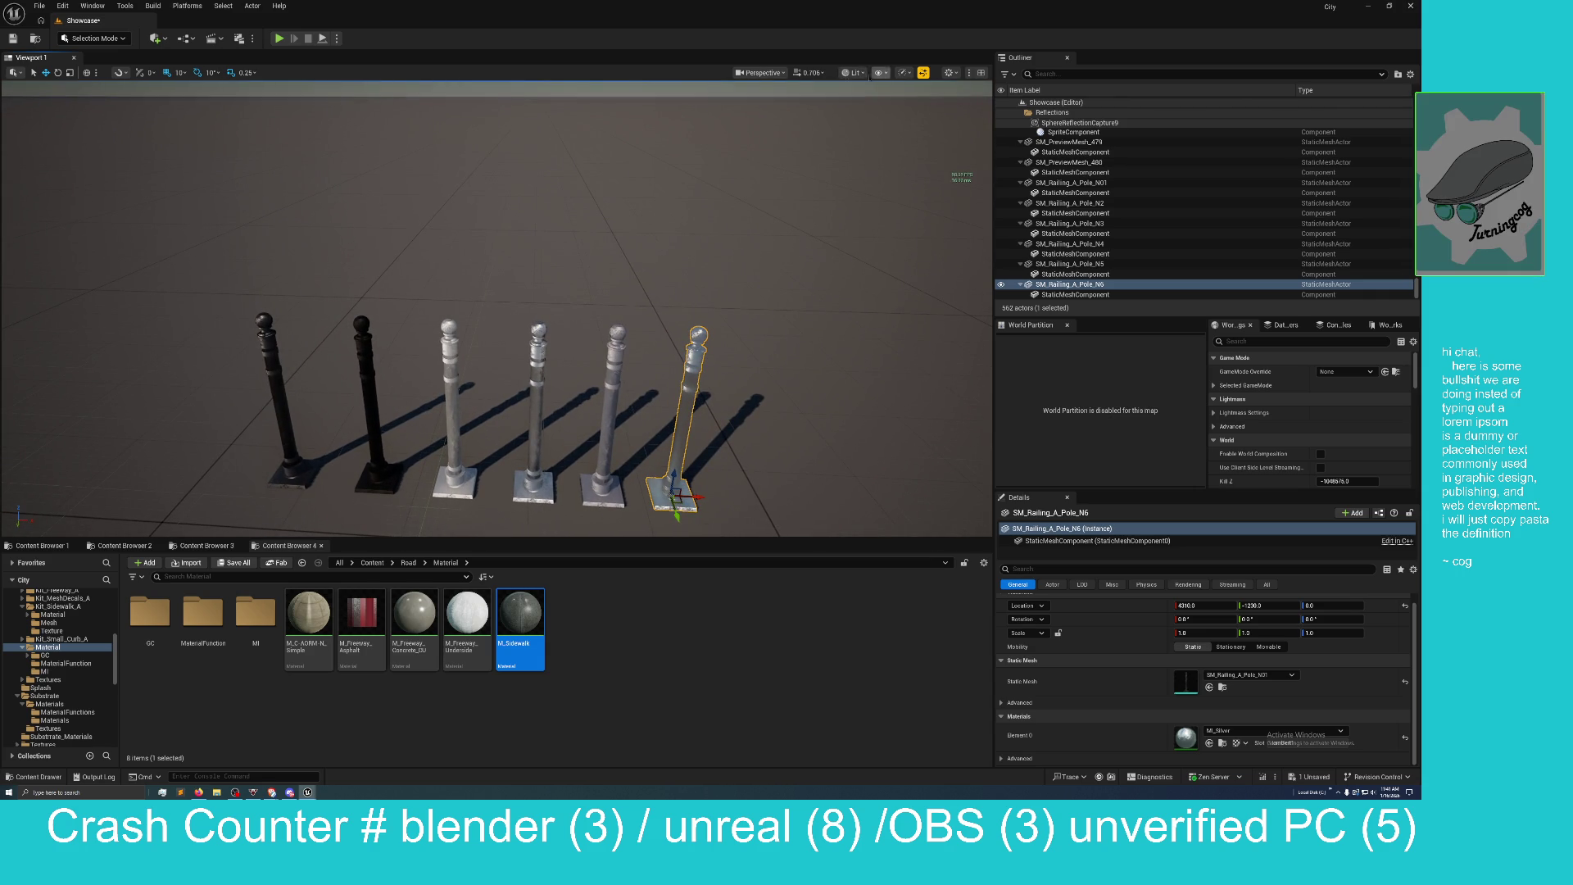
left_click(852, 73)
Switch the viewport to Optimization Viewmodes > Shader Complexity and orbit to a higher view of the poles.
mouse_move(901, 253)
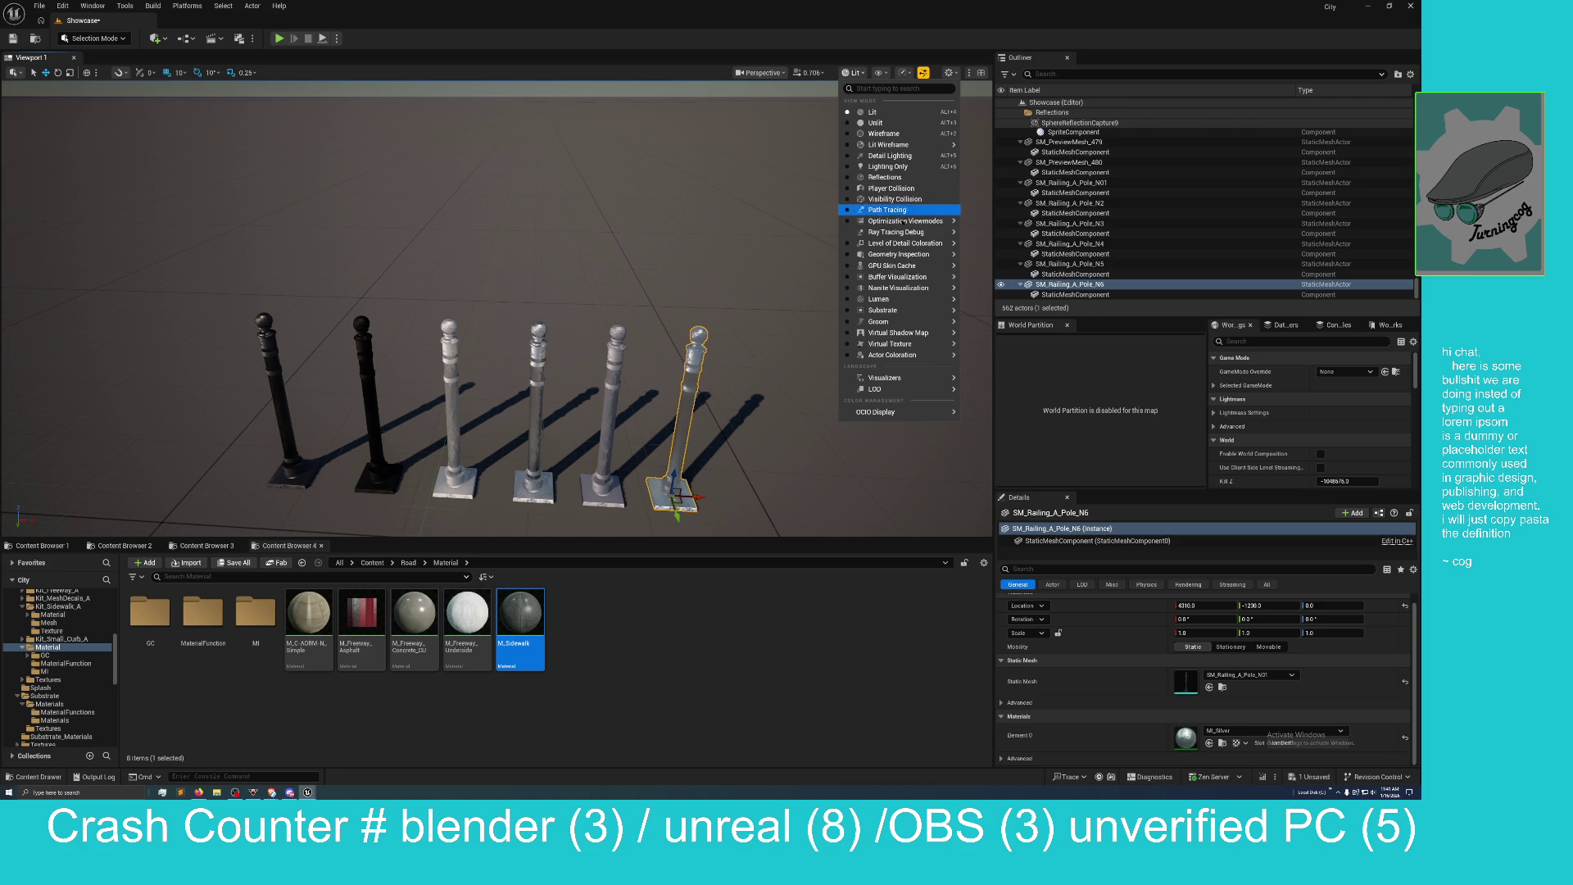
mouse_move(901, 221)
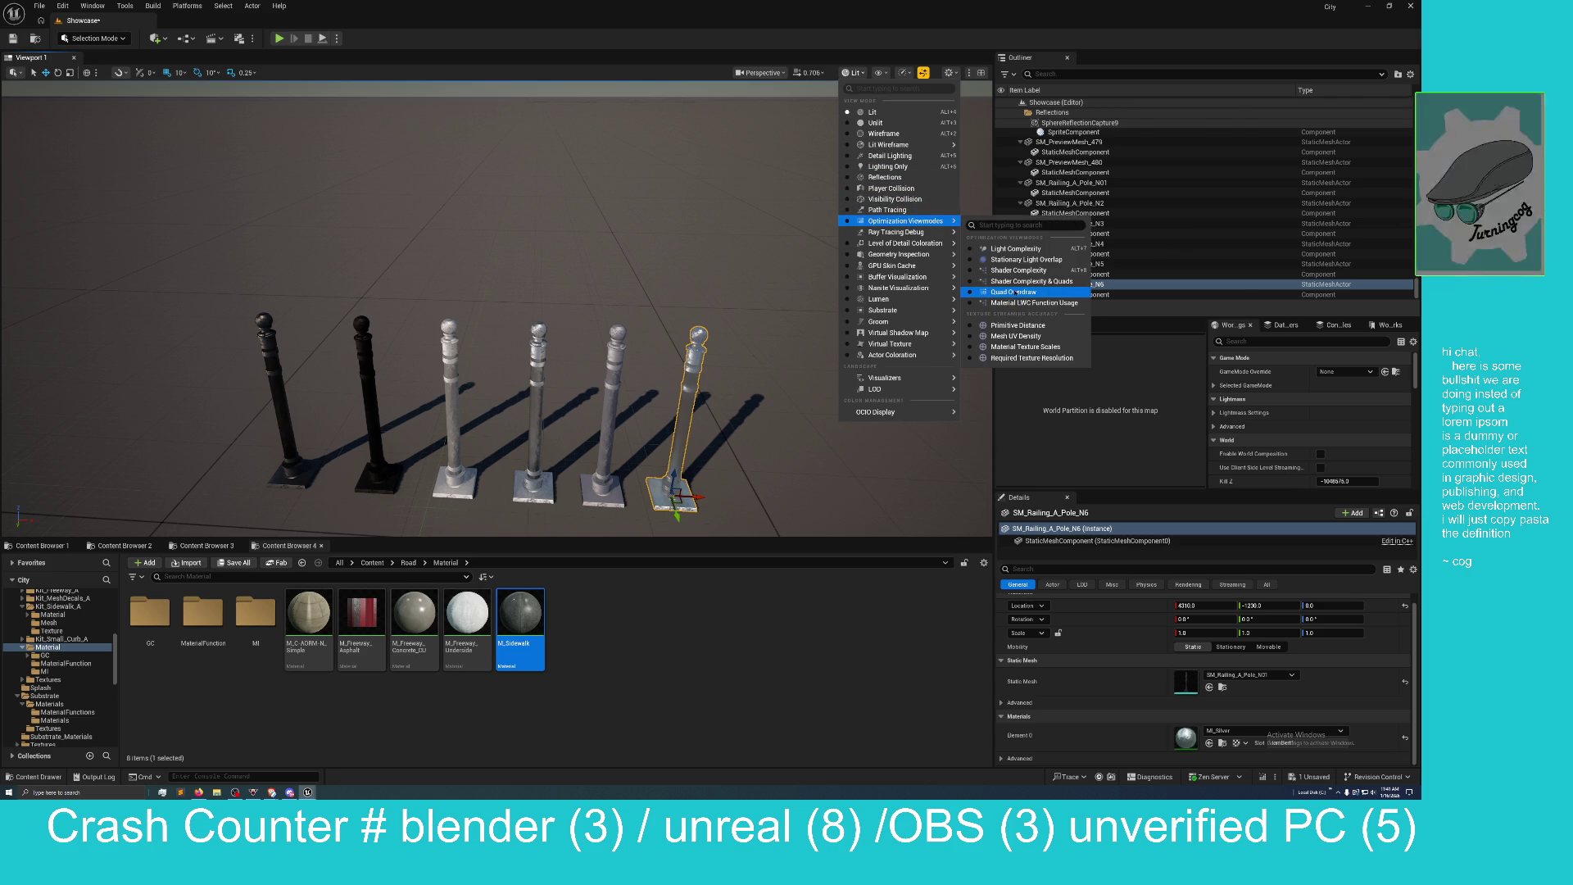
left_click(1018, 271)
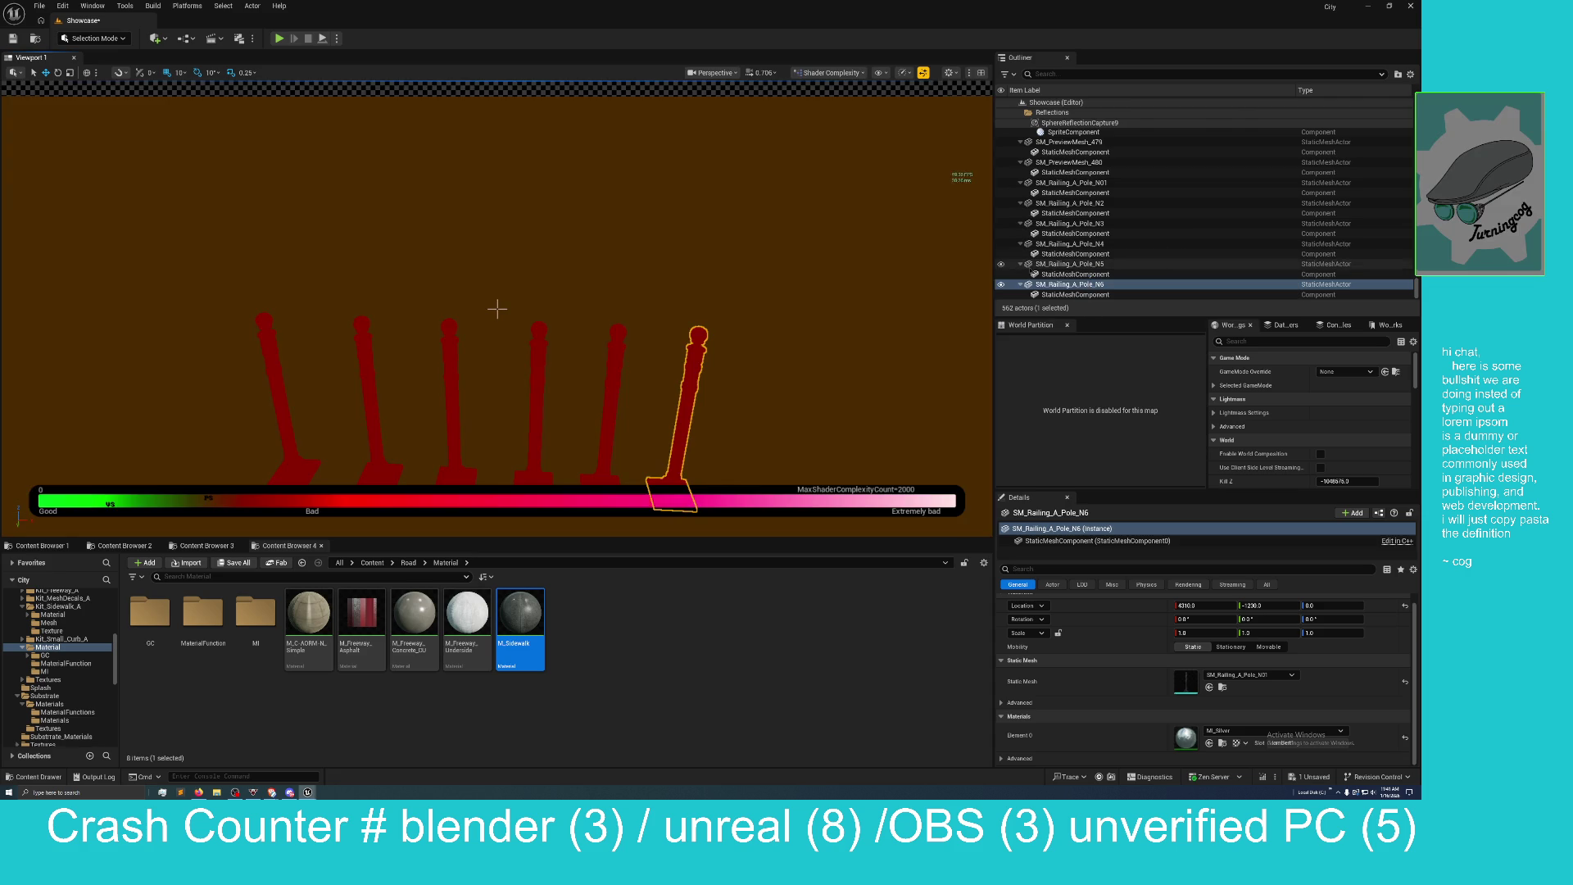
left_click_drag(498, 308, 497, 308)
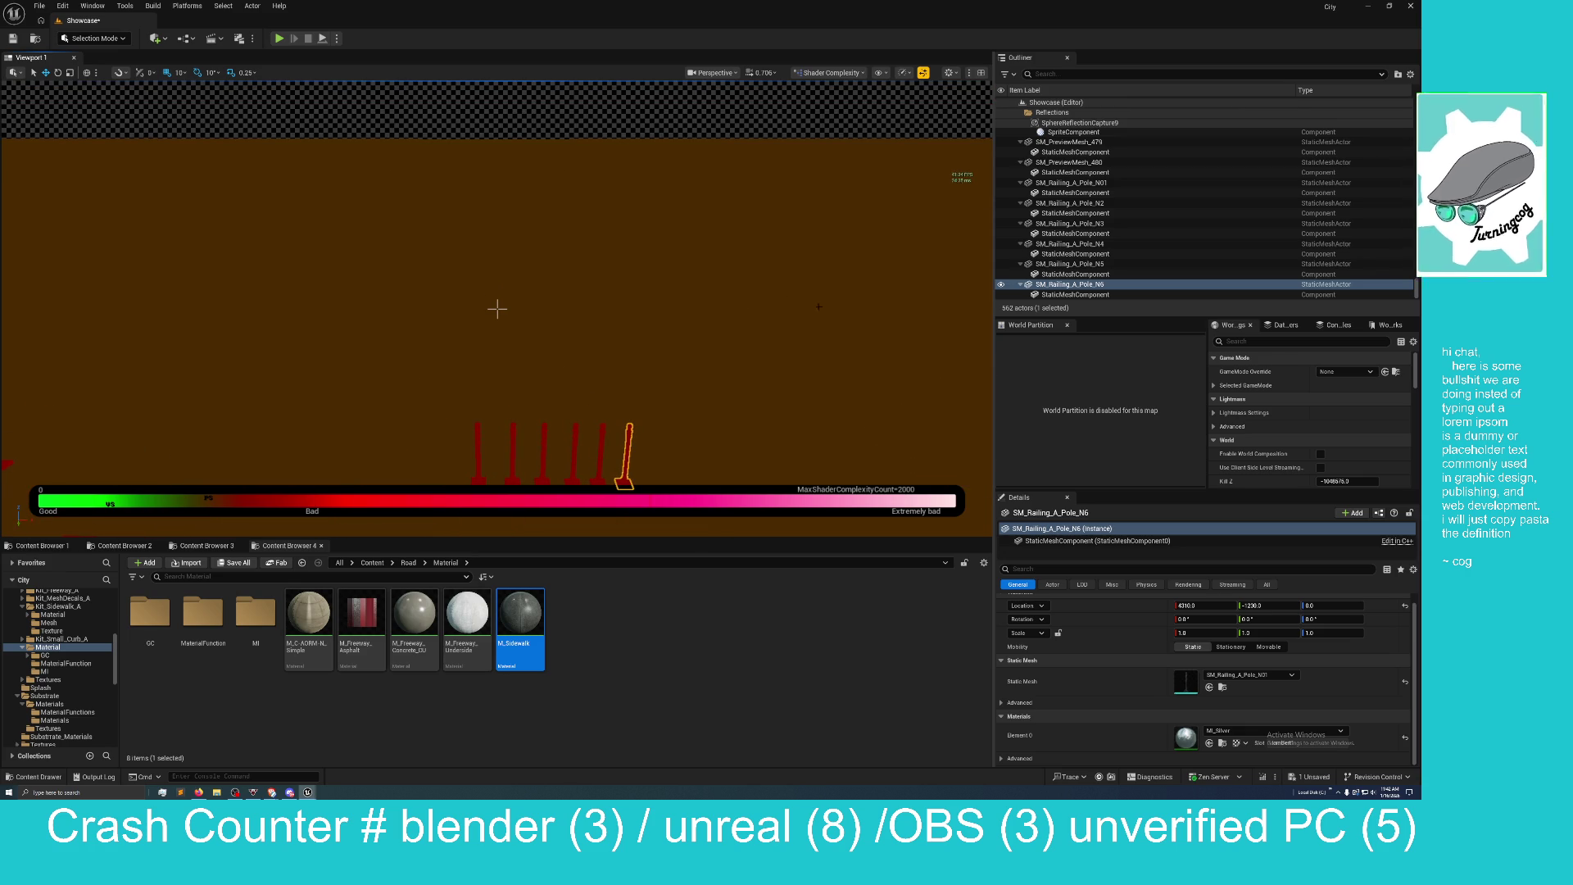
left_click(829, 72)
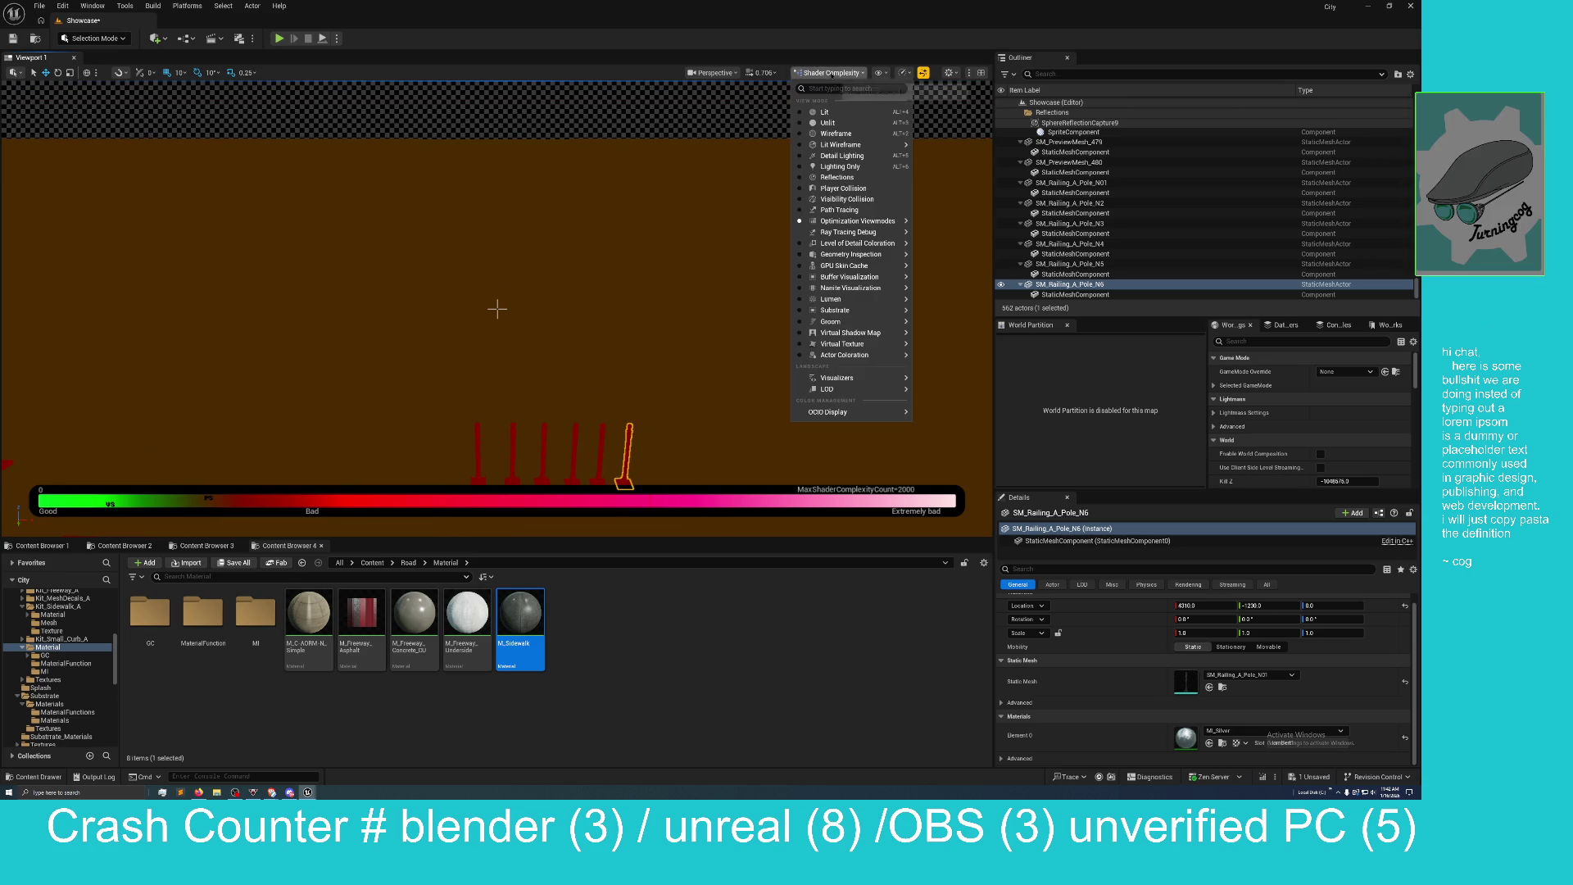
Switch the viewport to Substrate > Material Properties and reframe the poles and sample tiles.
mouse_move(852, 144)
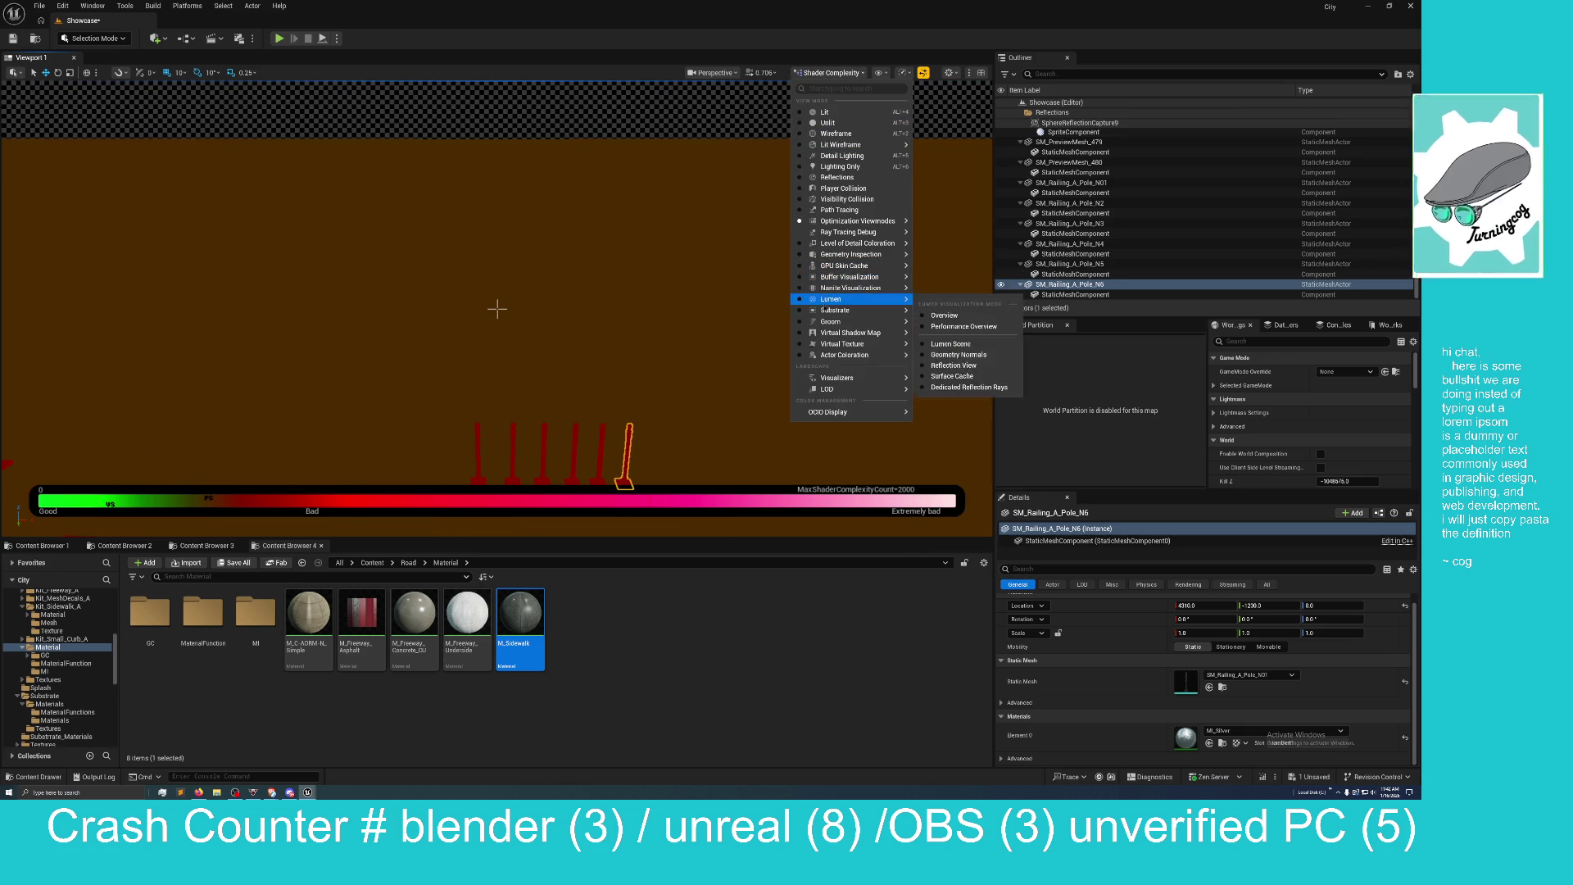
mouse_move(844, 321)
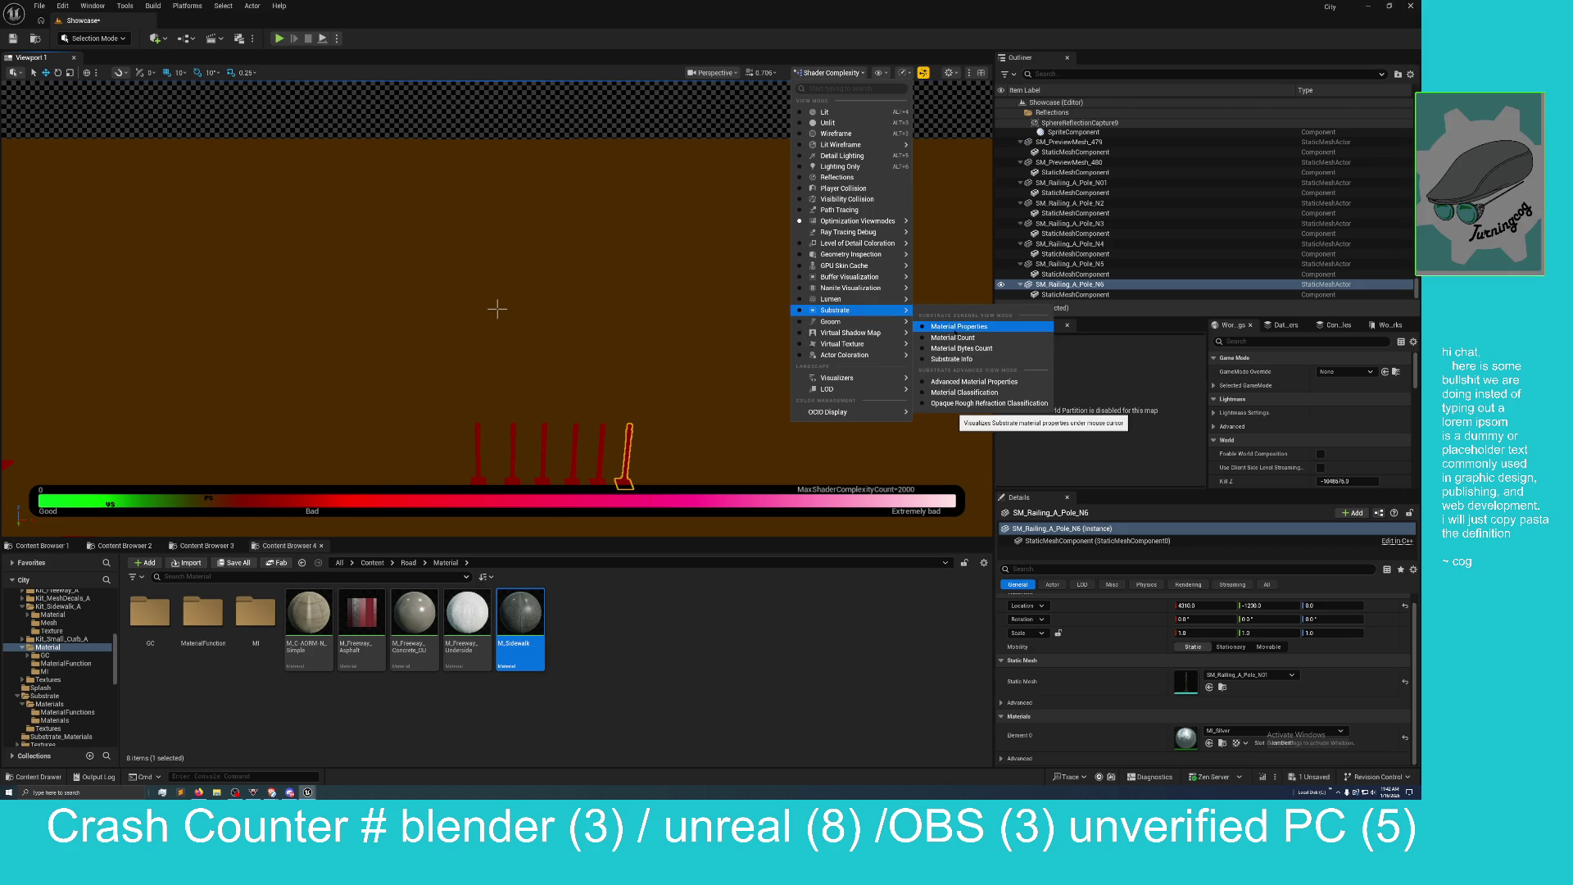
left_click(958, 326)
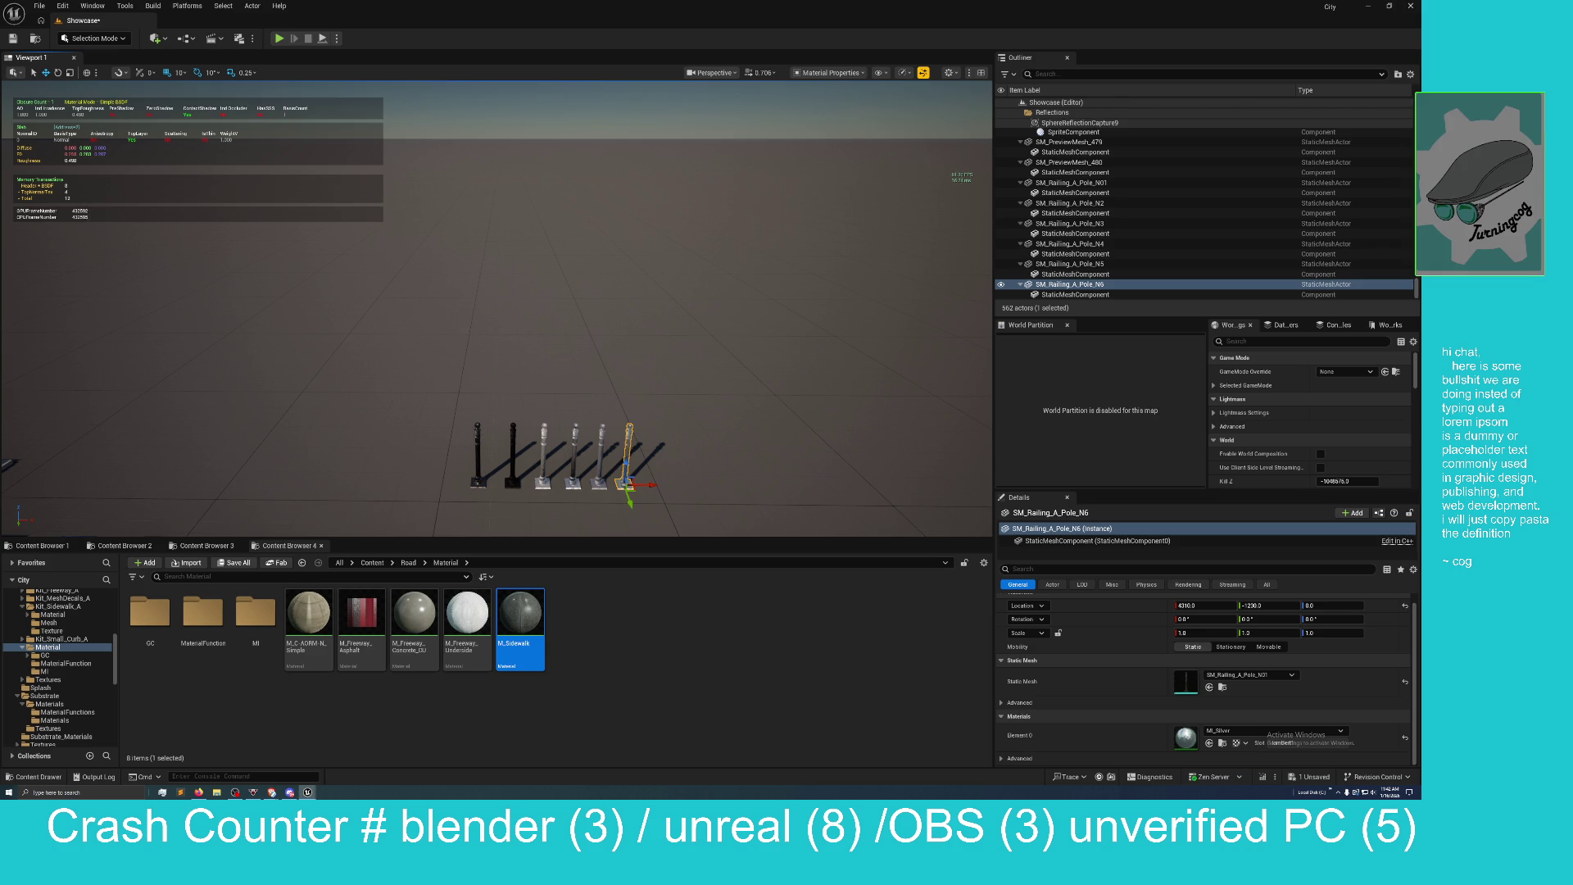
left_click_drag(471, 399, 470, 399)
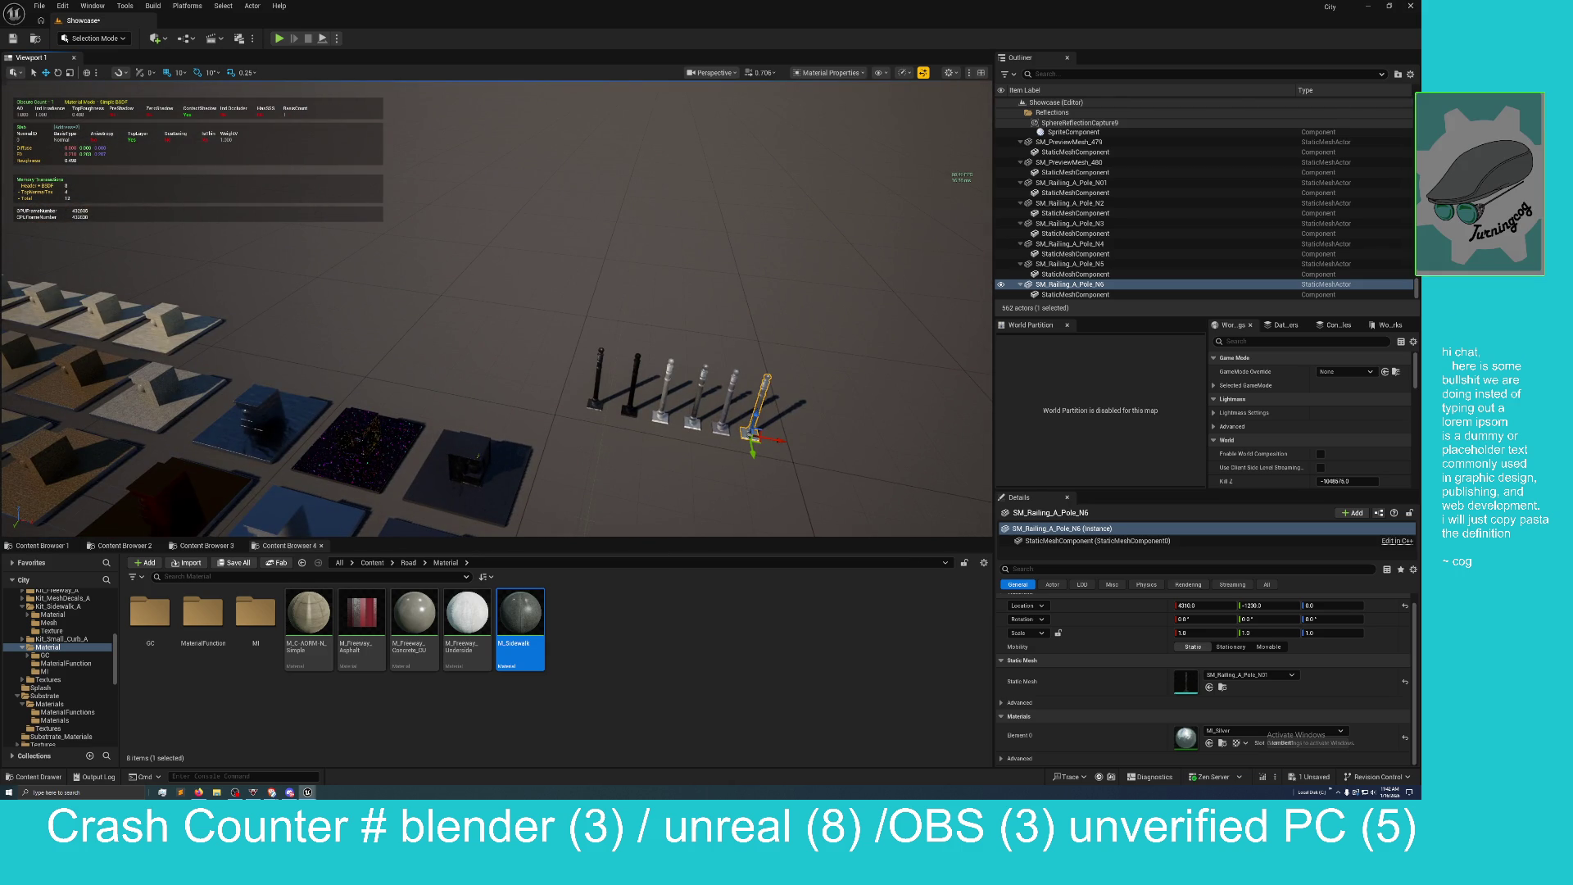